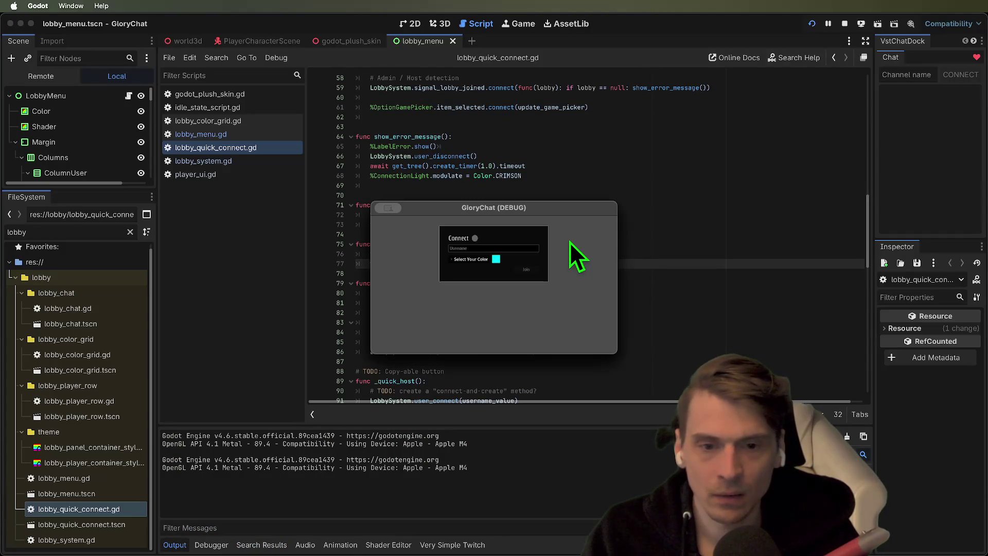
Stop the game and give the first debug run instance the 'admin' feature tag.
{"action": "key", "text": "super+q"}
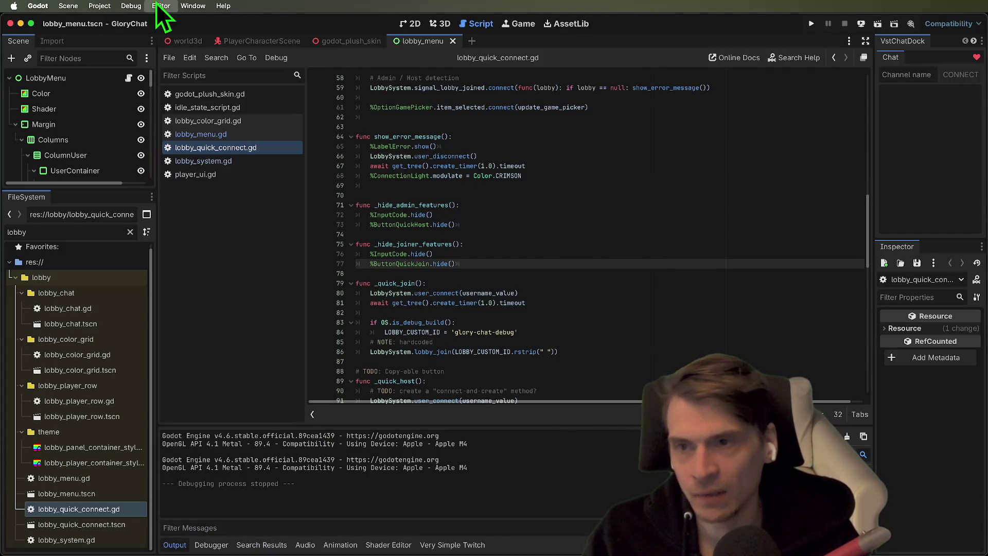
{"action": "left_click", "coordinate": [603, 205]}
{"action": "type", "text": "admmin"}
{"action": "key", "text": "Return"}
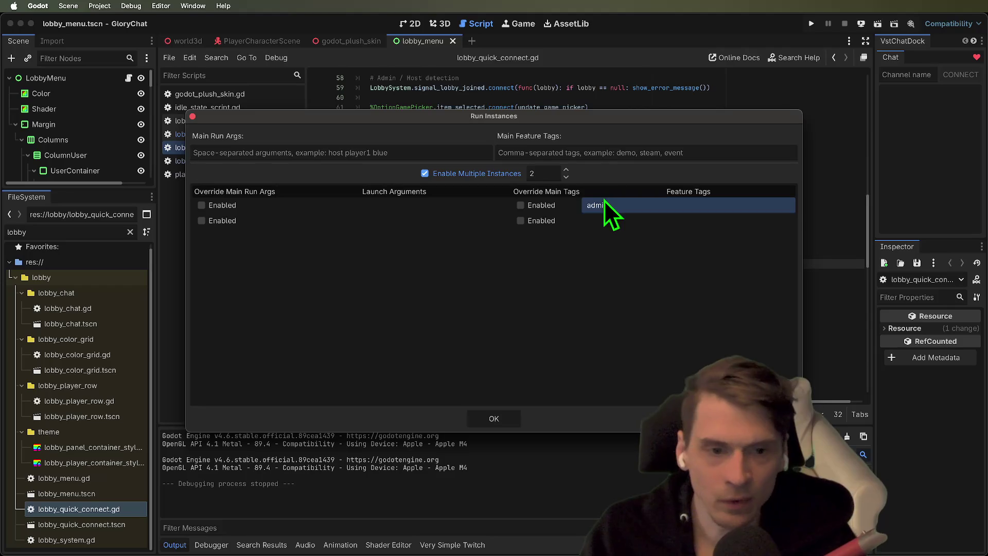
{"action": "left_click", "coordinate": [497, 425]}
Run two instances side by side, host the lobby as bbb and join as aaa.
{"action": "key", "text": "super+b"}
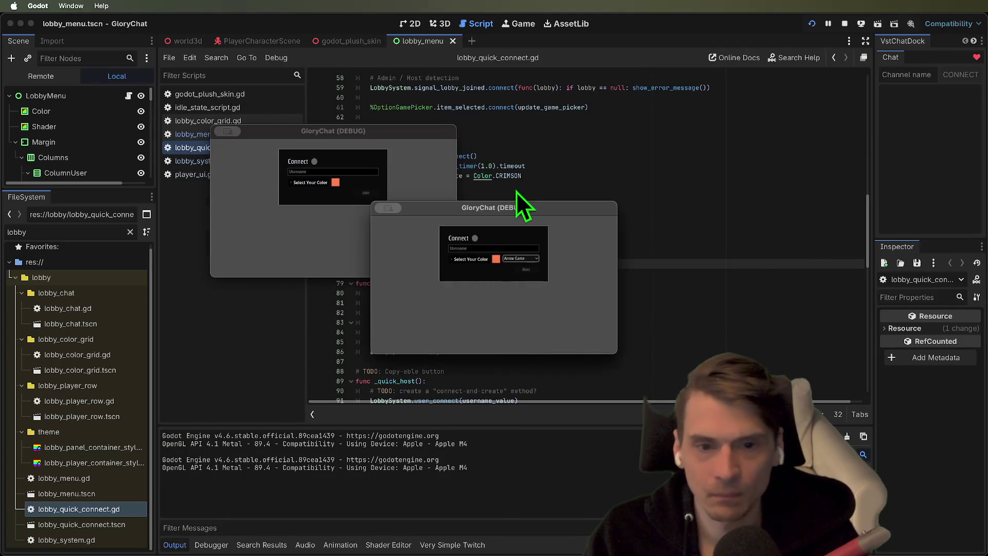
{"action": "left_click_drag", "start_coordinate": [517, 217], "coordinate": [610, 143]}
{"action": "left_click", "coordinate": [412, 211]}
{"action": "type", "text": "aaa"}
{"action": "left_click", "coordinate": [587, 174]}
{"action": "type", "text": "bbb"}
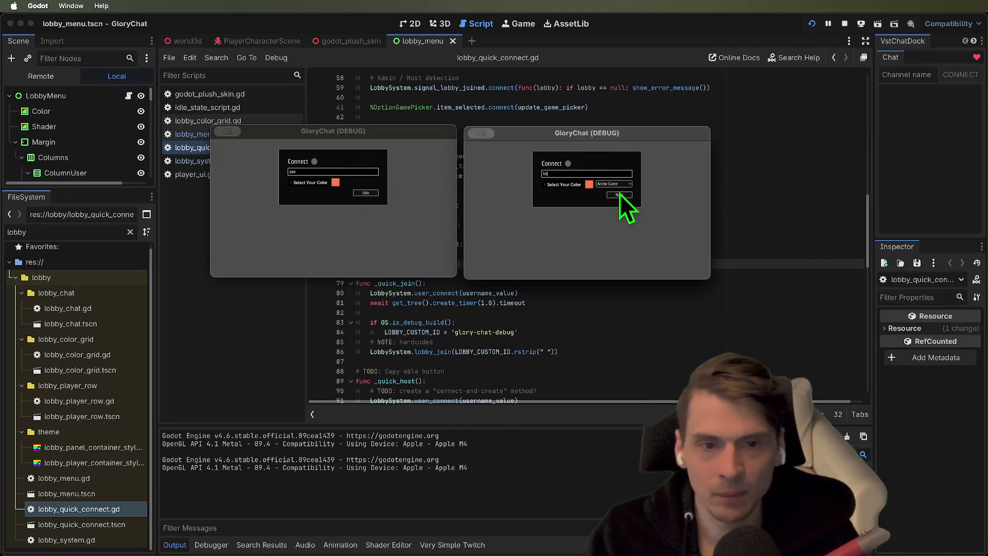
{"action": "left_click", "coordinate": [620, 196]}
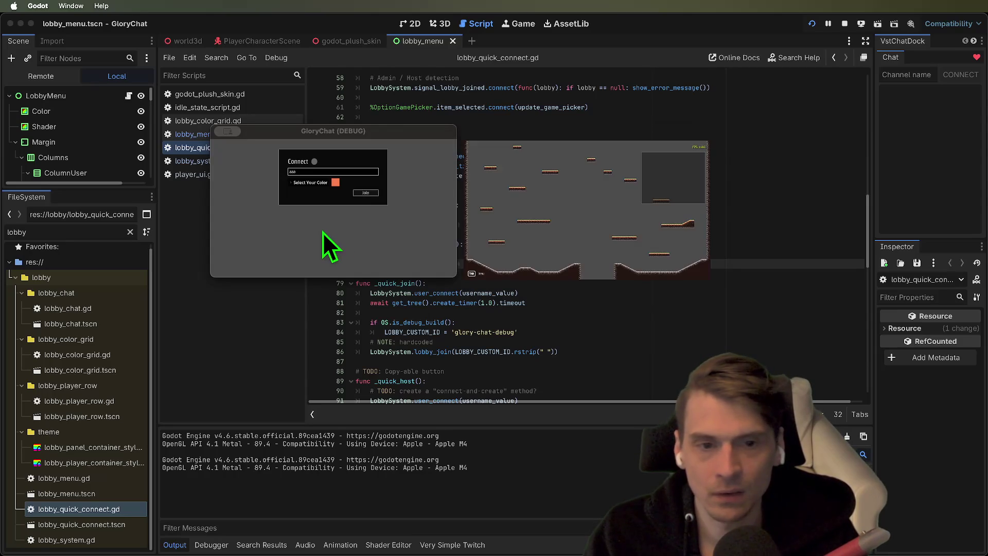
{"action": "left_click", "coordinate": [328, 174]}
{"action": "left_click", "coordinate": [372, 196]}
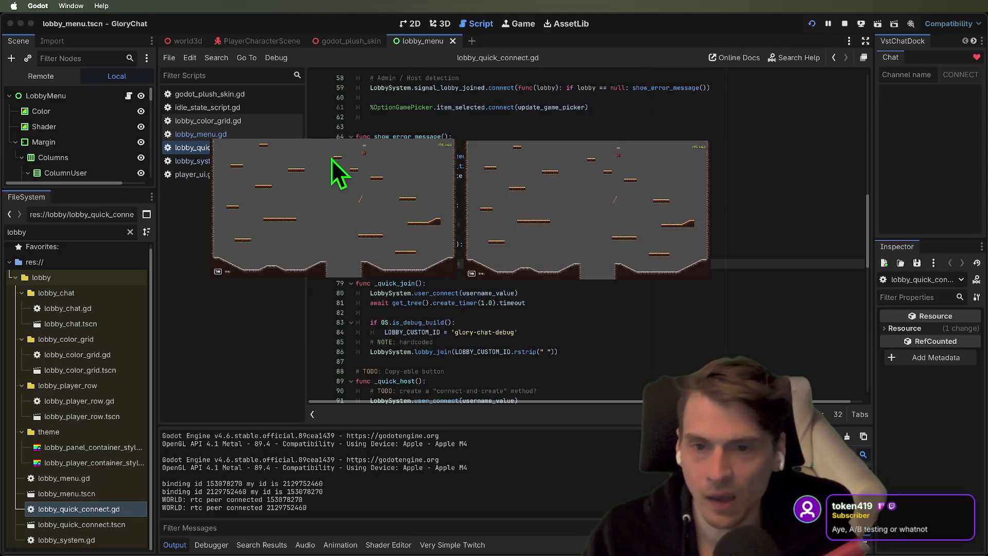
Toggle the in-game lobby menu a few times, then close both game windows.
{"action": "key", "text": "Tab"}
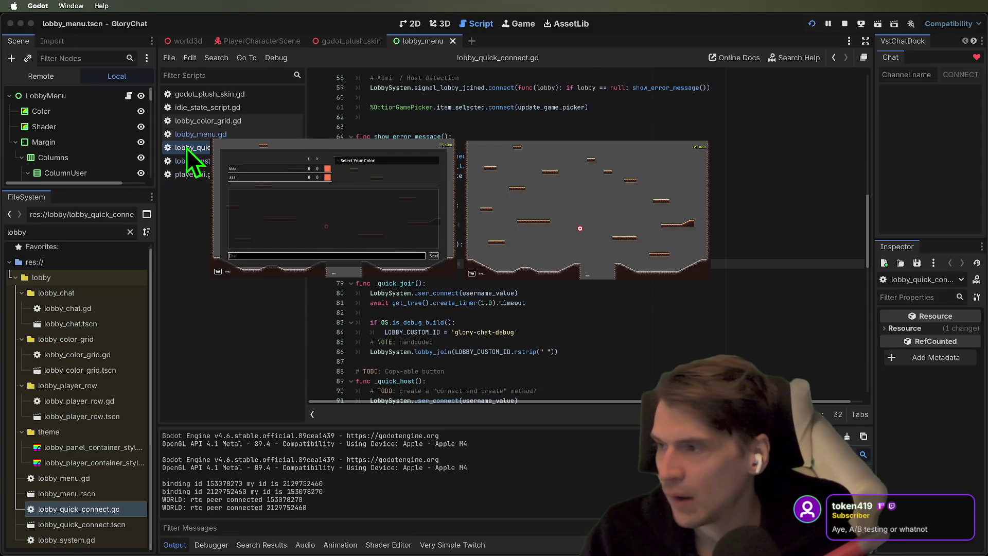
{"action": "key", "text": "Tab"}
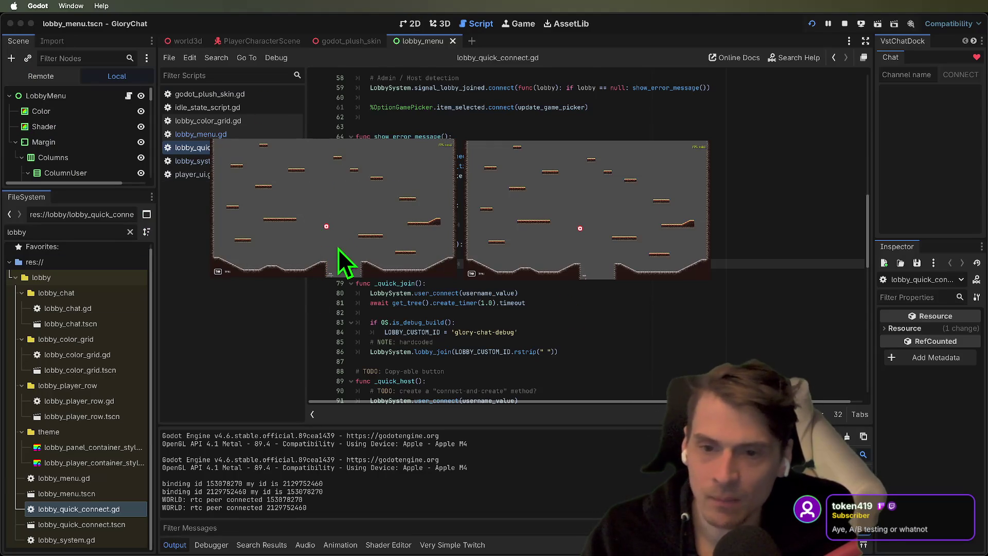
{"action": "key", "text": "Tab"}
{"action": "key", "text": "Tab"}
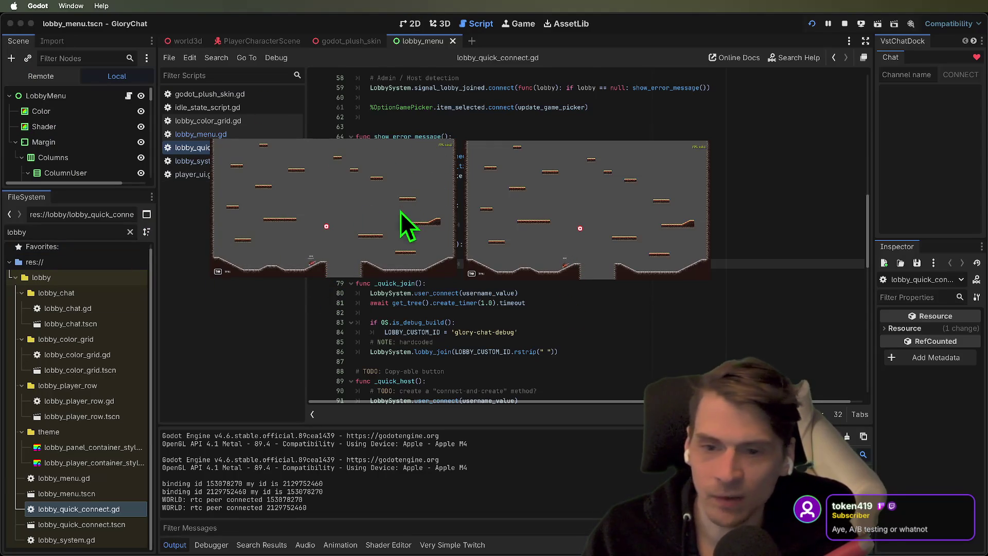
{"action": "key", "text": "Tab"}
{"action": "key", "text": "super+q"}
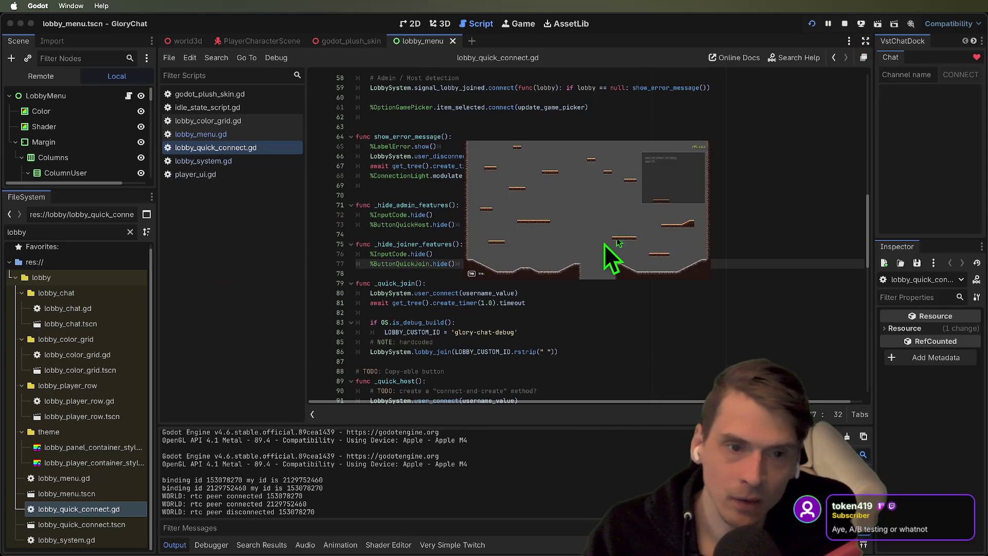
{"action": "key", "text": "super+q"}
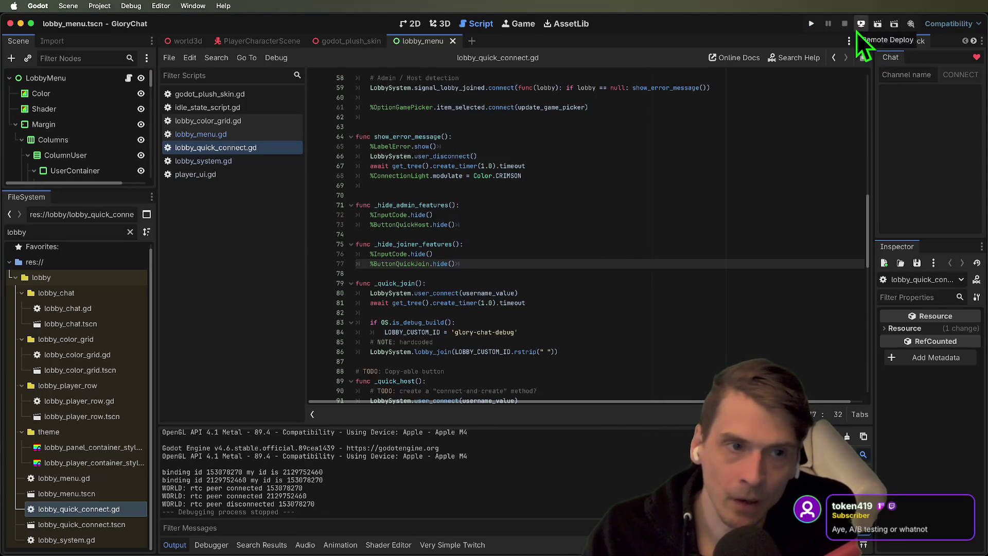
Change the debug lobby ID from 'glory-chat-debug' to 'glory-chat' and save the script.
{"action": "double_click", "coordinate": [505, 332]}
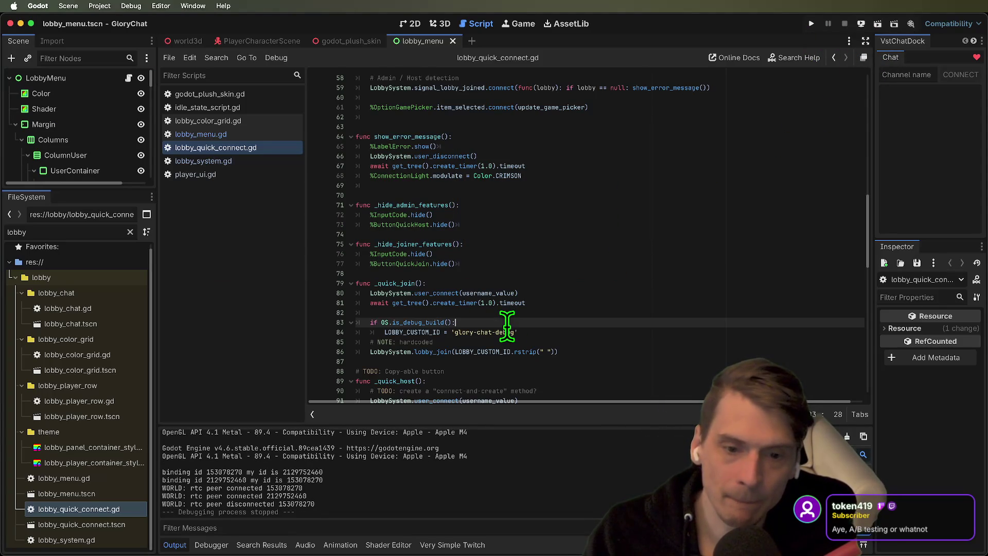
{"action": "key", "text": "BackSpace"}
{"action": "key", "text": "BackSpace"}
{"action": "key", "text": "Down"}
{"action": "key", "text": "ctrl+s"}
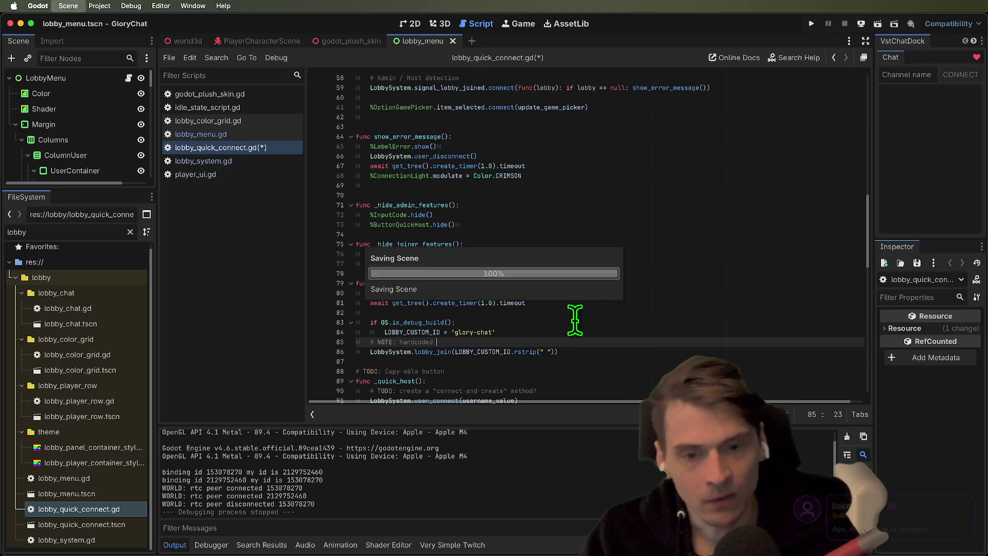
Run the project in the browser via Remote Deploy, then return to the script editor.
{"action": "left_click", "coordinate": [858, 29]}
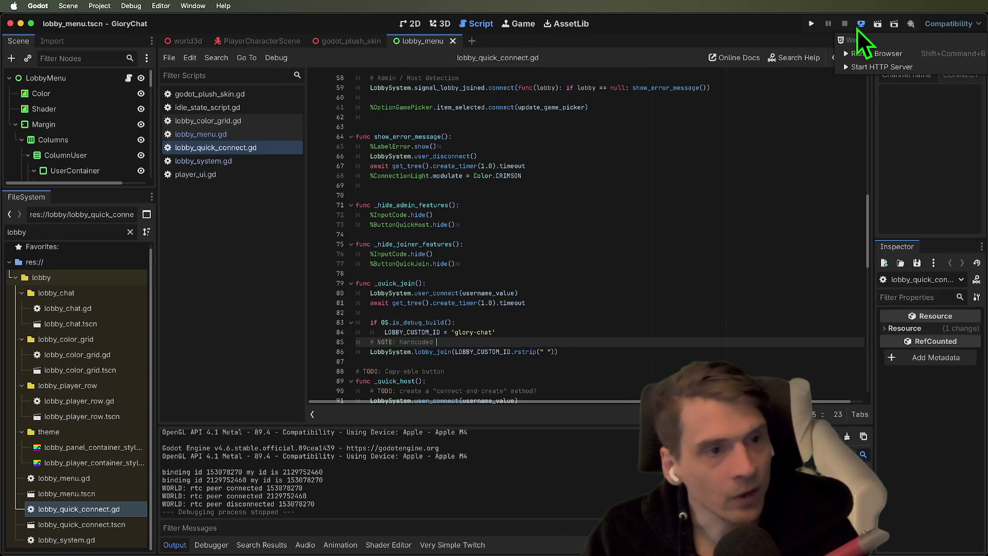
{"action": "left_click", "coordinate": [873, 54]}
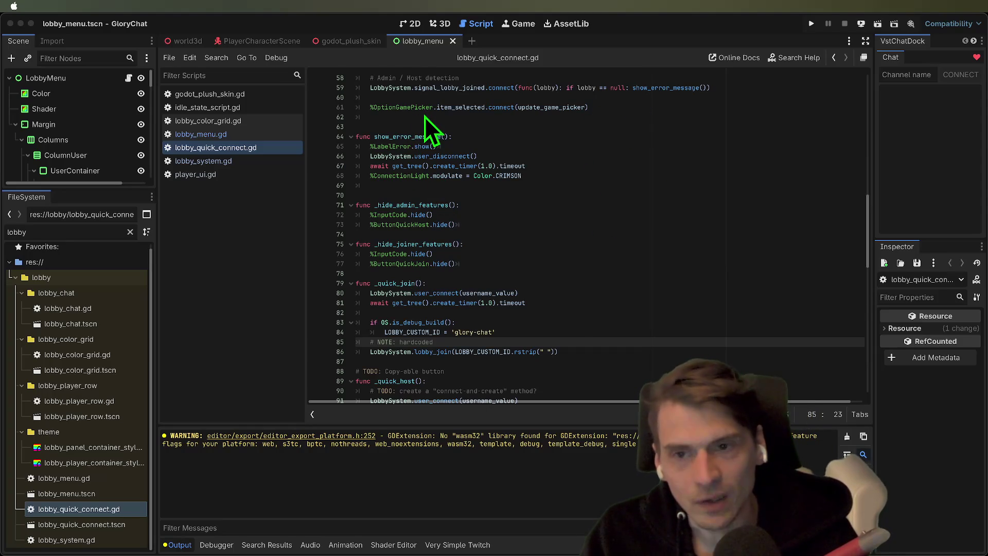
{"action": "left_click", "coordinate": [431, 137]}
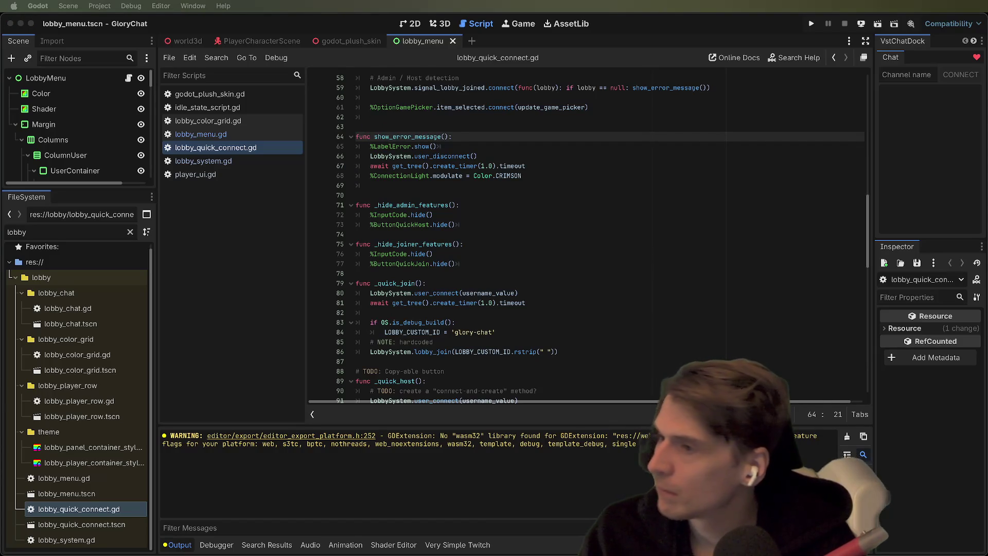
{"action": "left_click", "coordinate": [428, 234]}
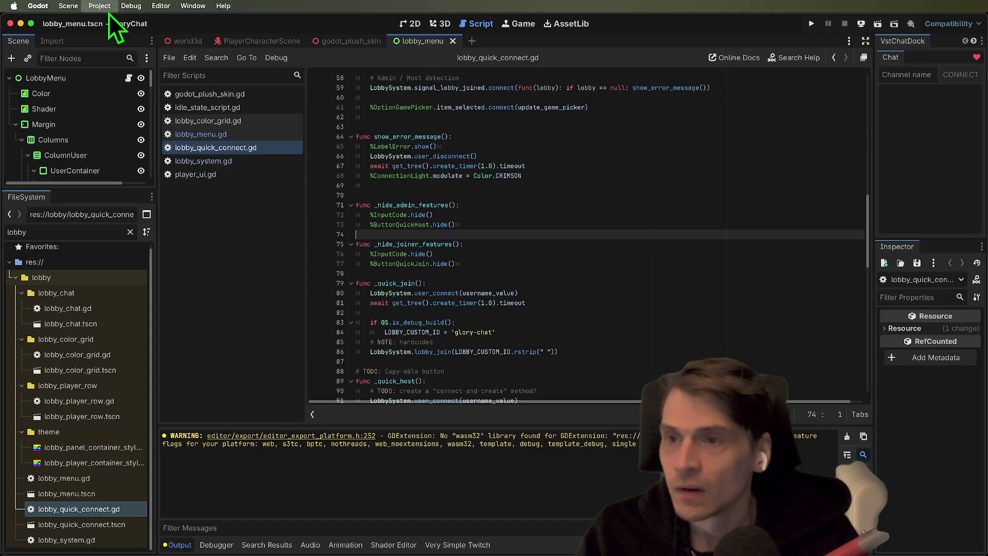
Export the Web preset over dist/index.html, dismiss the warnings report and close the export dialog.
{"action": "left_click", "coordinate": [116, 65]}
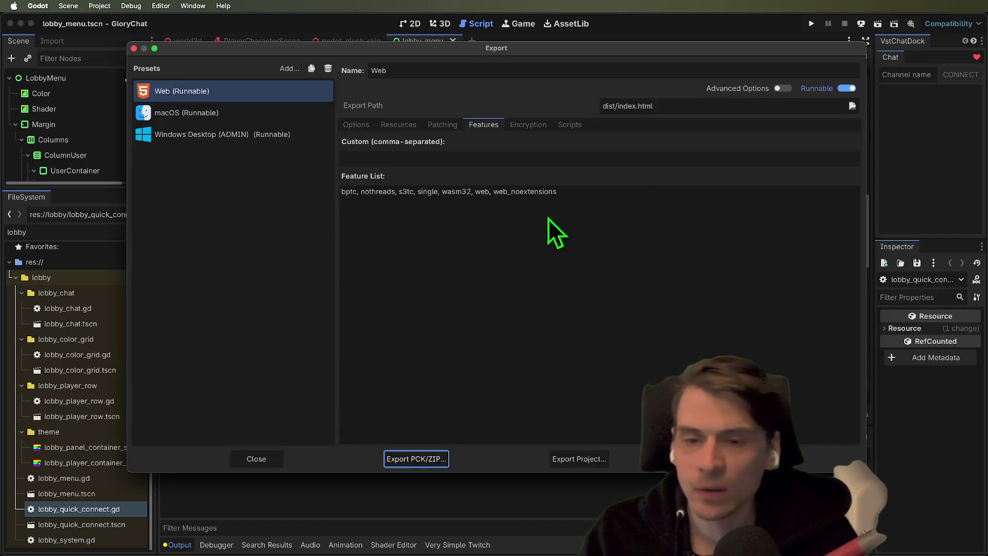
{"action": "left_click", "coordinate": [583, 460]}
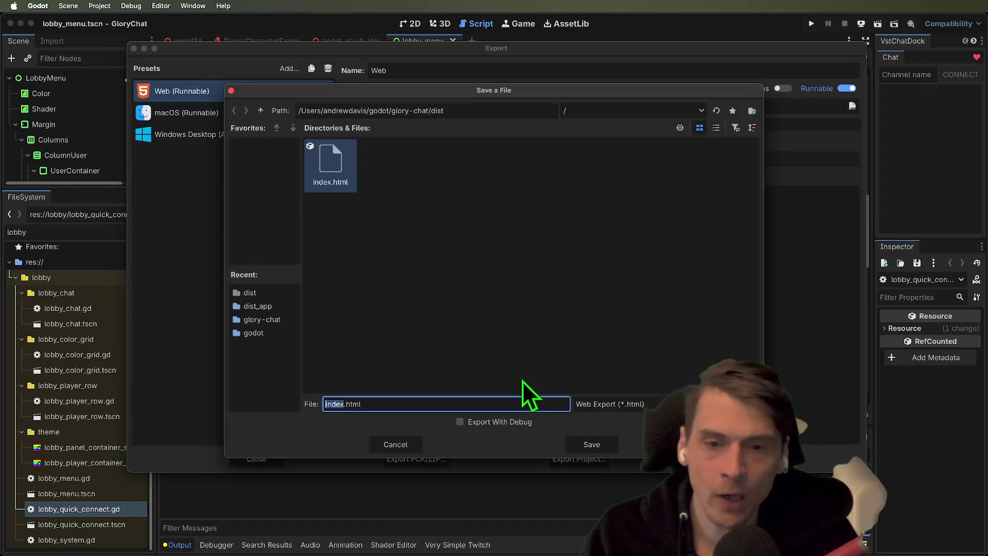
{"action": "left_click", "coordinate": [589, 446]}
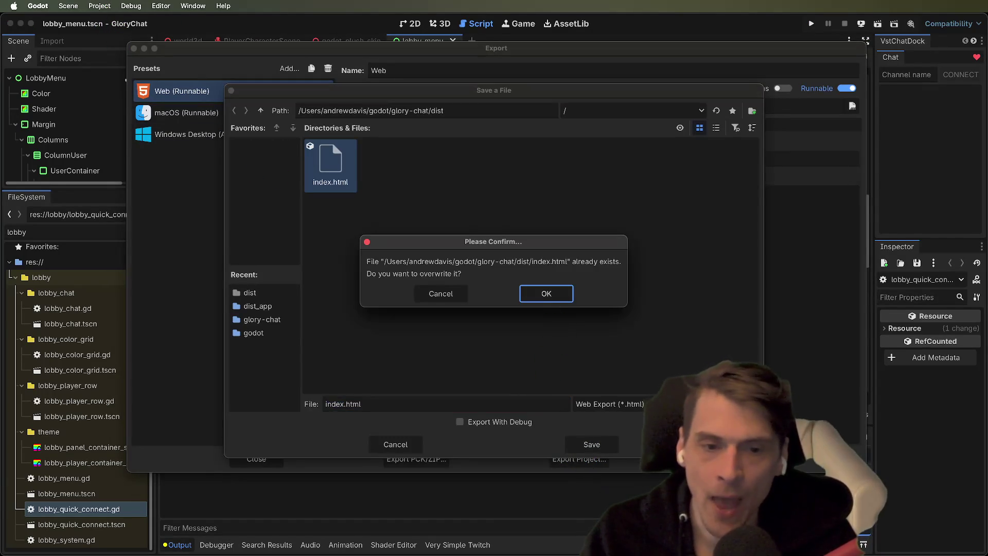
{"action": "left_click", "coordinate": [566, 294]}
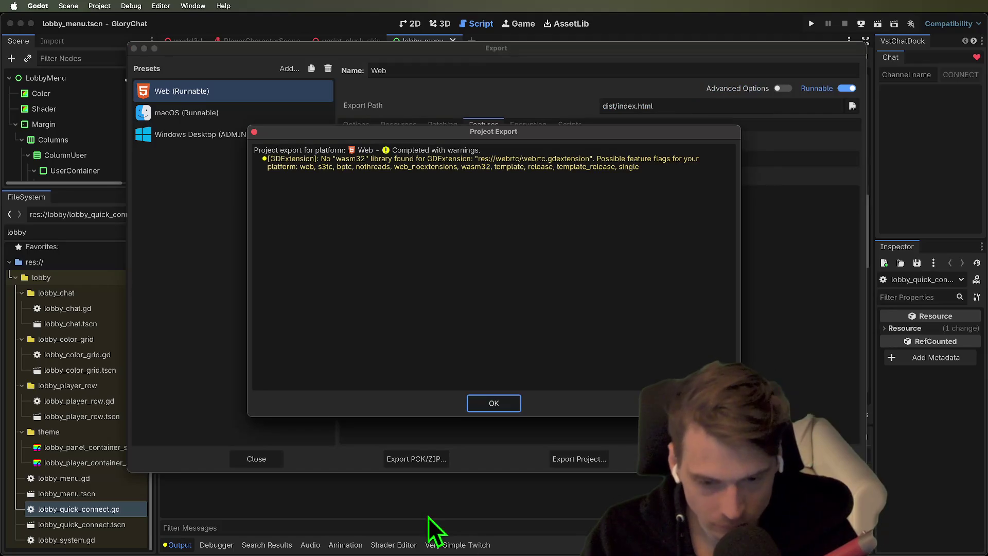
{"action": "left_click", "coordinate": [349, 530]}
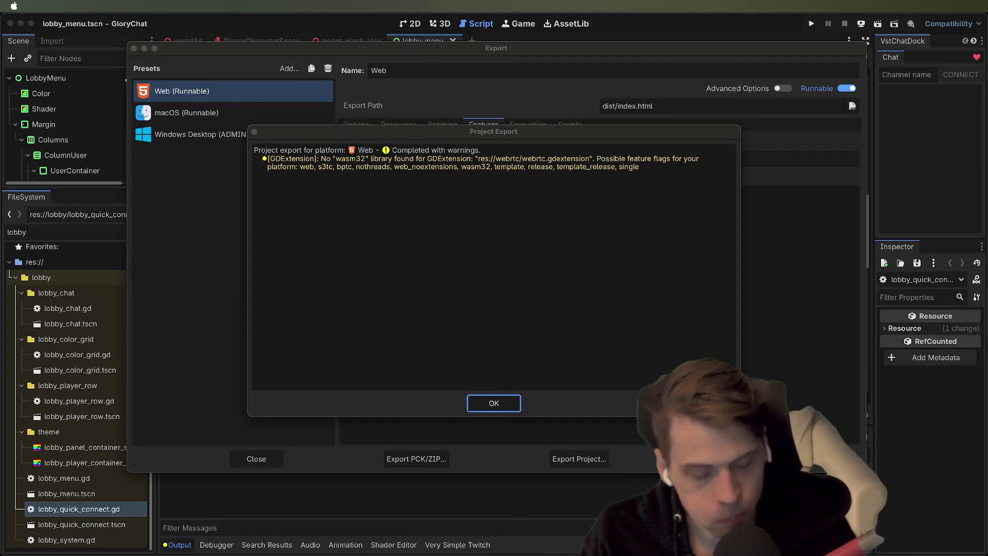
{"action": "left_click", "coordinate": [503, 540]}
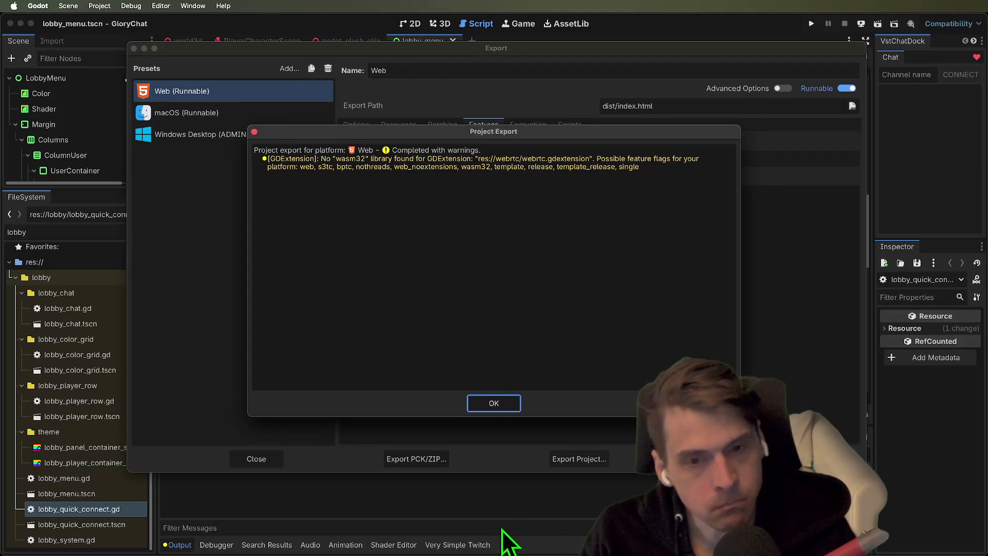
{"action": "left_click", "coordinate": [481, 405]}
{"action": "left_click", "coordinate": [236, 464]}
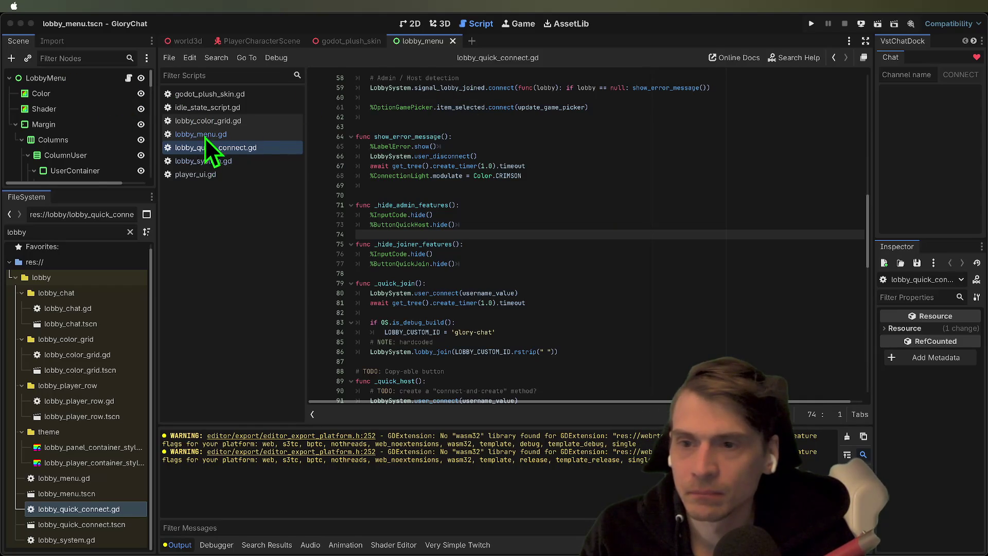
Return to lobby_quick_connect.gd, save it with Cmd+S, and run the project from the Play button.
{"action": "left_click", "coordinate": [576, 345]}
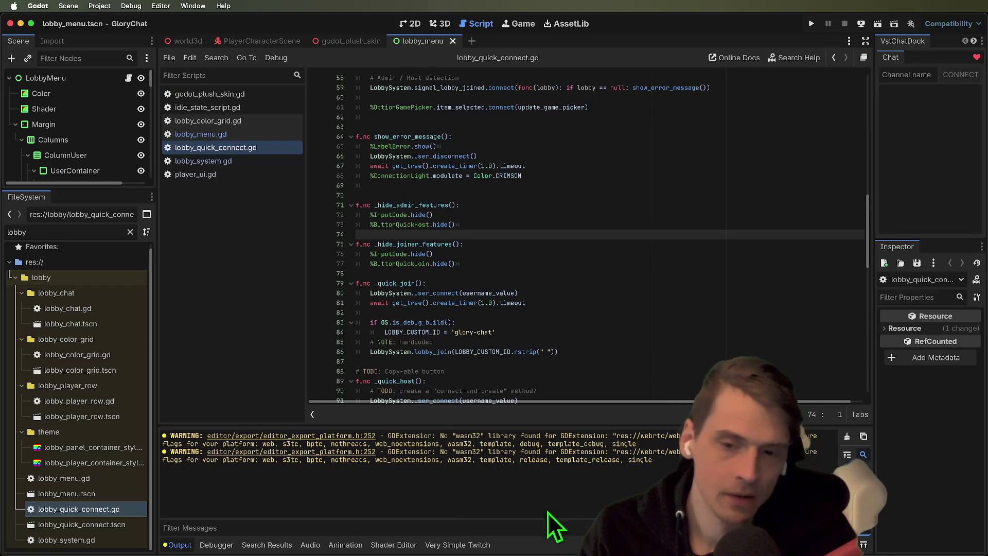
{"action": "left_click", "coordinate": [559, 254]}
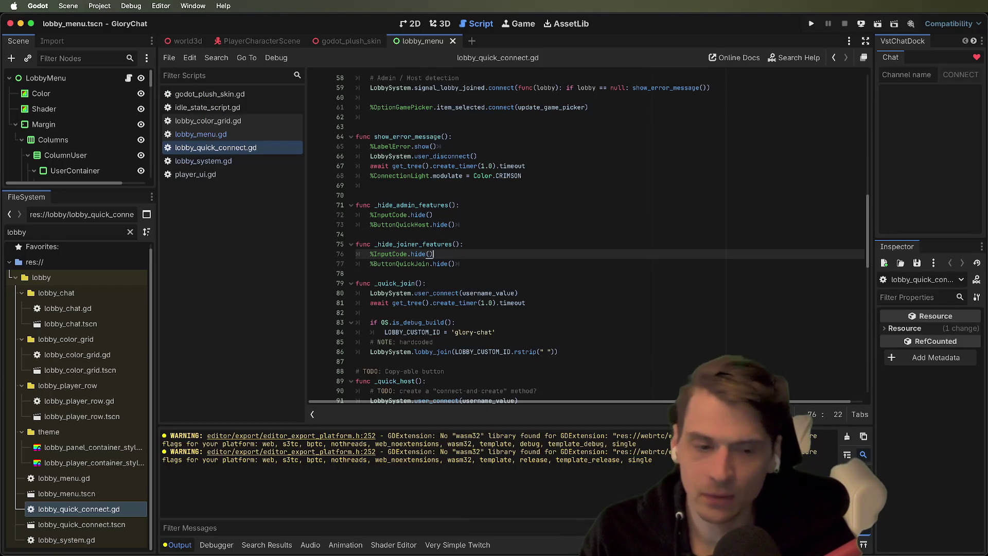
{"action": "left_click", "coordinate": [891, 518]}
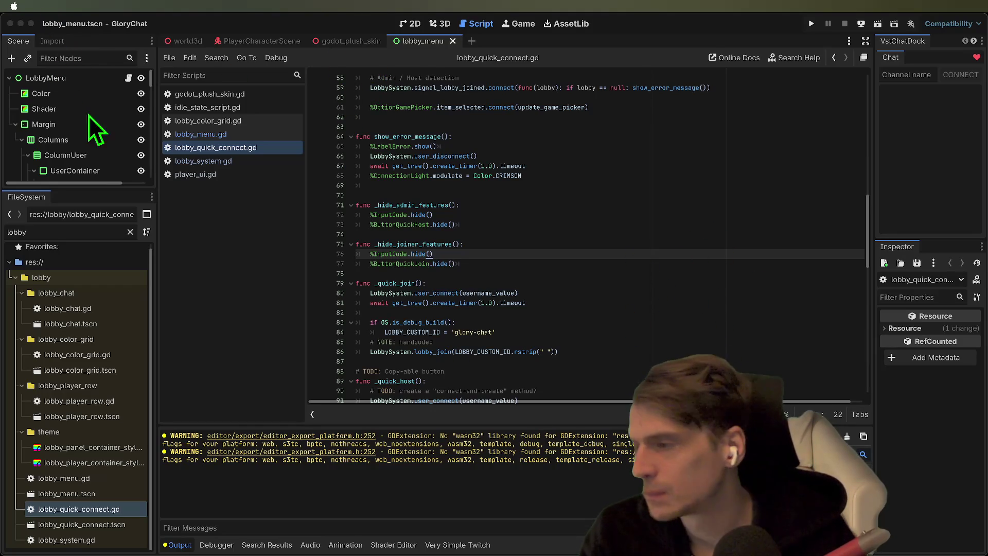
{"action": "left_click", "coordinate": [671, 245]}
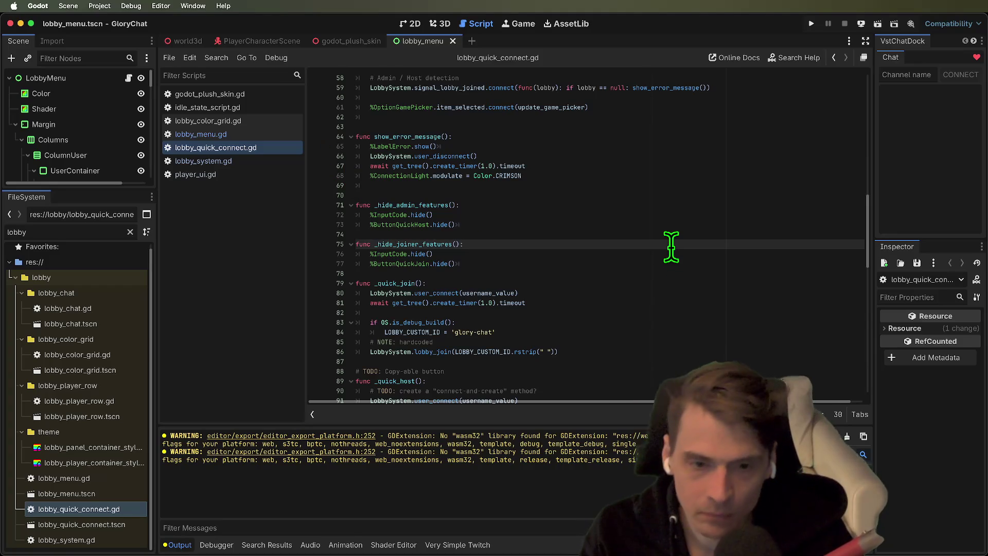
{"action": "key", "text": "ctrl+s"}
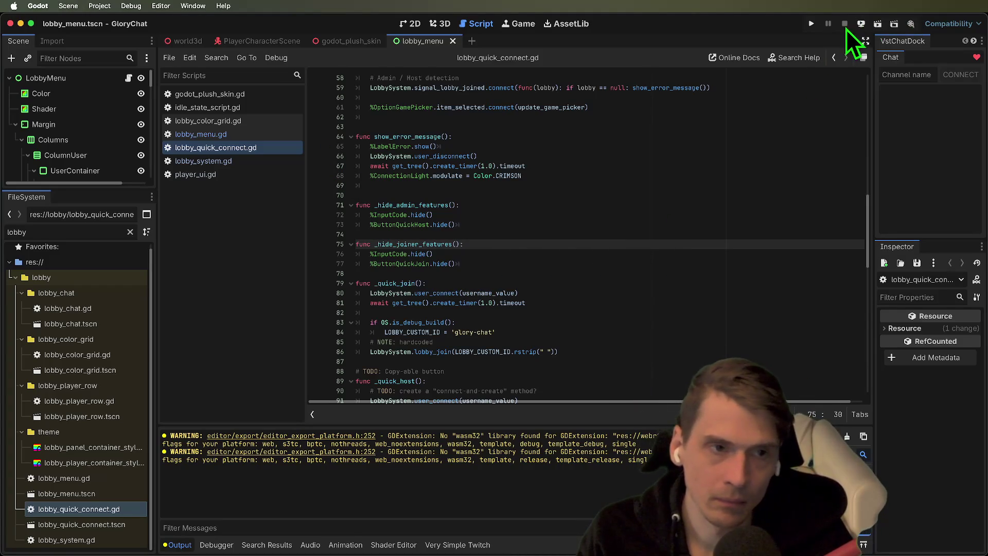
{"action": "left_click", "coordinate": [811, 23]}
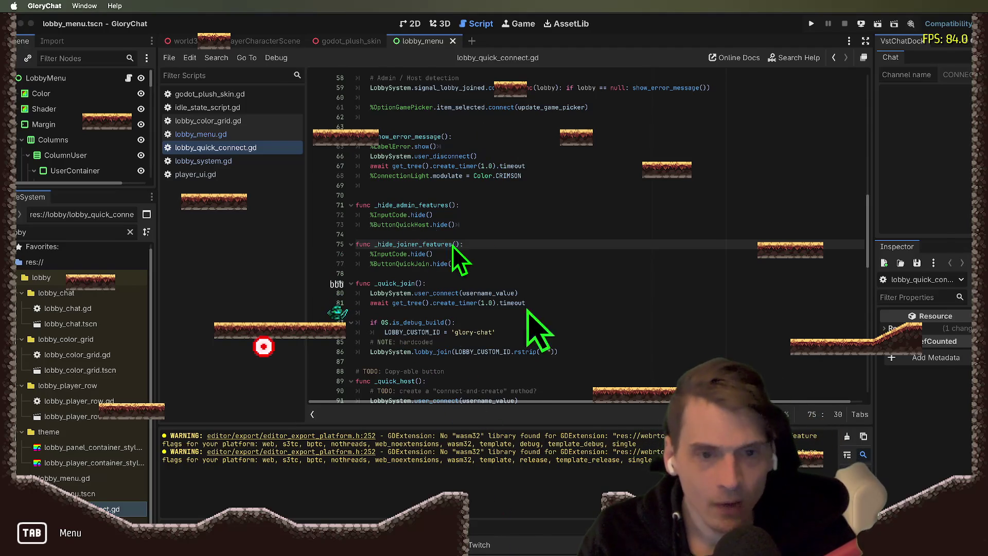
Switch the lobby game from Arrow Game to Island Game and return to playing.
{"action": "key", "text": "Tab"}
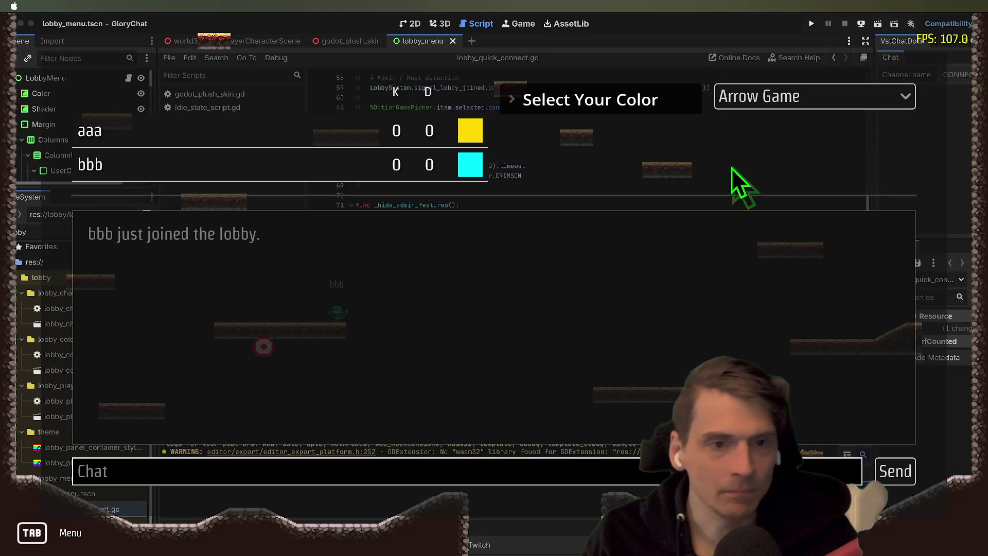
{"action": "key", "text": "Tab"}
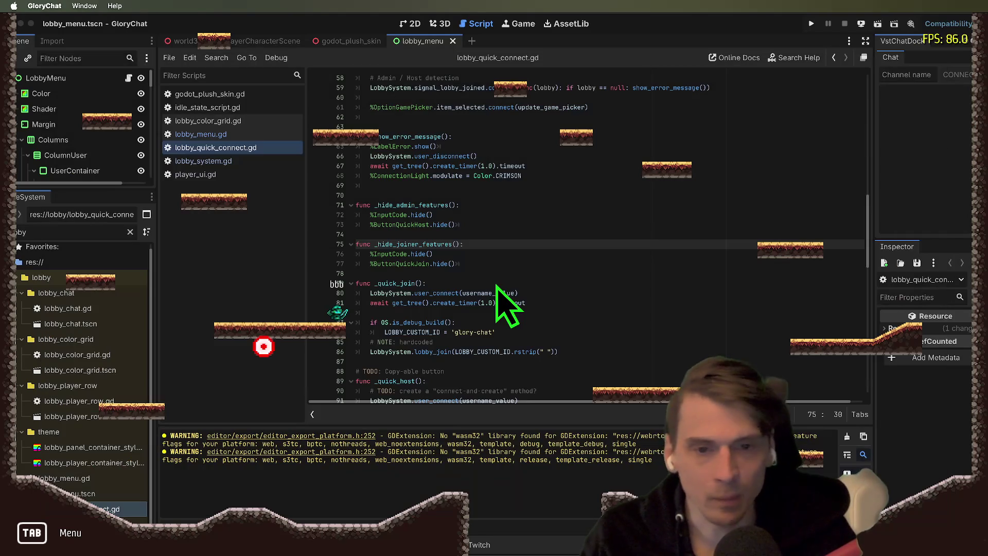
{"action": "key", "text": "Tab"}
{"action": "key", "text": "Tab"}
{"action": "key", "text": "Tab"}
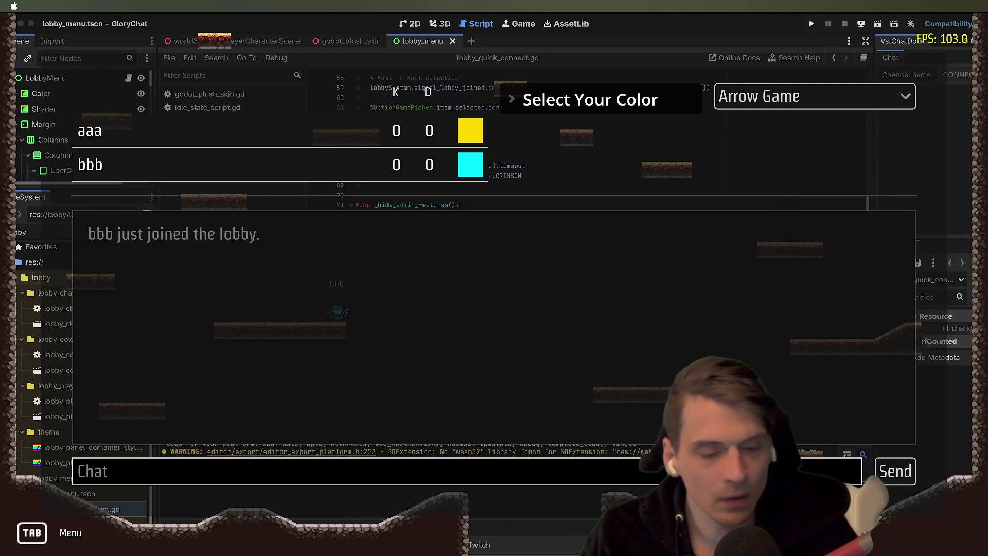
{"action": "key", "text": "Tab"}
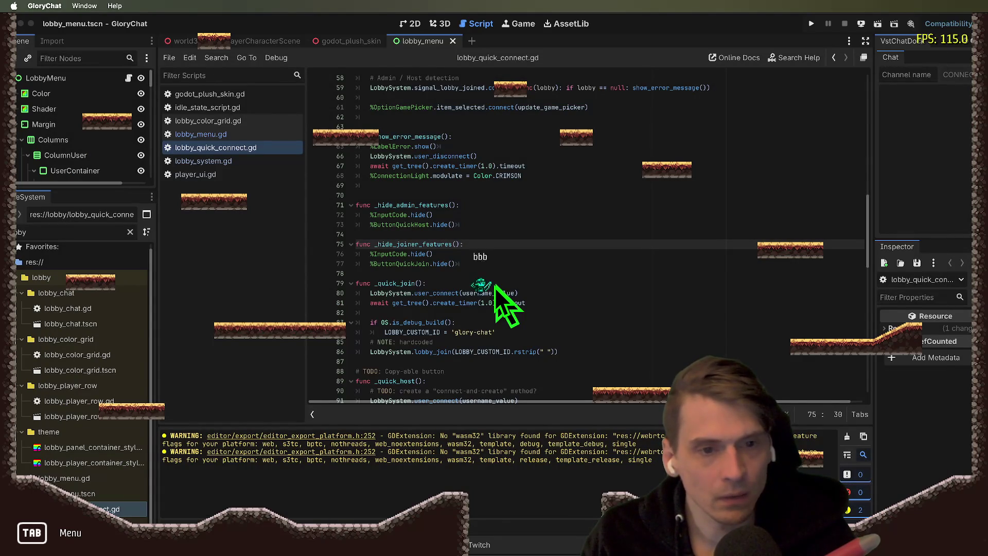
{"action": "key", "text": "Tab"}
{"action": "left_click", "coordinate": [857, 89]}
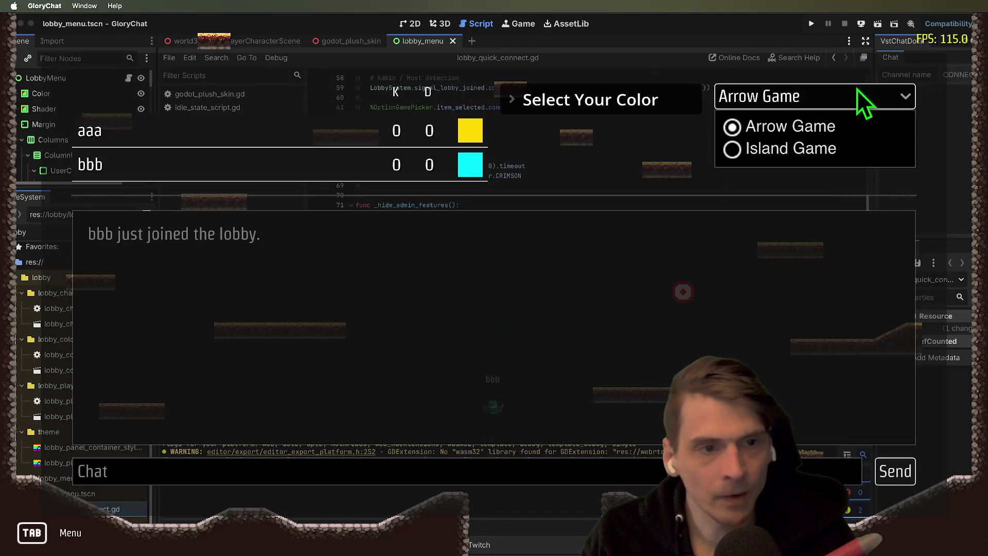
{"action": "left_click", "coordinate": [827, 150]}
{"action": "key", "text": "Tab"}
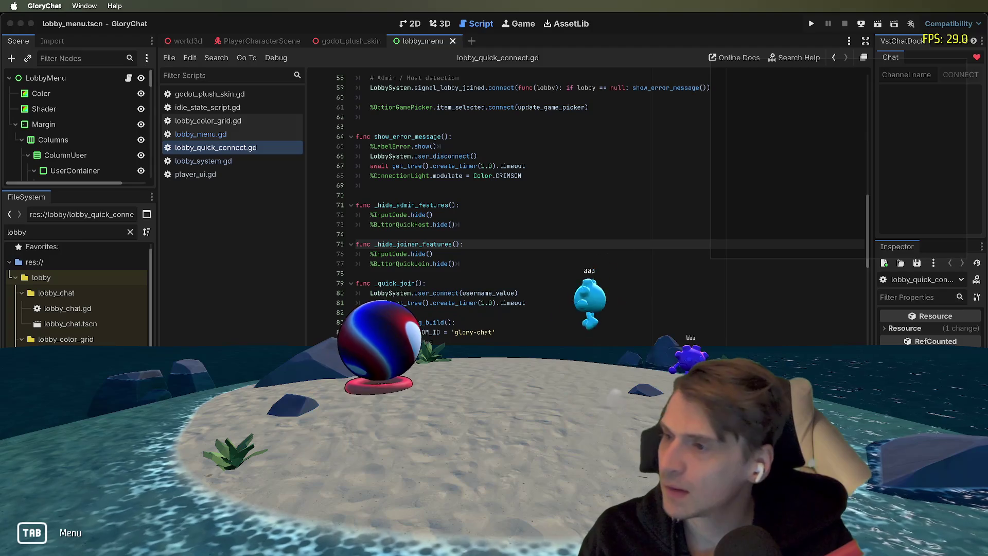
{"action": "left_click", "coordinate": [495, 287]}
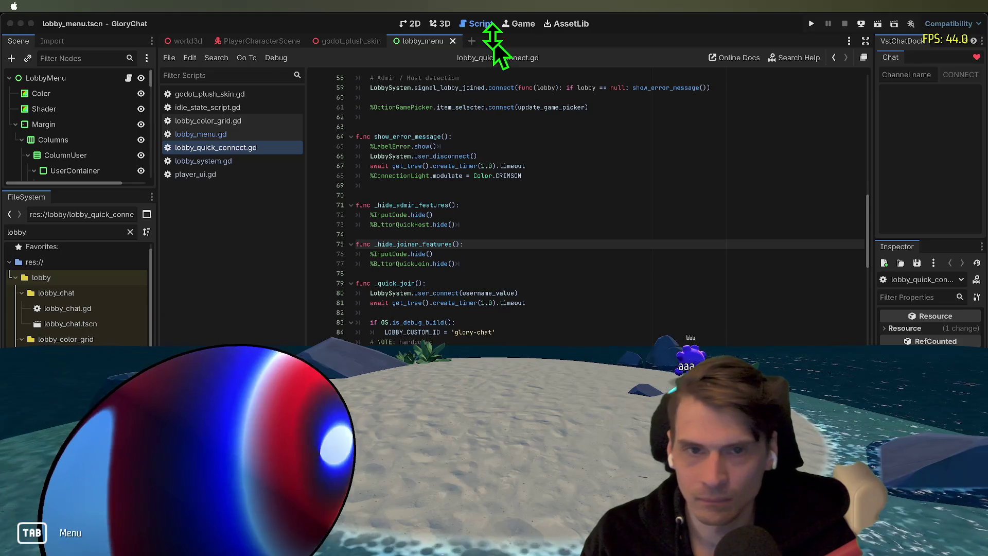
Shrink the game window, briefly open chat, and move into _hide_admin_features in lobby_quick_connect.gd.
{"action": "mouse_move", "coordinate": [492, 33]}
{"action": "left_mouse_down"}
{"action": "mouse_move", "coordinate": [497, 115]}
{"action": "mouse_move", "coordinate": [474, 81]}
{"action": "mouse_move", "coordinate": [473, 103]}
{"action": "left_mouse_up"}
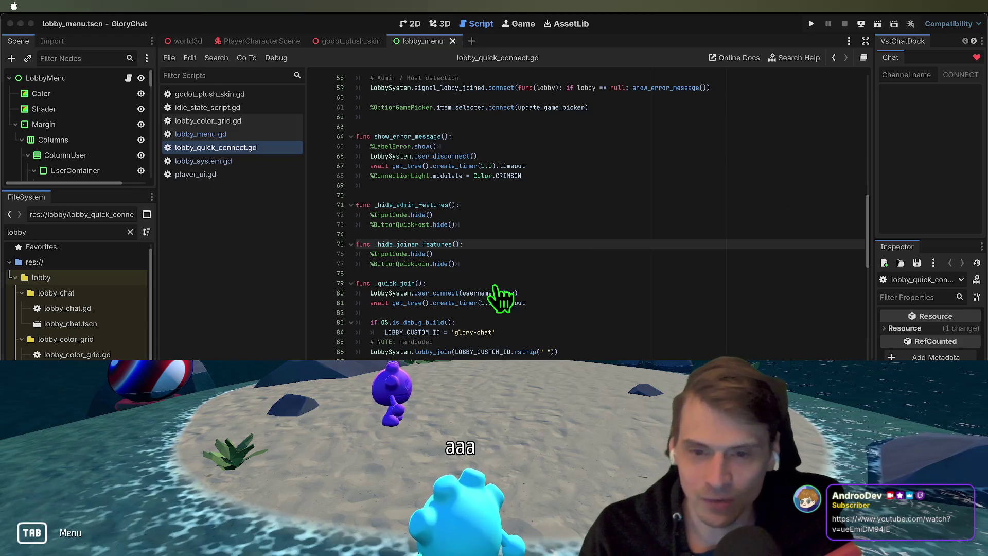
{"action": "key", "text": "Return"}
{"action": "key", "text": "Escape"}
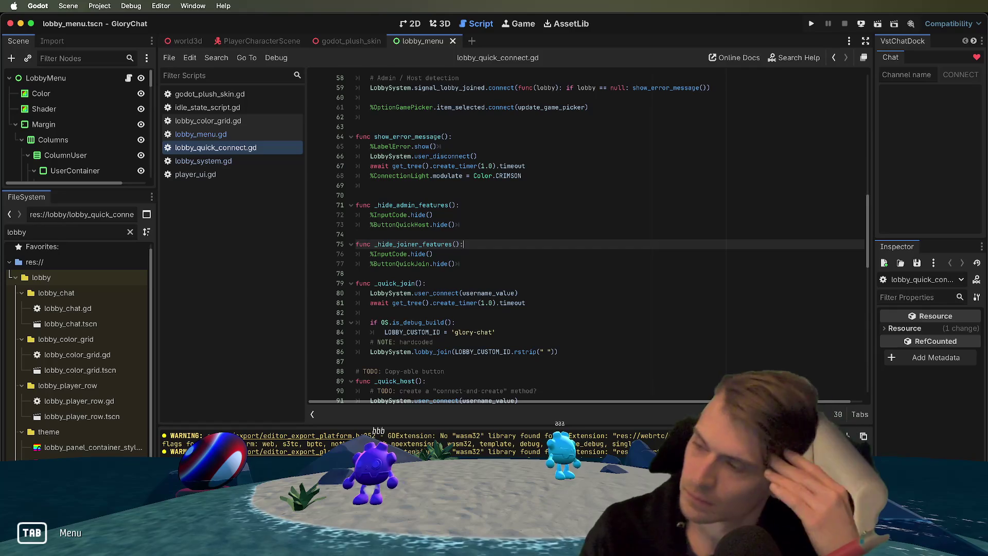
{"action": "left_click", "coordinate": [614, 205]}
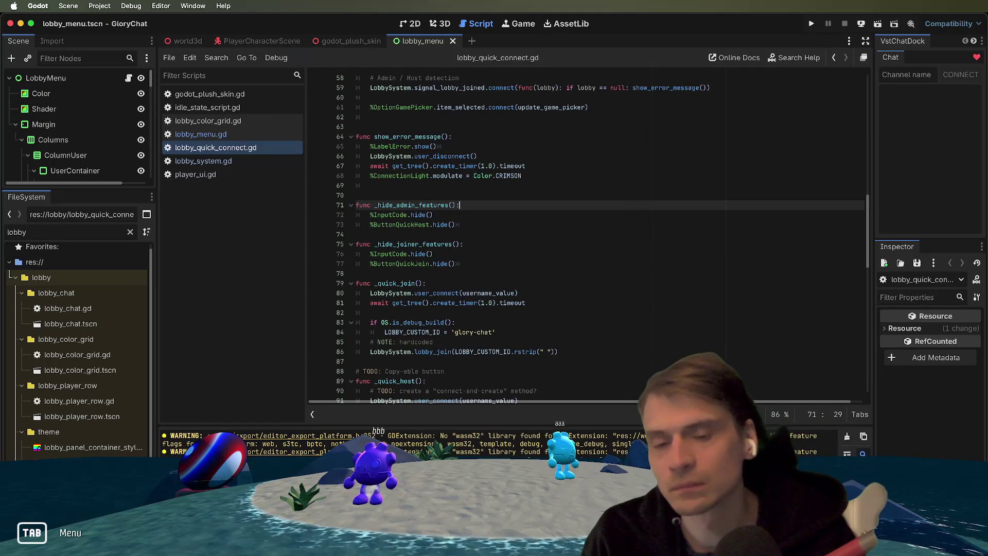
Restore 'glory-chat-debug' as the _quick_join lobby ID, then quit the editor with Stop & Quit.
{"action": "left_click", "coordinate": [613, 332]}
{"action": "scroll", "coordinate": [614, 330], "scroll_direction": "down", "scroll_amount": 3}
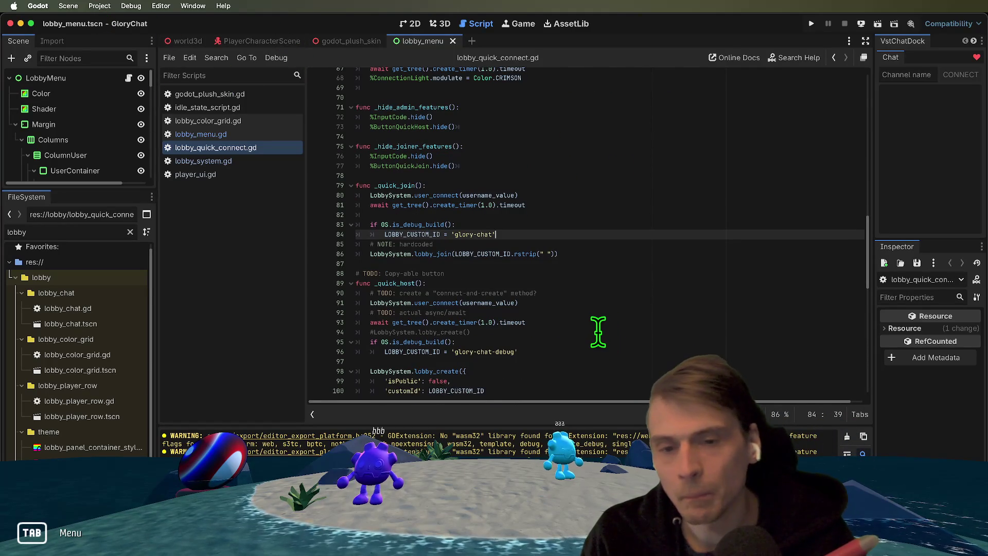
{"action": "scroll", "coordinate": [602, 332], "scroll_direction": "up", "scroll_amount": 10}
{"action": "key", "text": "shift+alt+Right"}
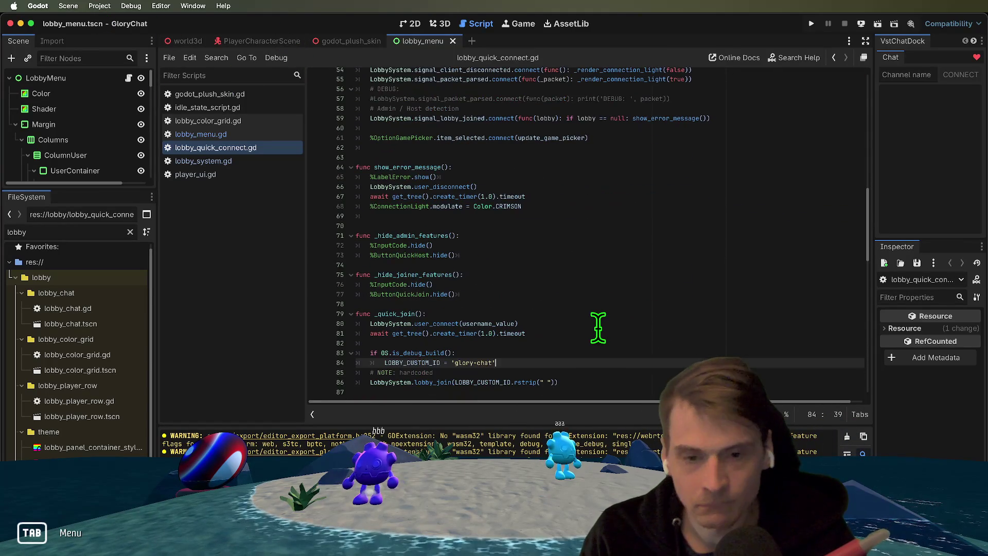
{"action": "type", "text": "-debug"}
{"action": "left_click", "coordinate": [598, 325]}
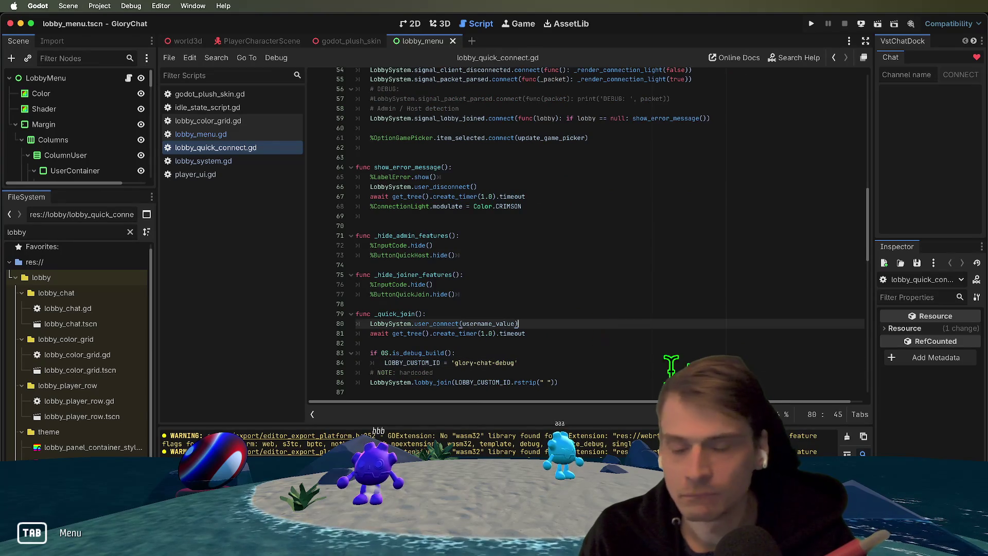
{"action": "key", "text": "shift+super+q"}
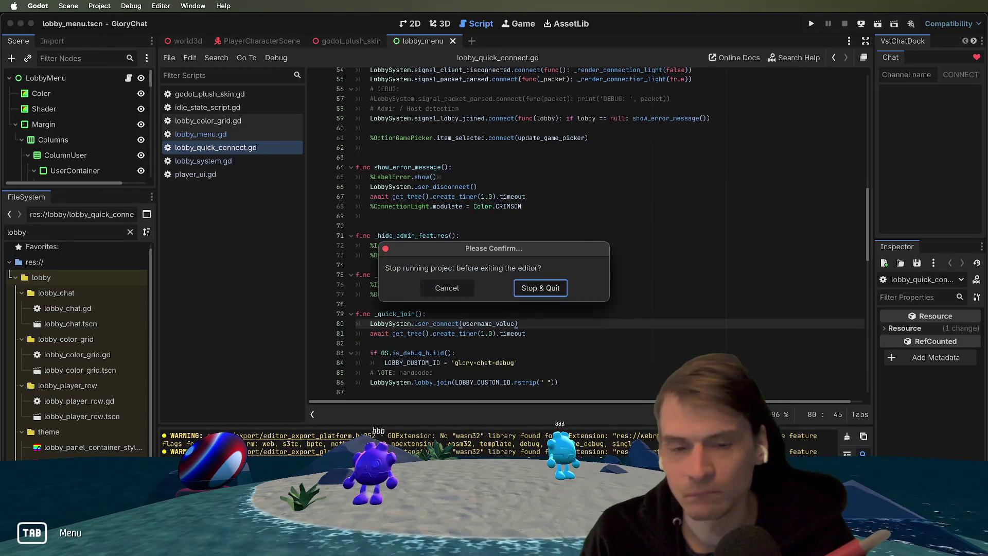
{"action": "left_click", "coordinate": [542, 289]}
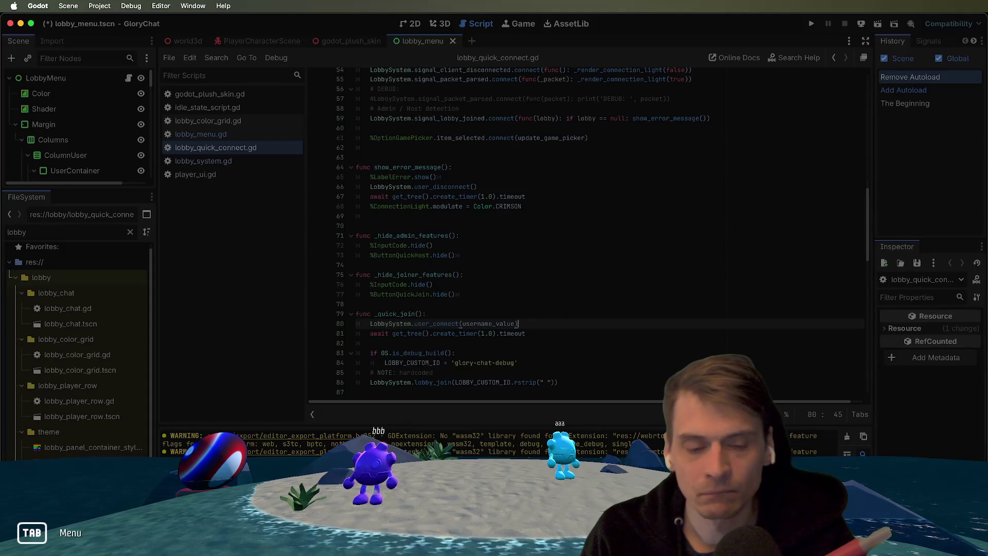
Type 'zz' into the game chat, then move the Project Manager aside and bring the game forward.
{"action": "key", "text": "Return"}
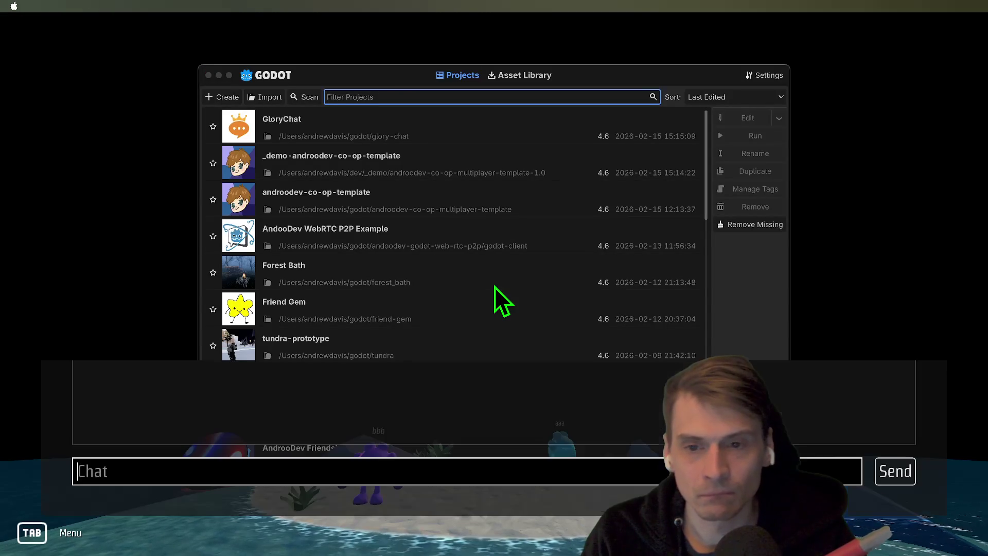
{"action": "type", "text": "zz"}
{"action": "key", "text": "Return"}
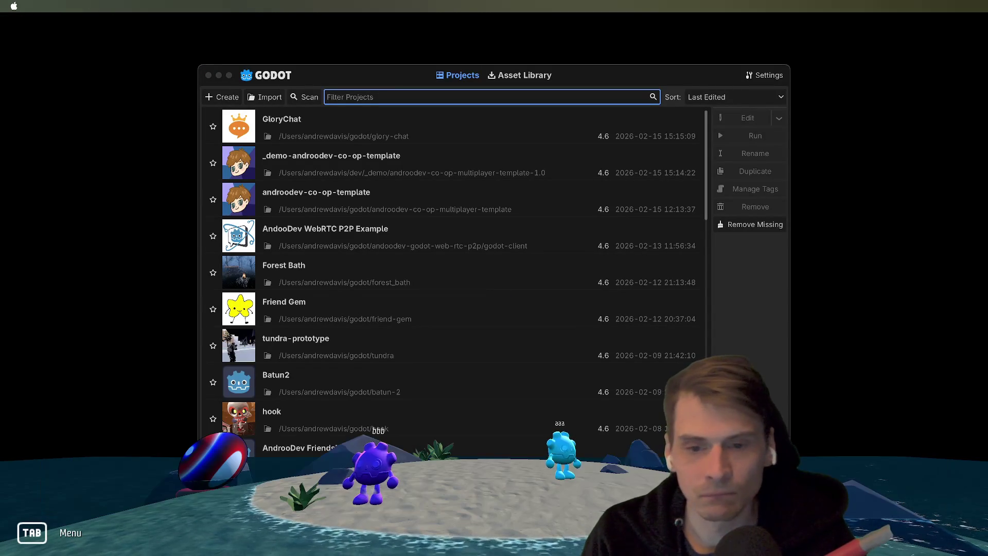
{"action": "left_click_drag", "start_coordinate": [459, 74], "coordinate": [387, 72]}
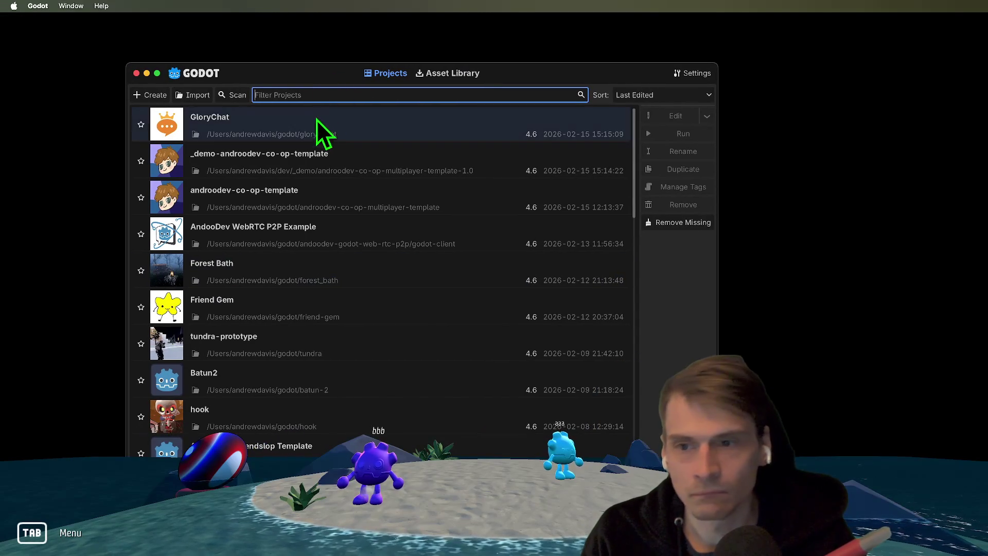
{"action": "key", "text": "super+Tab"}
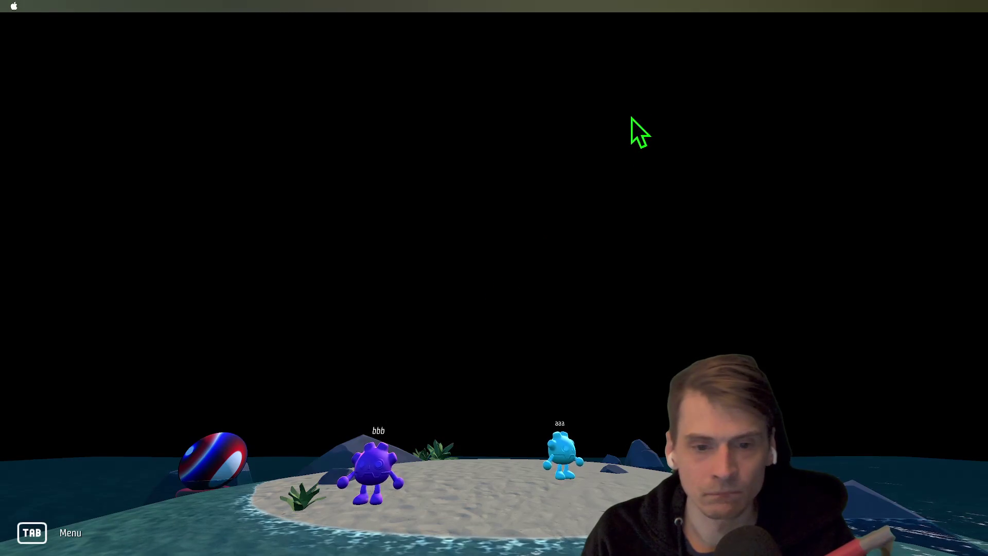
Repeatedly open and close the chat panel, briefly typing 'g'.
{"action": "key", "text": "Return"}
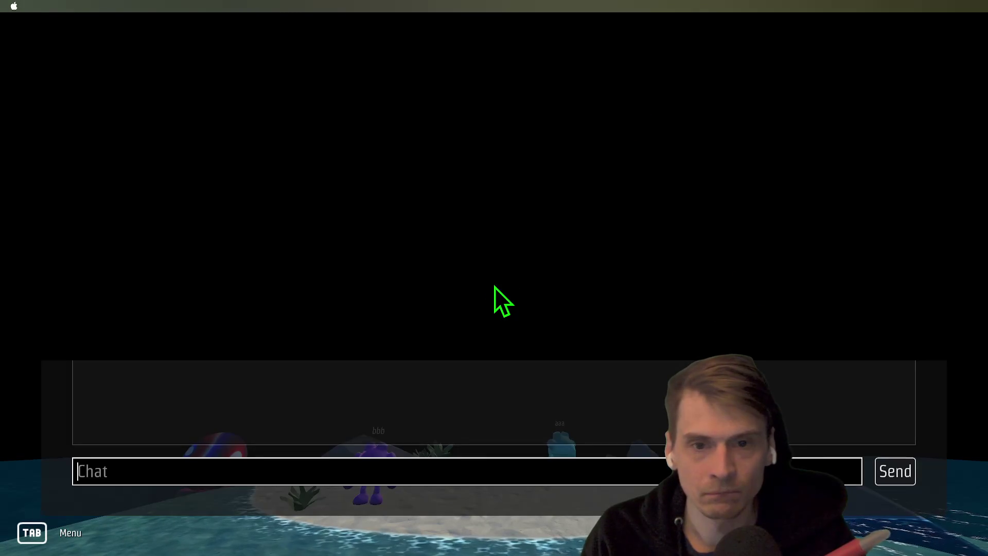
{"action": "key", "text": "Escape"}
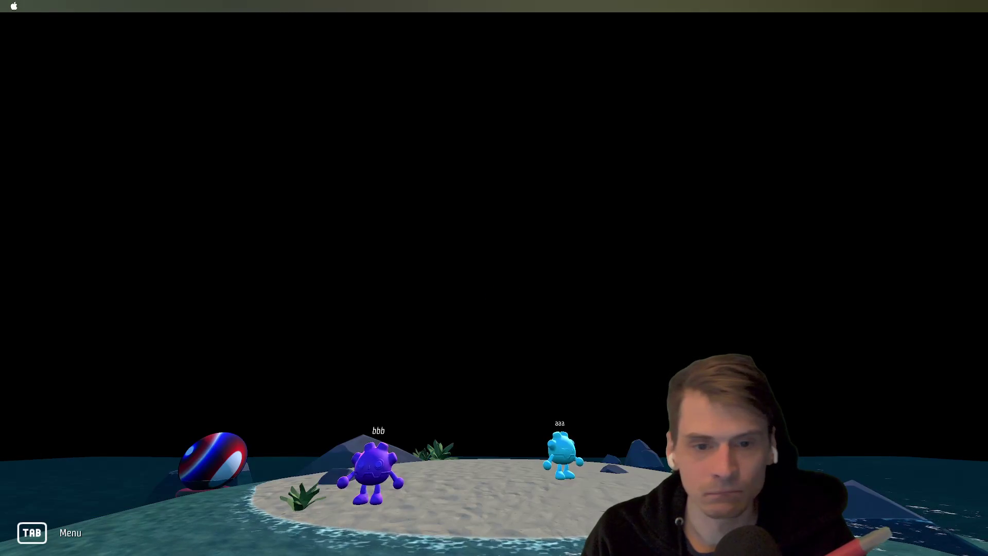
{"action": "key", "text": "Return"}
{"action": "type", "text": "g"}
{"action": "key", "text": "Escape"}
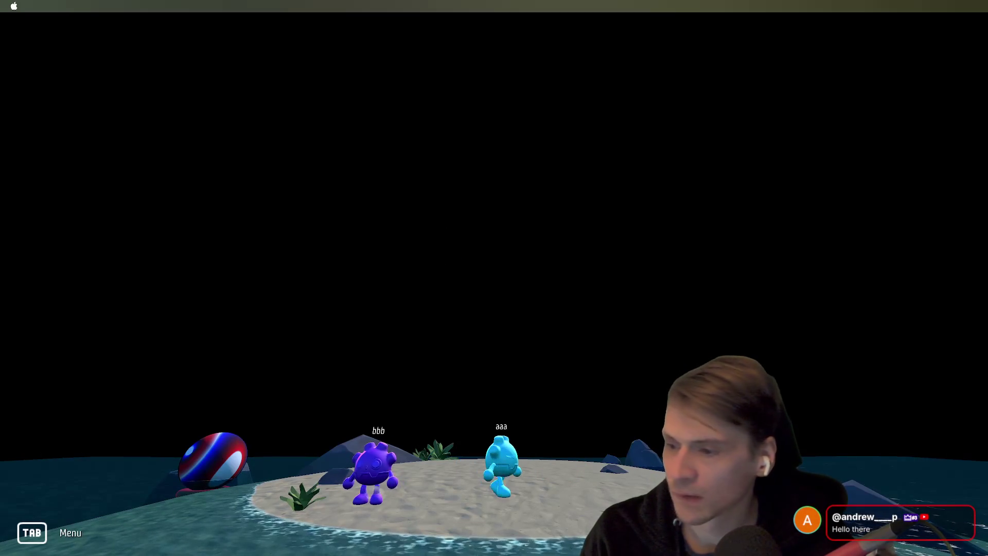
{"action": "key", "text": "Return"}
{"action": "type", "text": "g"}
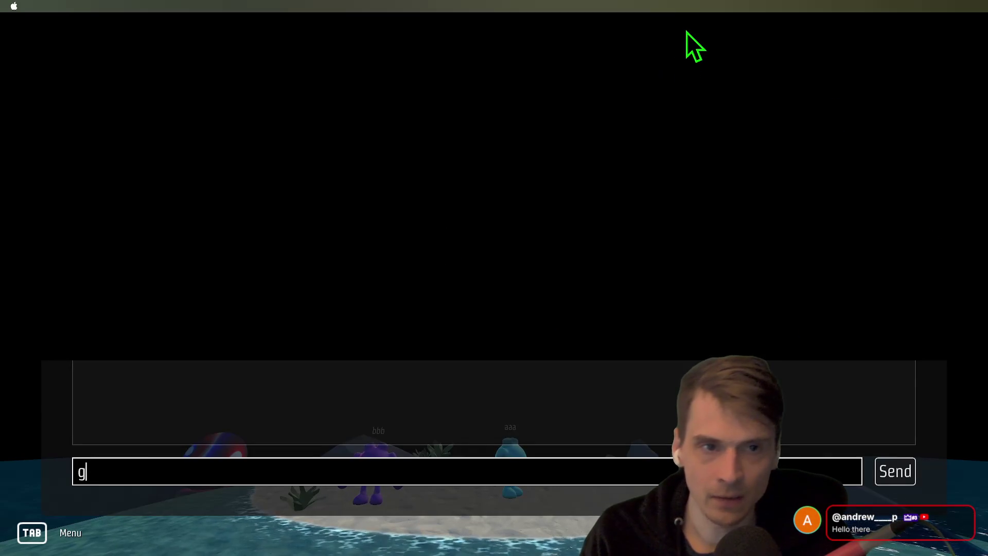
{"action": "key", "text": "Escape"}
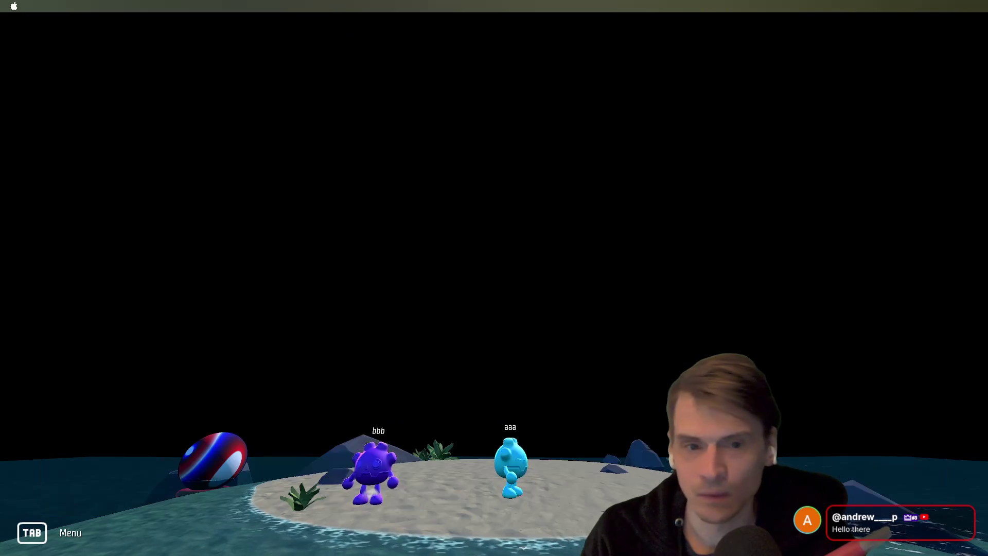
{"action": "key", "text": "Return"}
{"action": "key", "text": "Escape"}
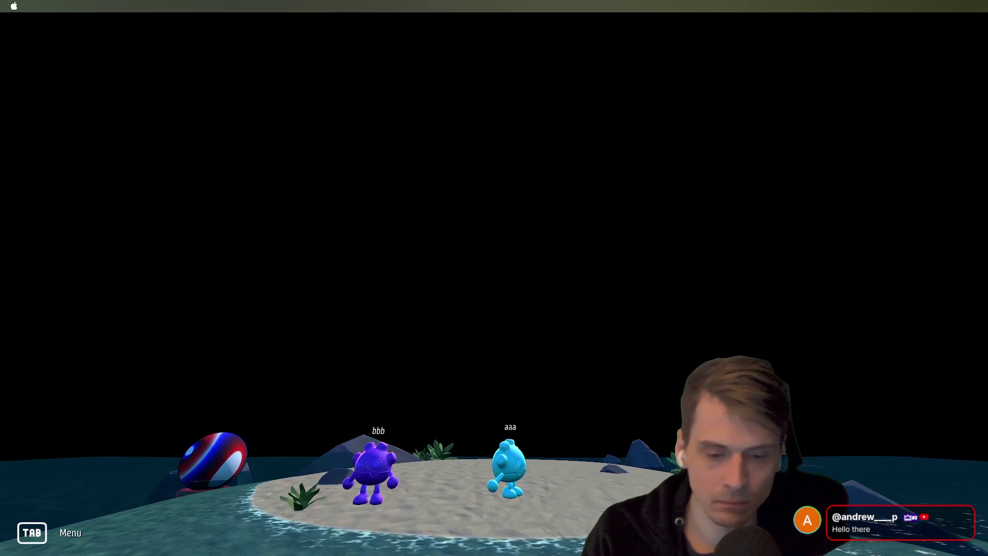
{"action": "scroll", "coordinate": [494, 458], "scroll_direction": "up", "scroll_amount": 3}
{"action": "scroll", "coordinate": [494, 458], "scroll_direction": "down", "scroll_amount": 3}
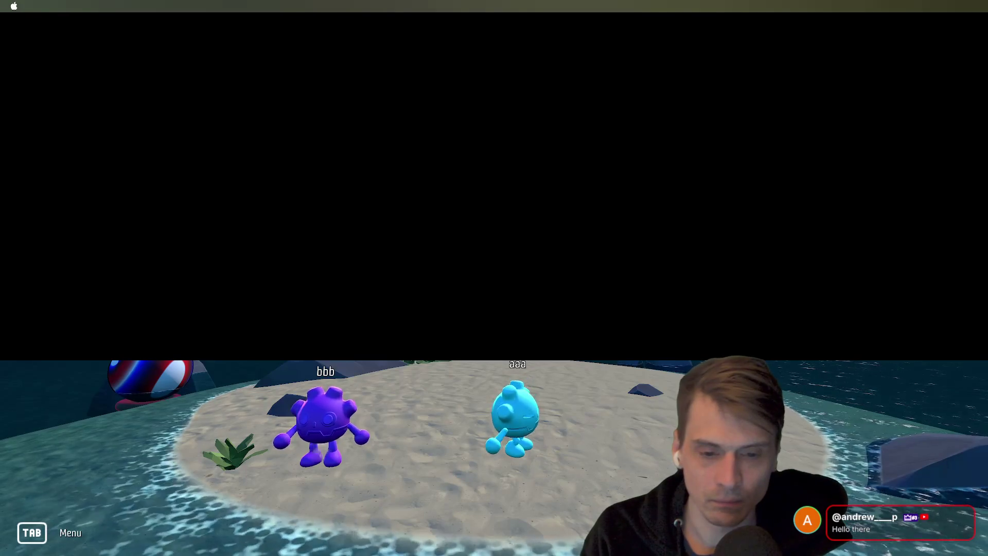
{"action": "key", "text": "Return"}
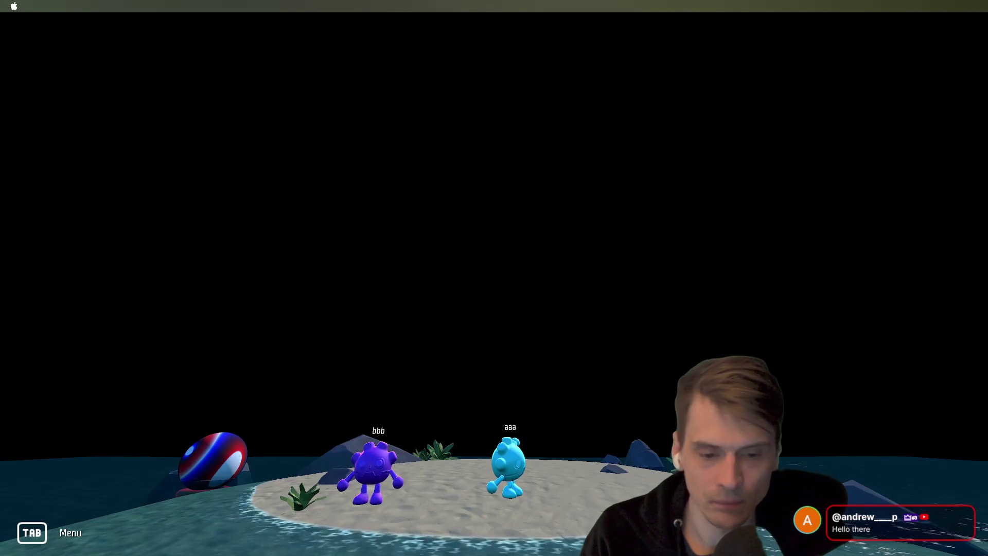
{"action": "type", "text": "g"}
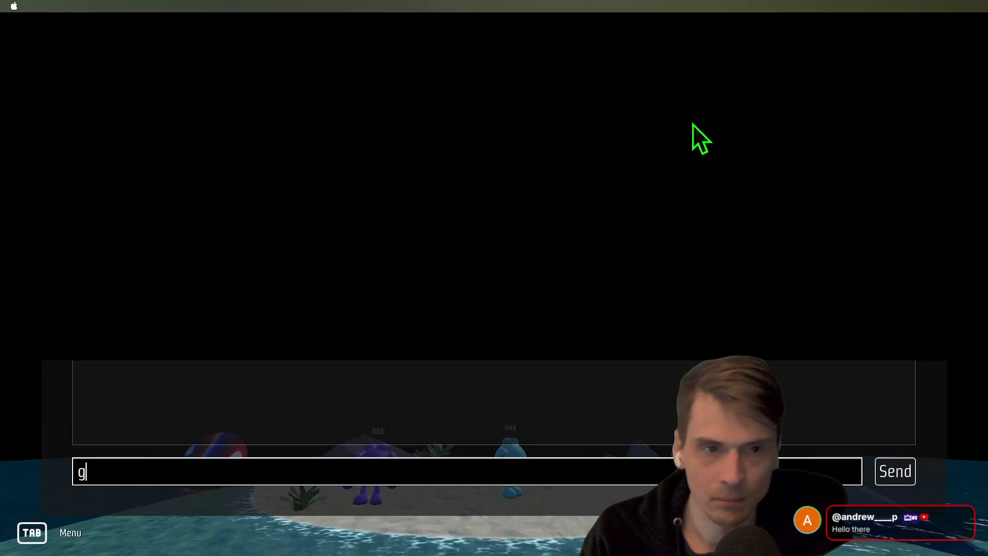
{"action": "key", "text": "Escape"}
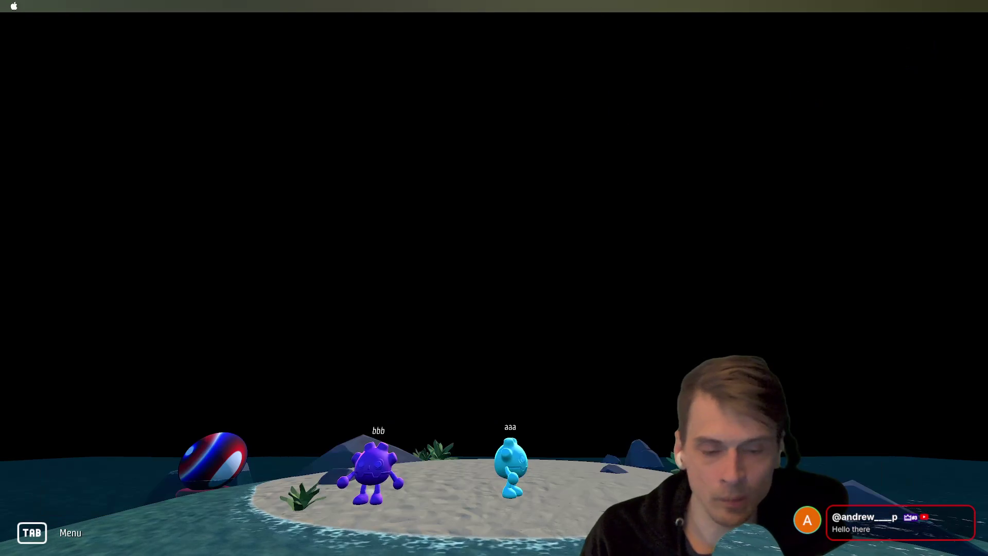
Walk aaa toward bbb, test typing 'g' and 'z' in chat, and leave chat open with an empty box.
{"action": "key", "text": "Left"}
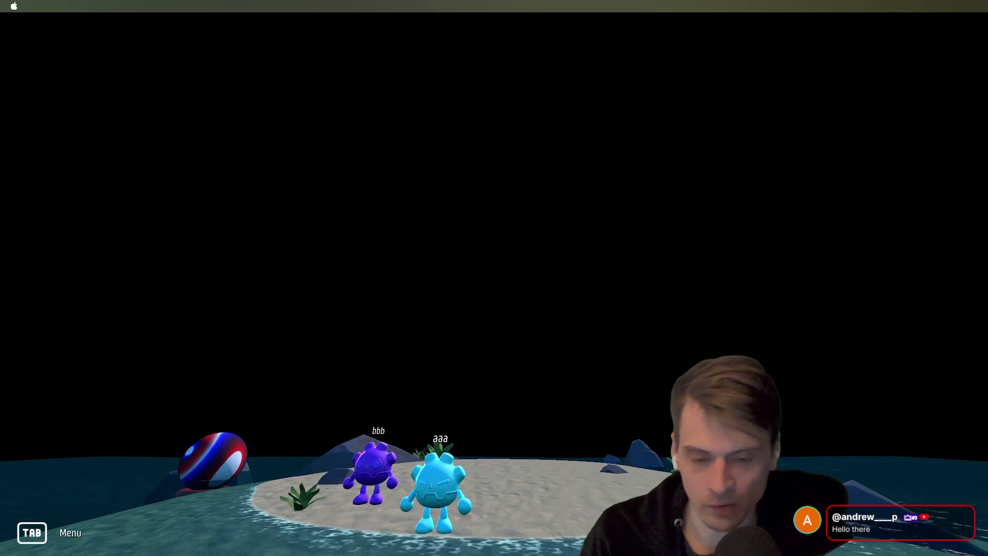
{"action": "key", "text": "Return"}
{"action": "type", "text": "g"}
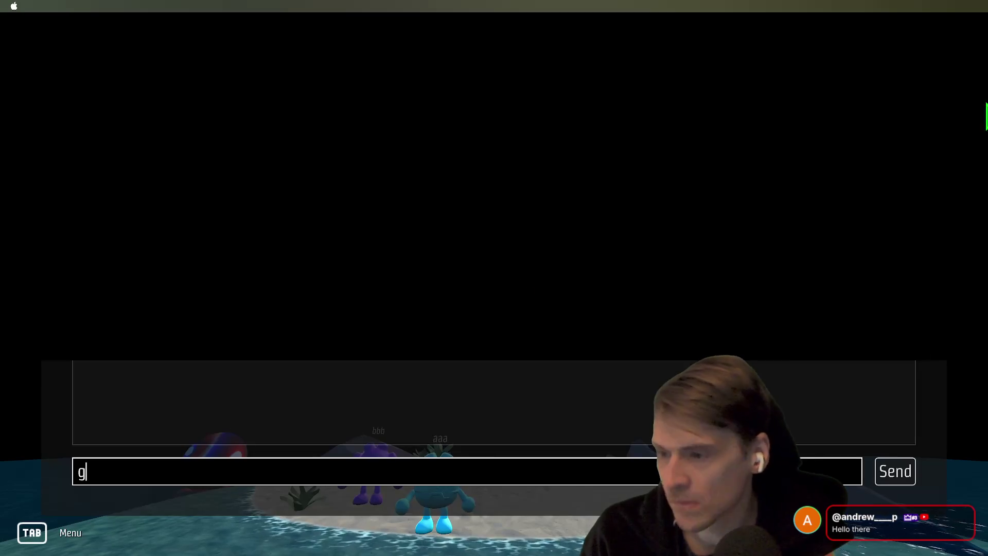
{"action": "key", "text": "Escape"}
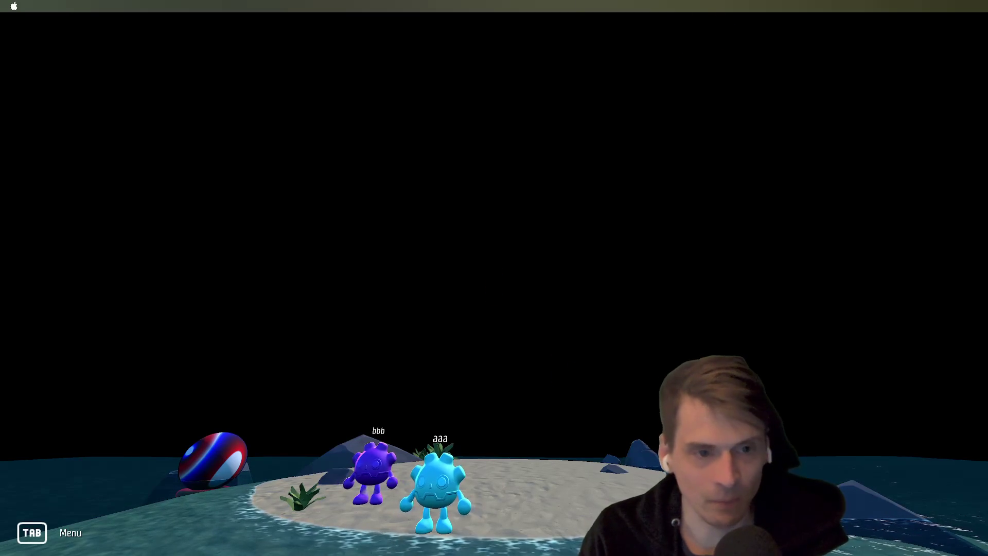
{"action": "key", "text": "Return"}
{"action": "type", "text": "g"}
{"action": "key", "text": "Return"}
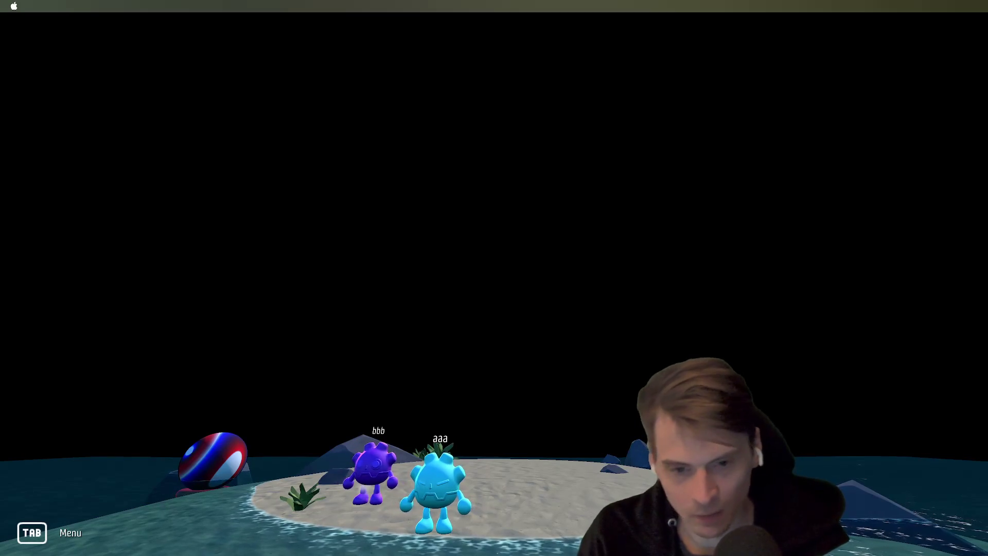
{"action": "key", "text": "Return"}
{"action": "type", "text": "g"}
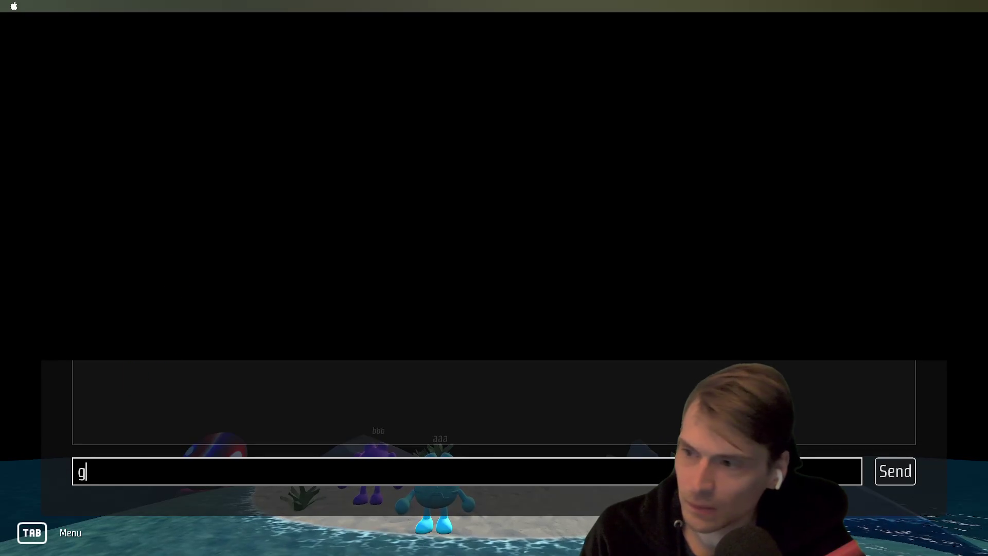
{"action": "key", "text": "Return"}
{"action": "key", "text": "Return"}
{"action": "type", "text": "z"}
{"action": "key", "text": "Return"}
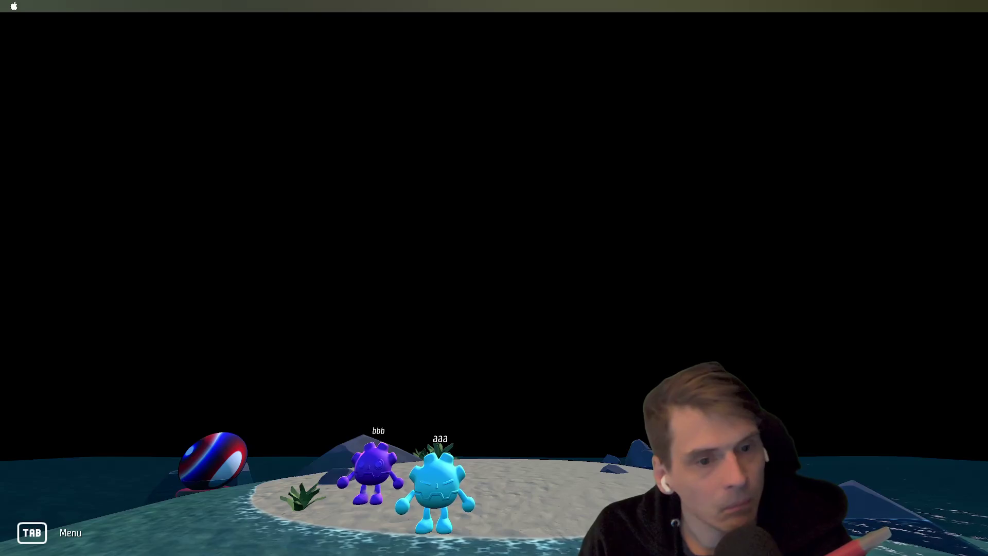
{"action": "key", "text": "Return"}
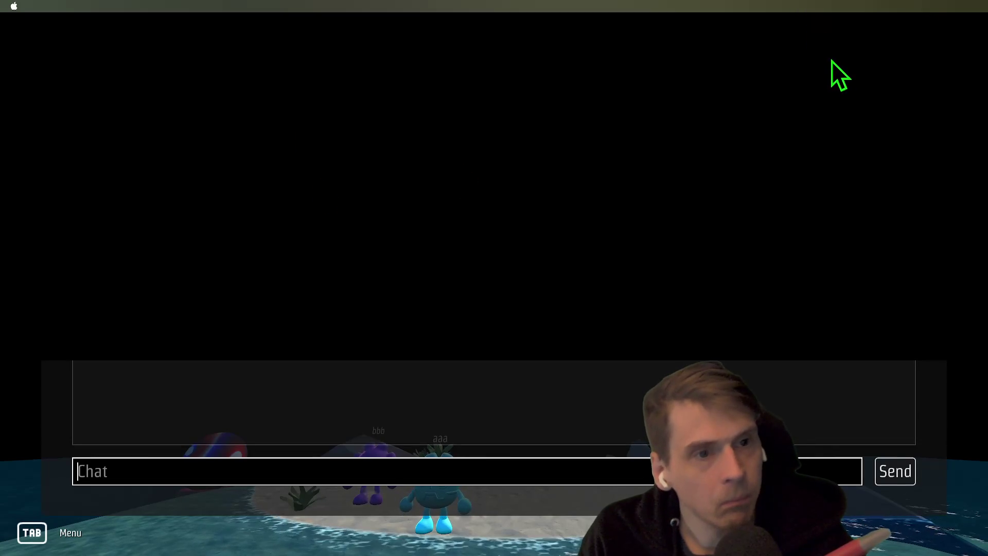
{"action": "key", "text": "Return"}
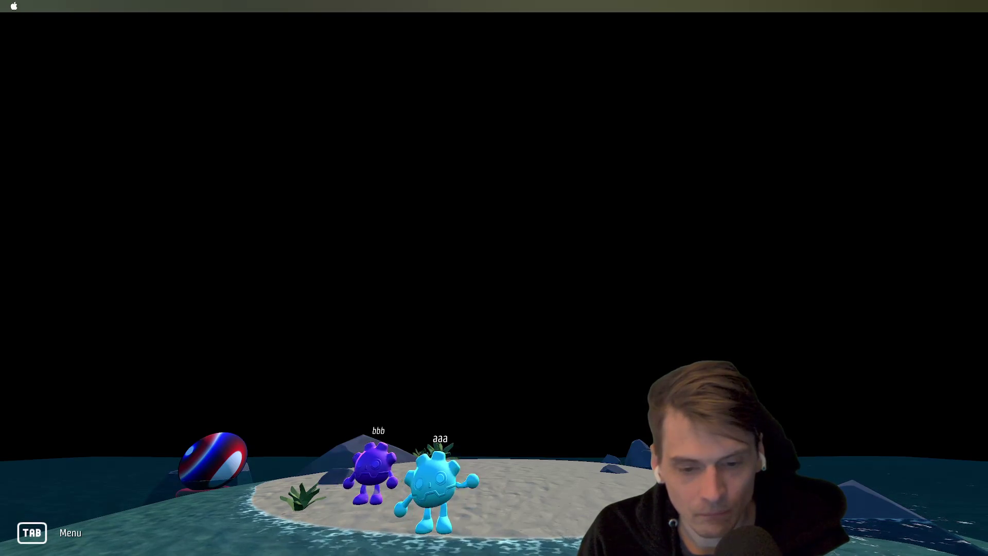
{"action": "key", "text": "Return"}
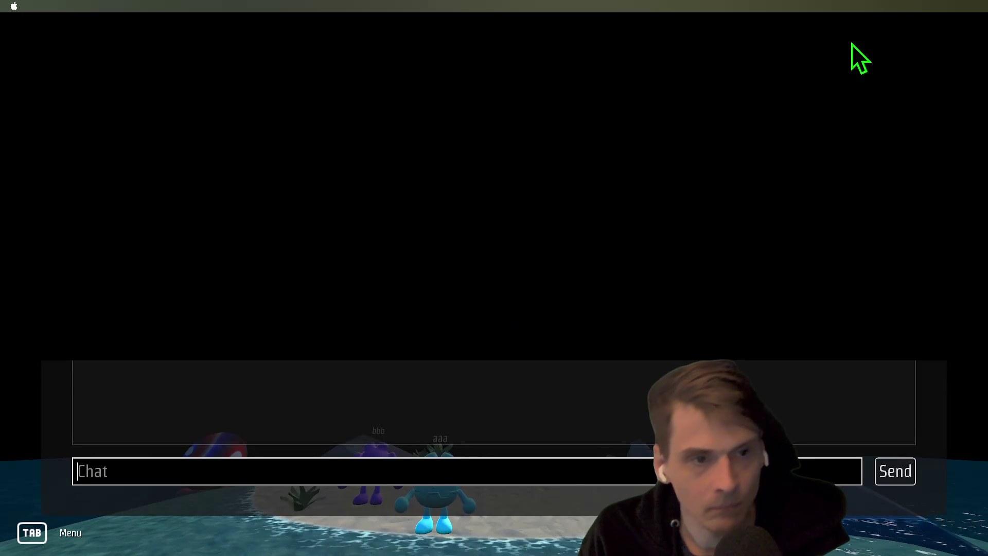
{"action": "left_click", "coordinate": [808, 128]}
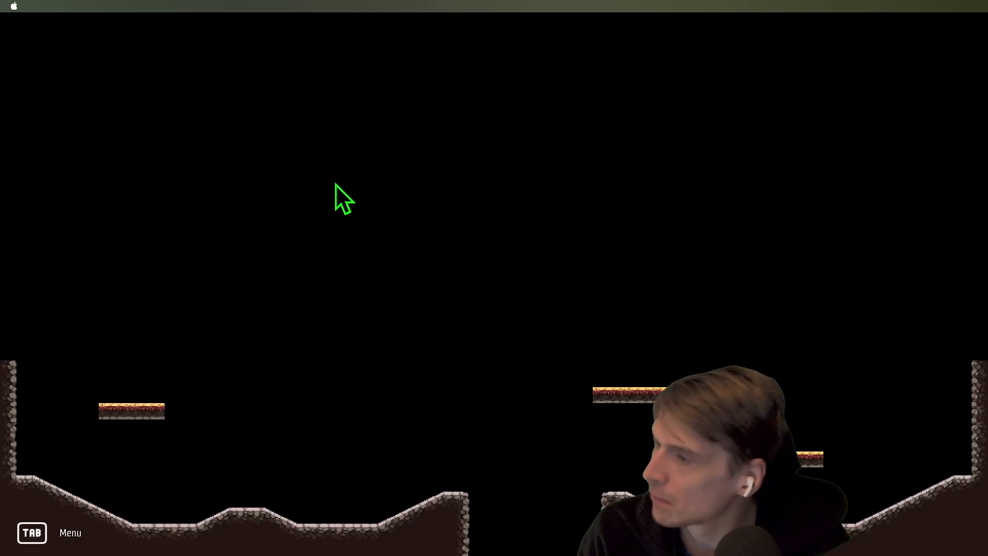
Toggle the chat panel open and closed several times in the platform level.
{"action": "key", "text": "Return"}
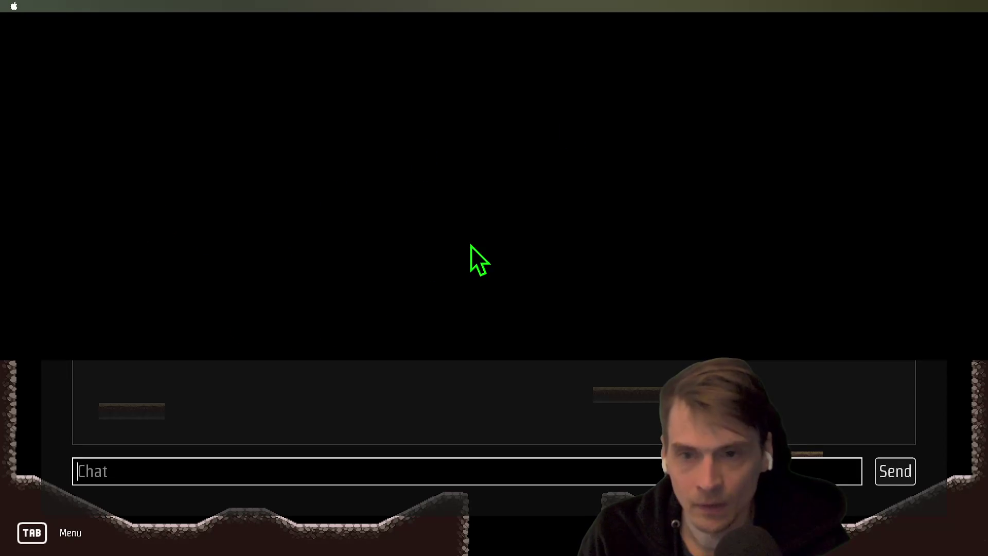
{"action": "left_click", "coordinate": [744, 128]}
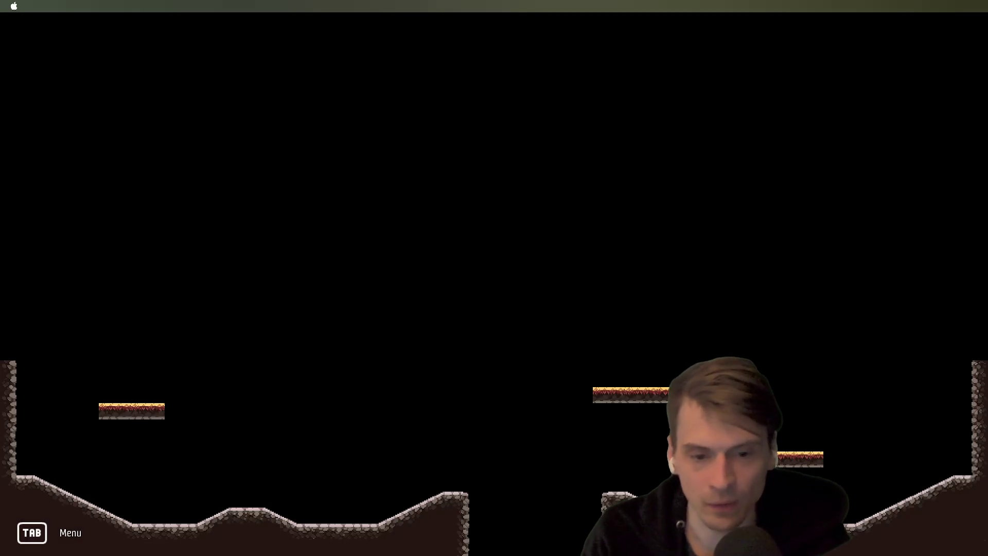
{"action": "key", "text": "Return"}
{"action": "left_click", "coordinate": [516, 287]}
{"action": "key", "text": "Return"}
{"action": "left_click", "coordinate": [494, 288]}
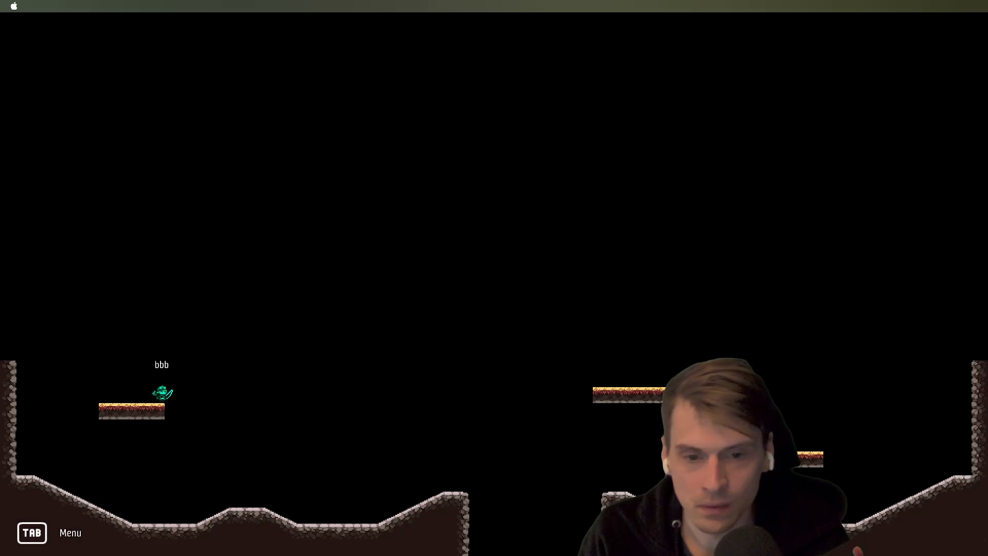
{"action": "key", "text": "Return"}
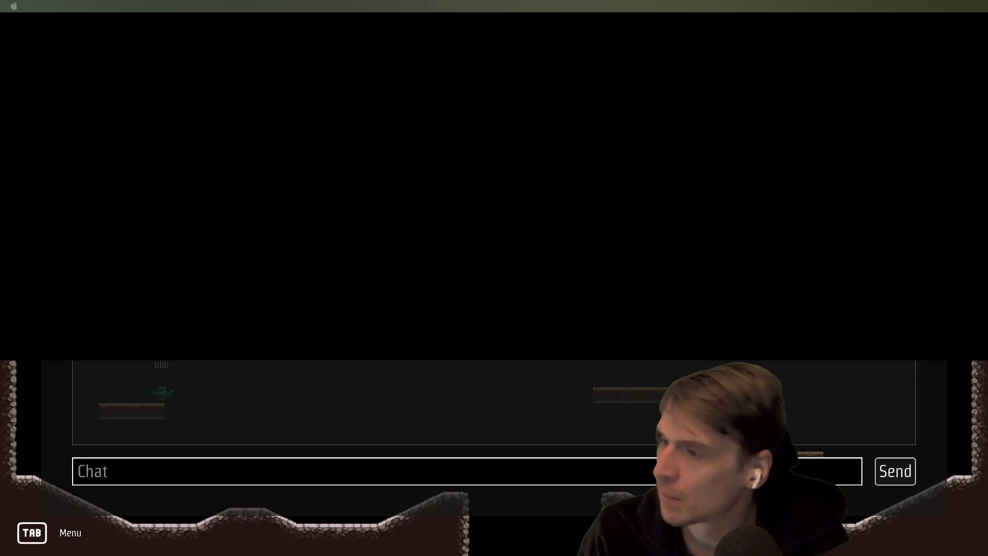
{"action": "left_click", "coordinate": [601, 305]}
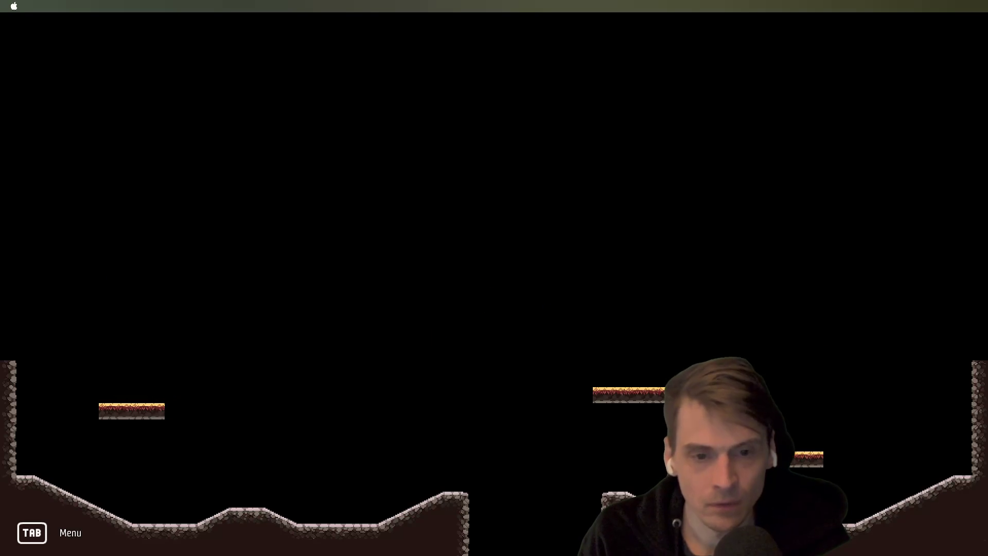
Open and close chat once more, then switch to Firefox and drag its window up.
{"action": "key", "text": "Return"}
{"action": "left_click", "coordinate": [724, 348]}
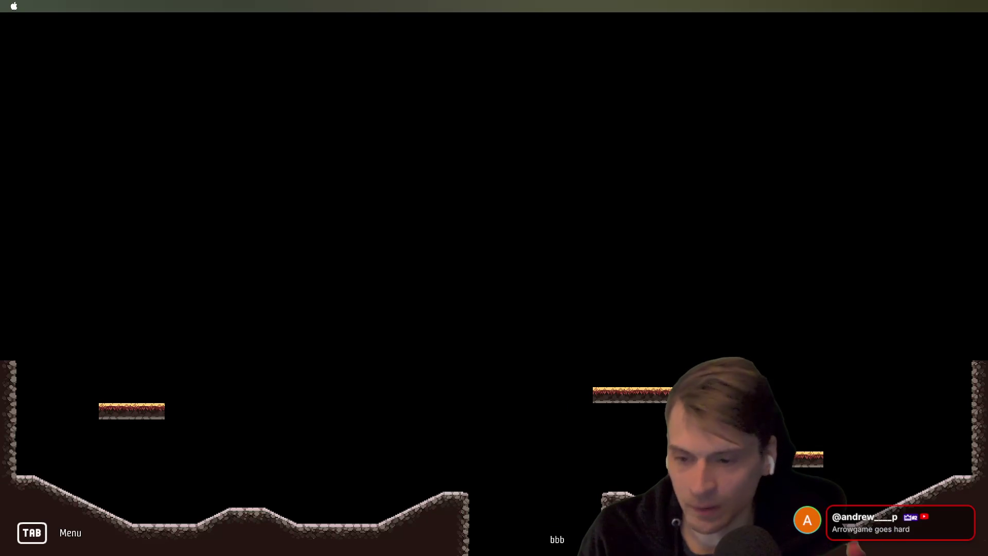
{"action": "key", "text": "super+Tab"}
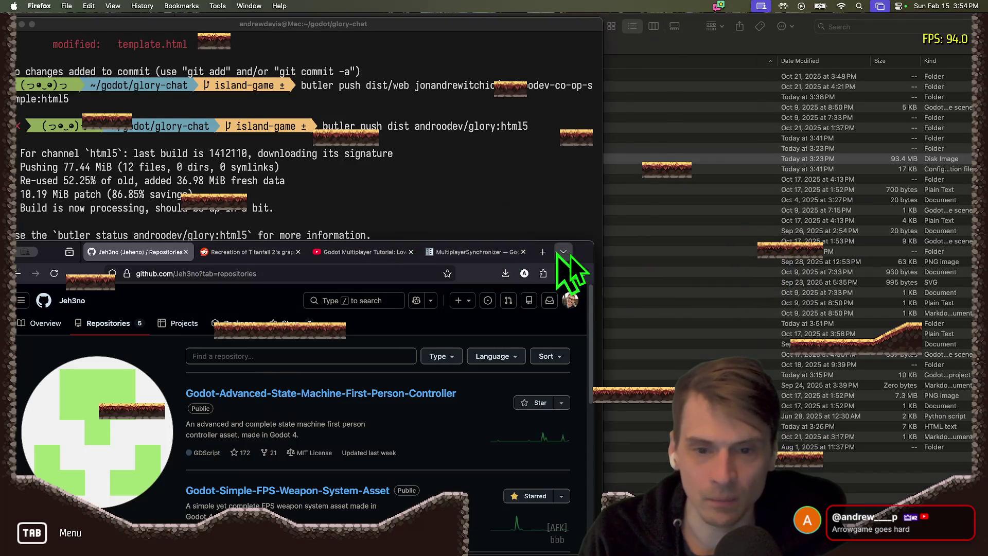
{"action": "mouse_move", "coordinate": [576, 252]}
{"action": "left_mouse_down"}
{"action": "mouse_move", "coordinate": [618, 221]}
{"action": "mouse_move", "coordinate": [767, 40]}
{"action": "mouse_move", "coordinate": [765, 2]}
{"action": "left_mouse_up"}
Show the Titanfall 2 grapple hook Reddit post, replay its video and highlight the description.
{"action": "left_click", "coordinate": [260, 29]}
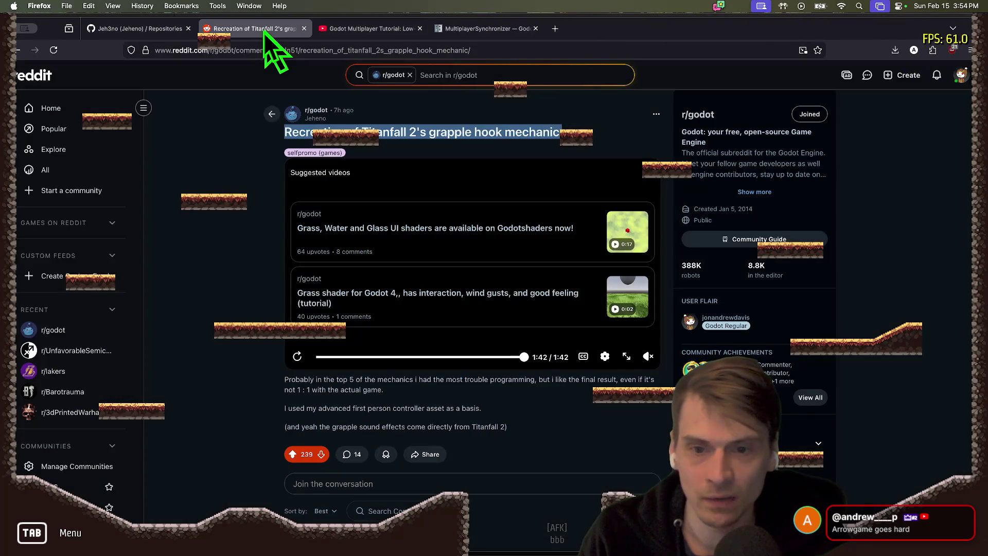
{"action": "left_click", "coordinate": [298, 356]}
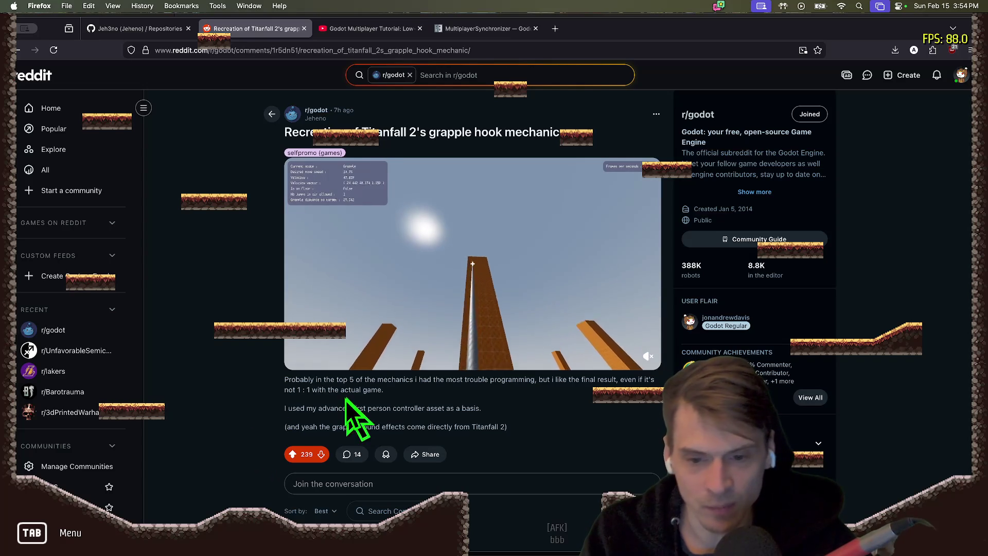
{"action": "left_click_drag", "start_coordinate": [358, 401], "coordinate": [344, 387]}
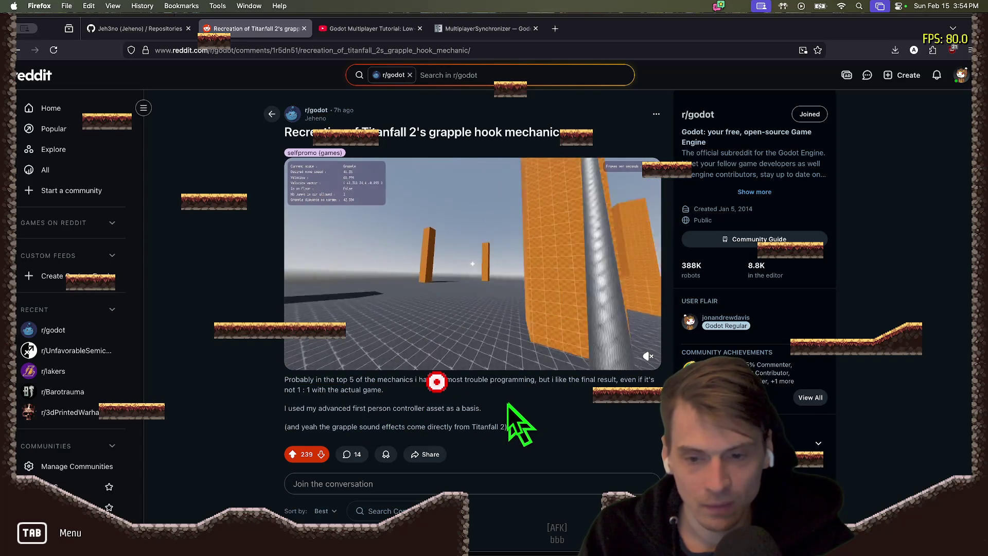
{"action": "left_click_drag", "start_coordinate": [509, 408], "coordinate": [393, 408]}
Scroll through the comments and back, clear the highlight, and make the video fullscreen.
{"action": "scroll", "coordinate": [520, 412], "scroll_direction": "down", "scroll_amount": 5}
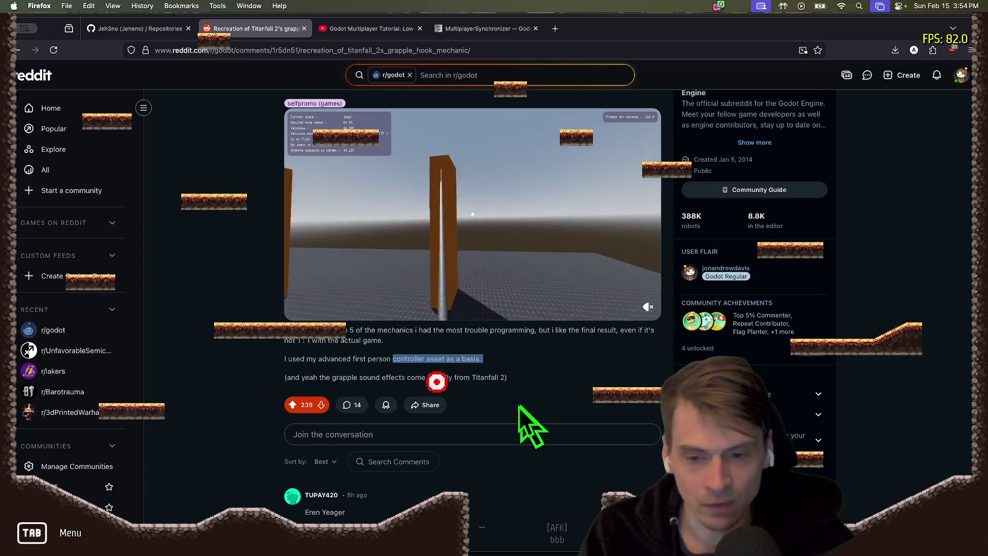
{"action": "scroll", "coordinate": [520, 411], "scroll_direction": "down", "scroll_amount": 15}
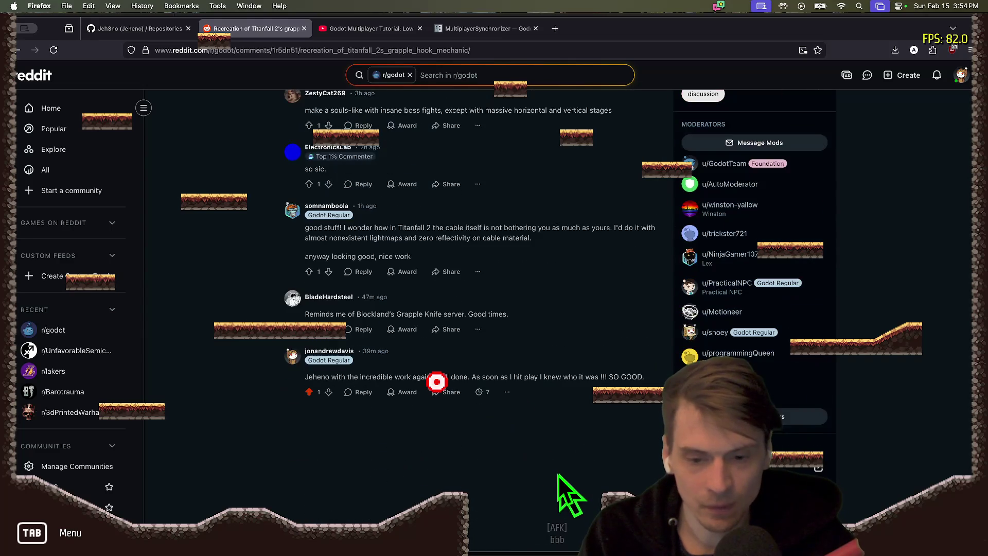
{"action": "scroll", "coordinate": [558, 479], "scroll_direction": "up", "scroll_amount": 20}
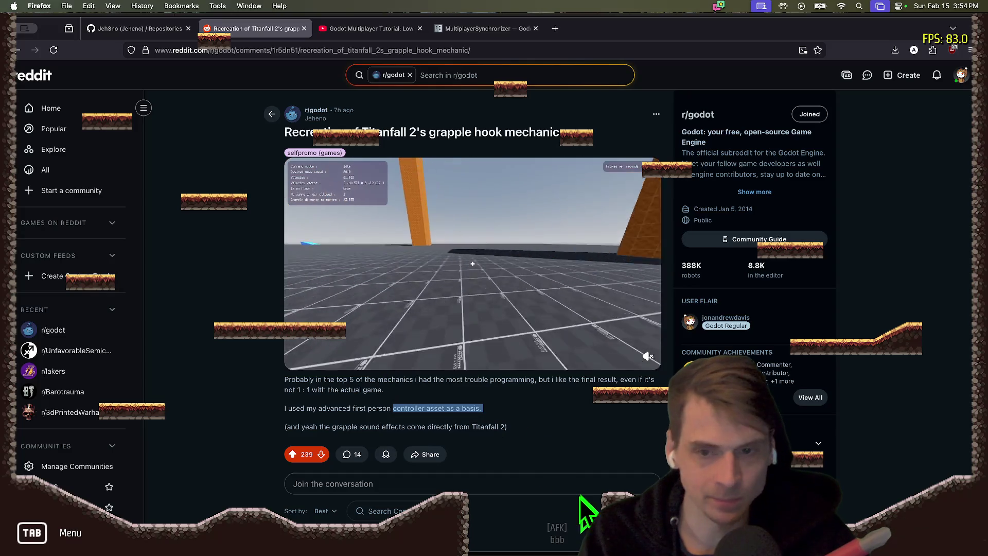
{"action": "left_click", "coordinate": [572, 471]}
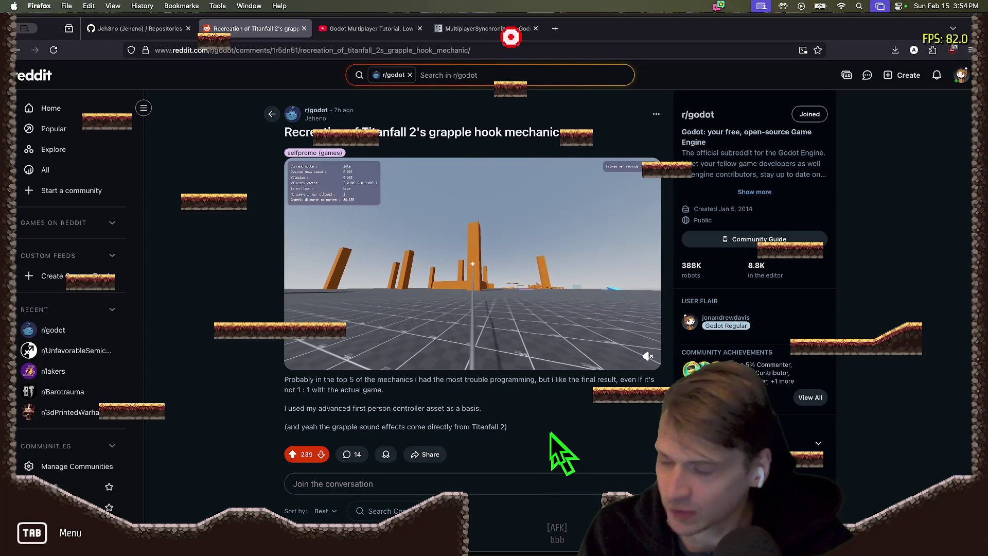
{"action": "mouse_move", "coordinate": [472, 296]}
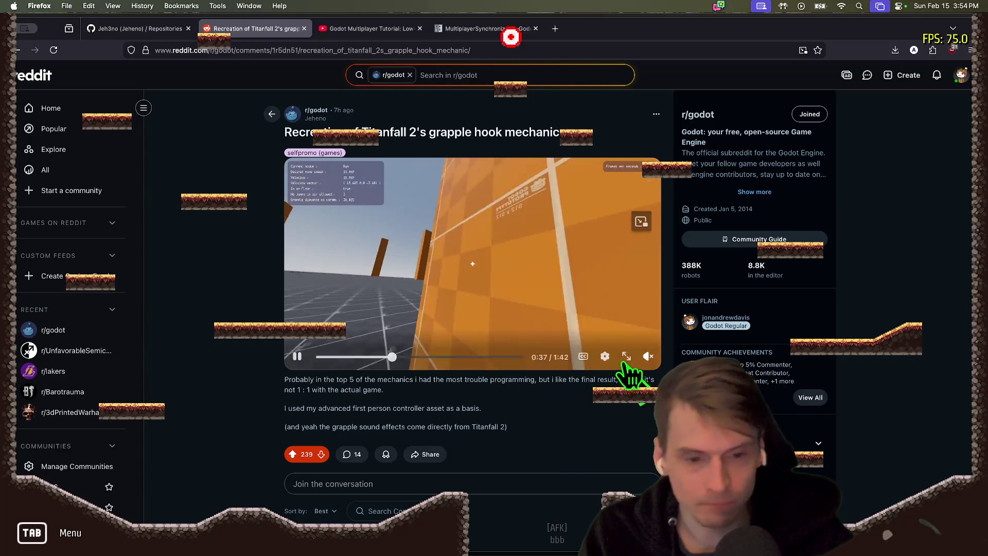
{"action": "left_click", "coordinate": [626, 357]}
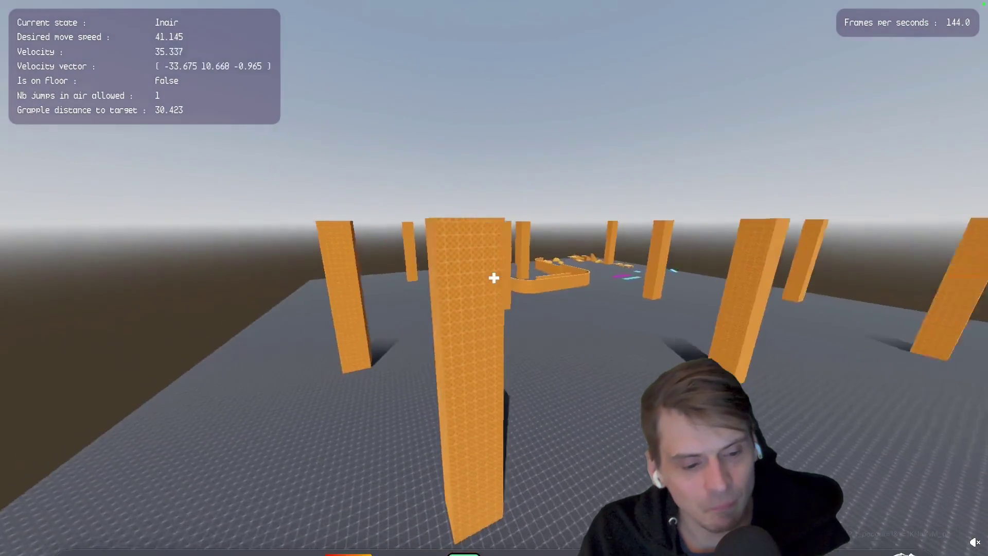
Restore the minimized live-chat popout window from the Dock.
{"action": "mouse_move", "coordinate": [830, 552]}
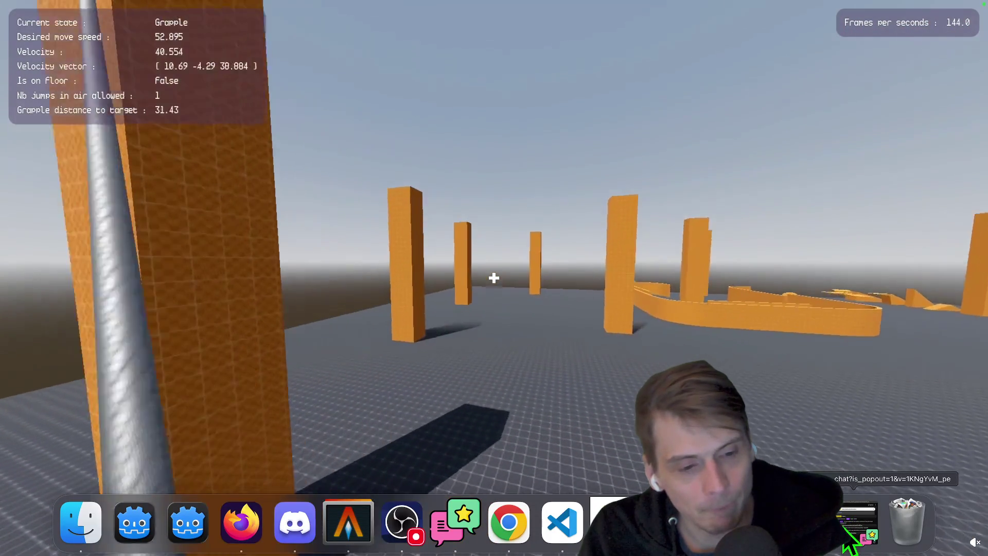
{"action": "left_click", "coordinate": [857, 522]}
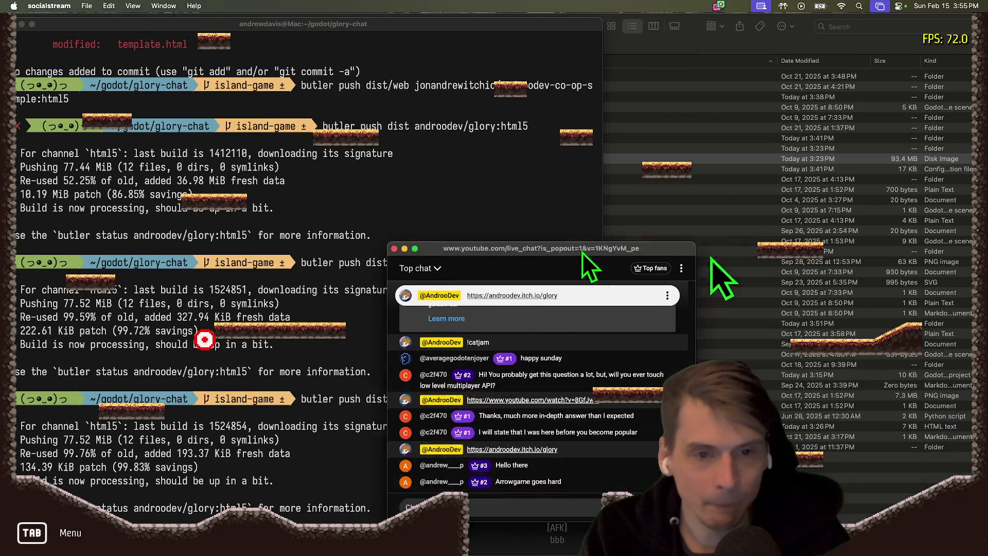
Close the live-chat popout, switch to GloryChat, then launch the Godot Project Manager.
{"action": "left_click", "coordinate": [587, 250]}
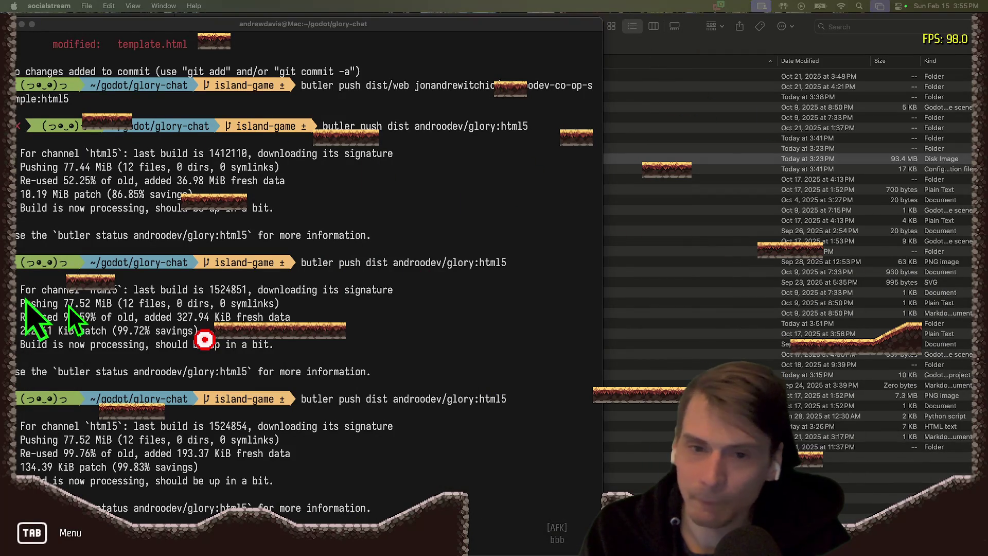
{"action": "mouse_move", "coordinate": [216, 554]}
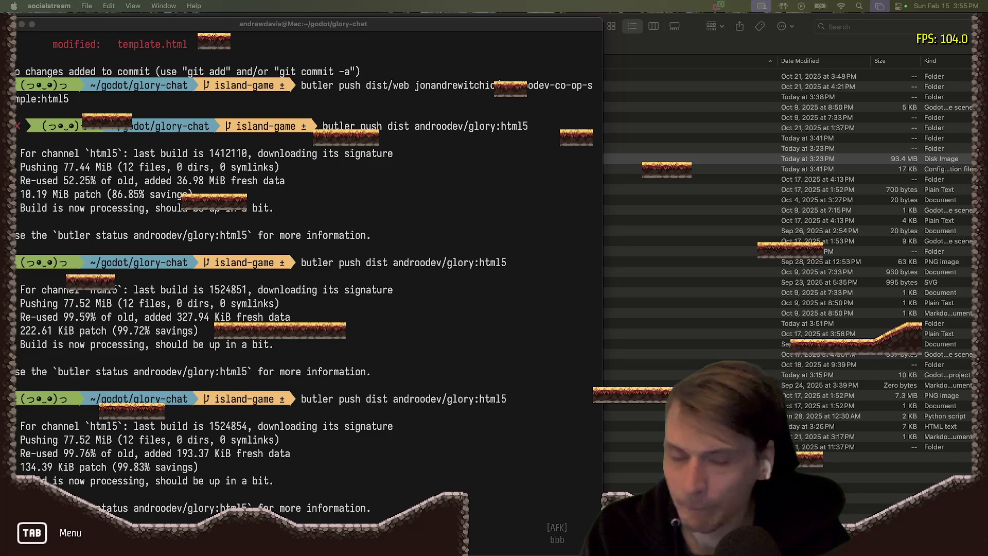
{"action": "key", "text": "super+Tab"}
{"action": "key", "text": "super+Tab"}
{"action": "key", "text": "super+Tab"}
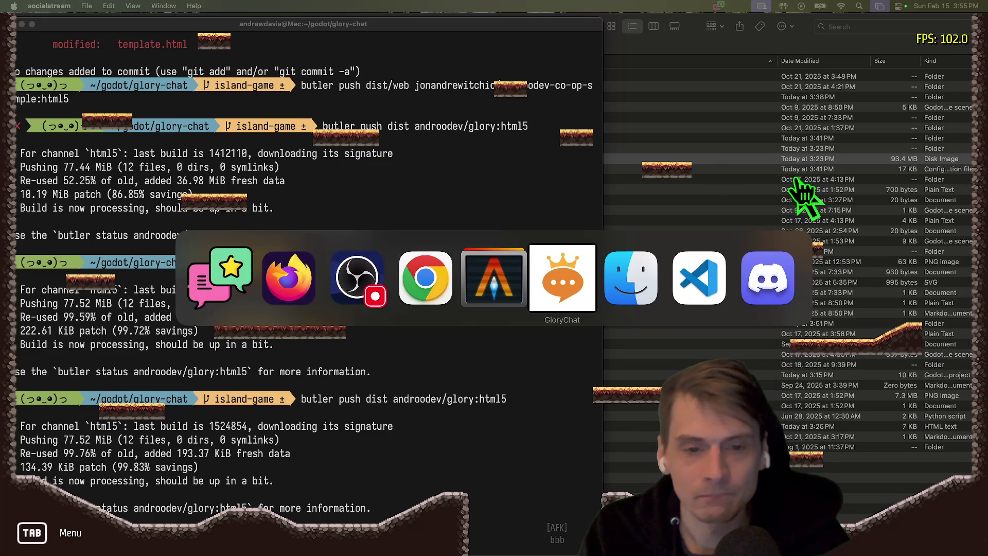
{"action": "key", "text": "super+Tab"}
{"action": "key", "text": "super+Tab"}
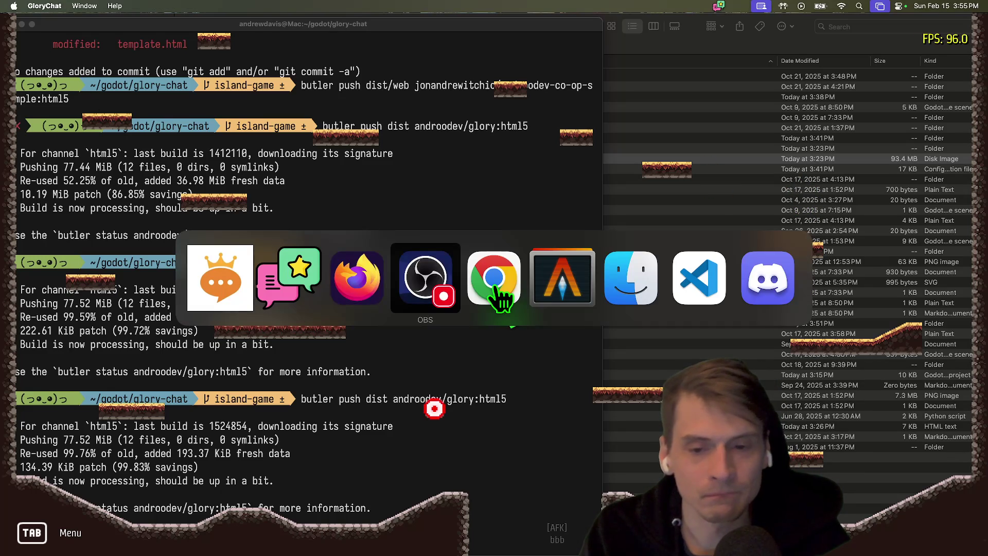
{"action": "mouse_move", "coordinate": [146, 551]}
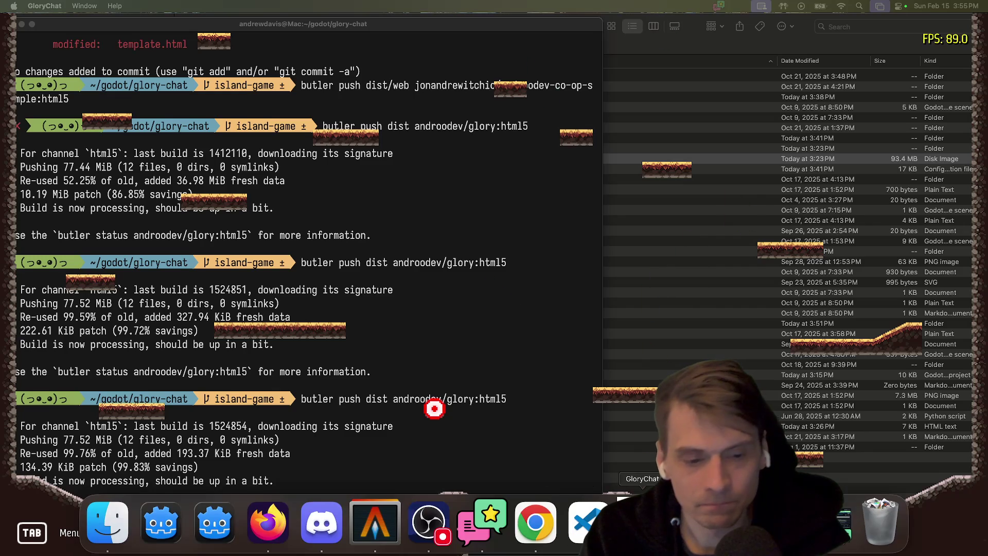
{"action": "left_click", "coordinate": [157, 522]}
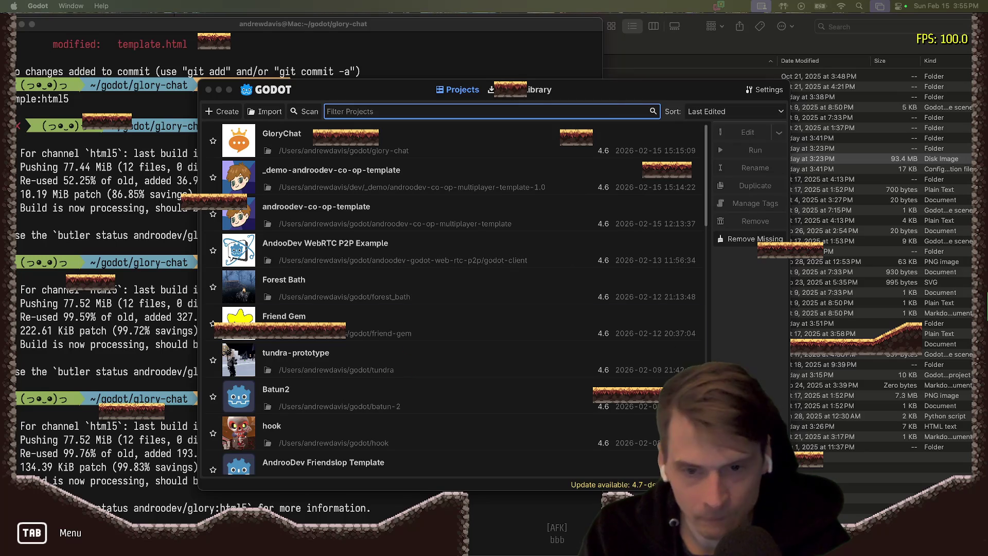
Nudge the Project Manager window up and toggle GloryChat's scoreboard and chat overlay.
{"action": "left_click_drag", "start_coordinate": [608, 90], "coordinate": [605, 59]}
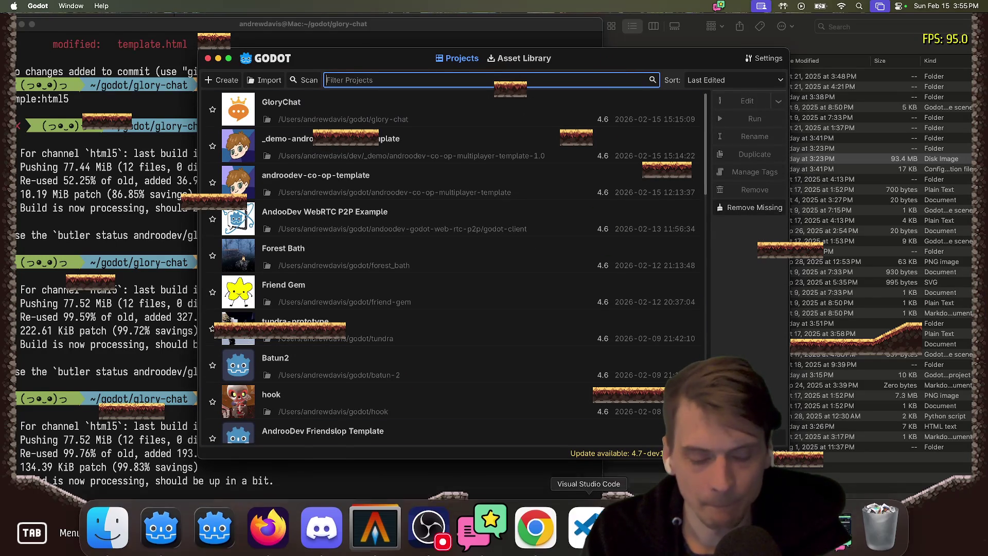
{"action": "left_click", "coordinate": [643, 522]}
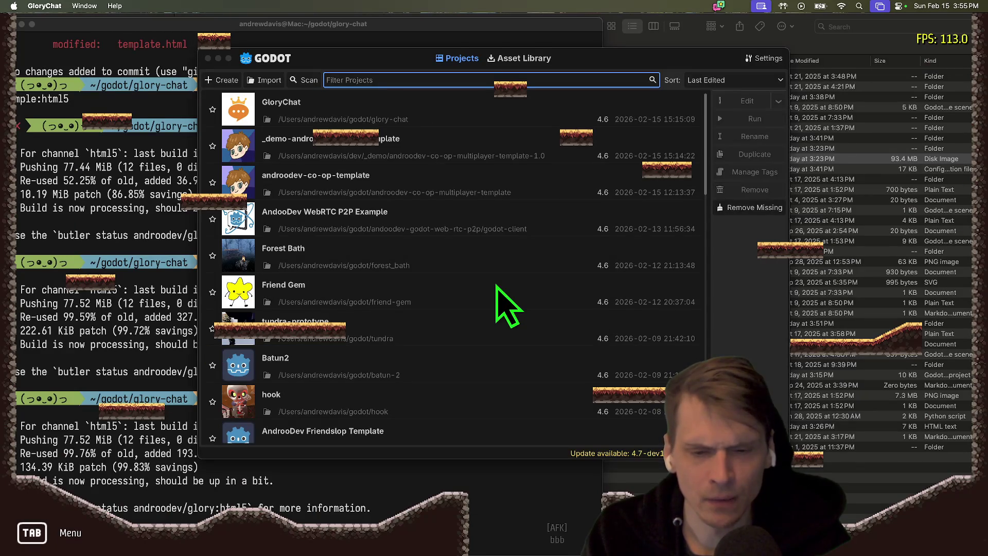
{"action": "key", "text": "Tab"}
{"action": "mouse_move", "coordinate": [643, 522]}
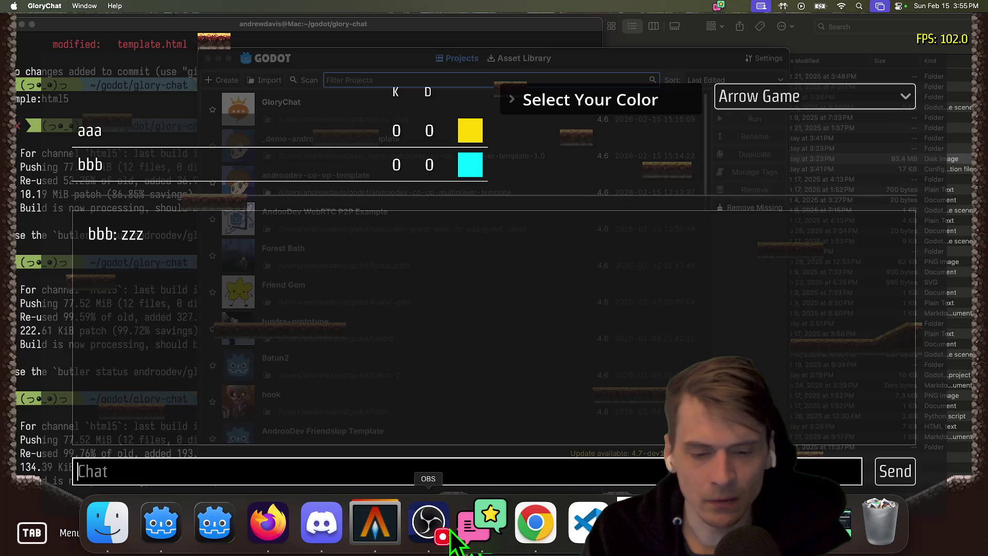
{"action": "key", "text": "Tab"}
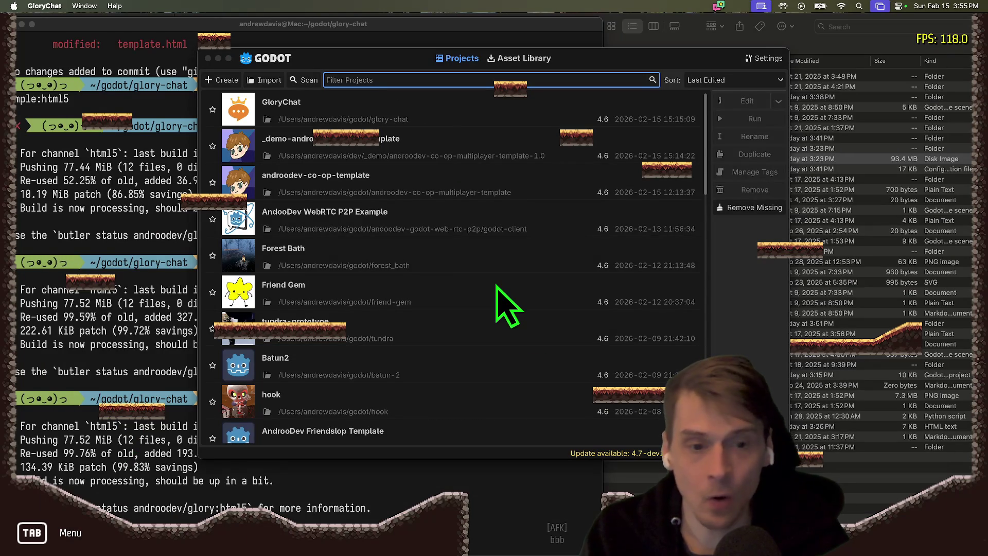
Toggle GloryChat's overlay menu several times, then close the game overlay.
{"action": "key", "text": "super+Tab"}
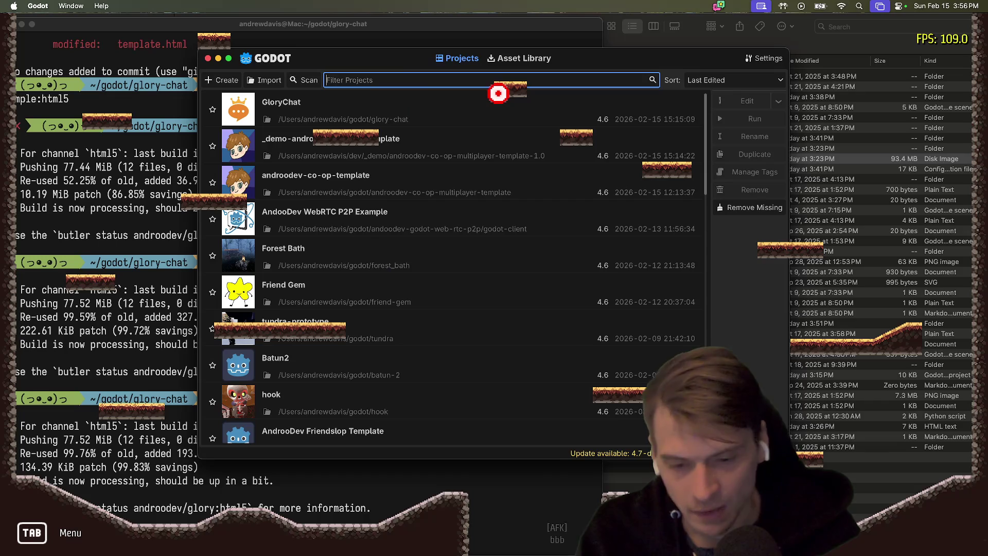
{"action": "mouse_move", "coordinate": [378, 551]}
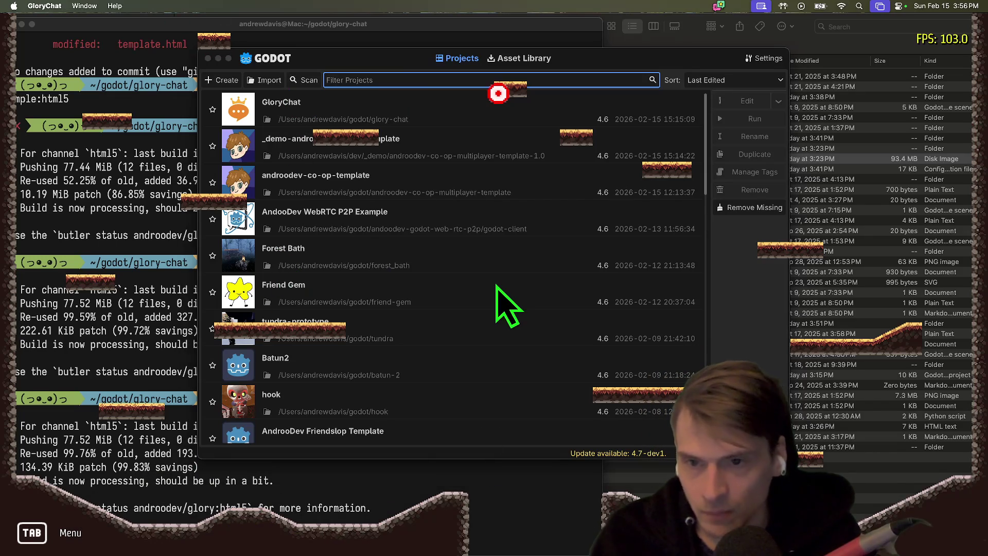
{"action": "key", "text": "Tab"}
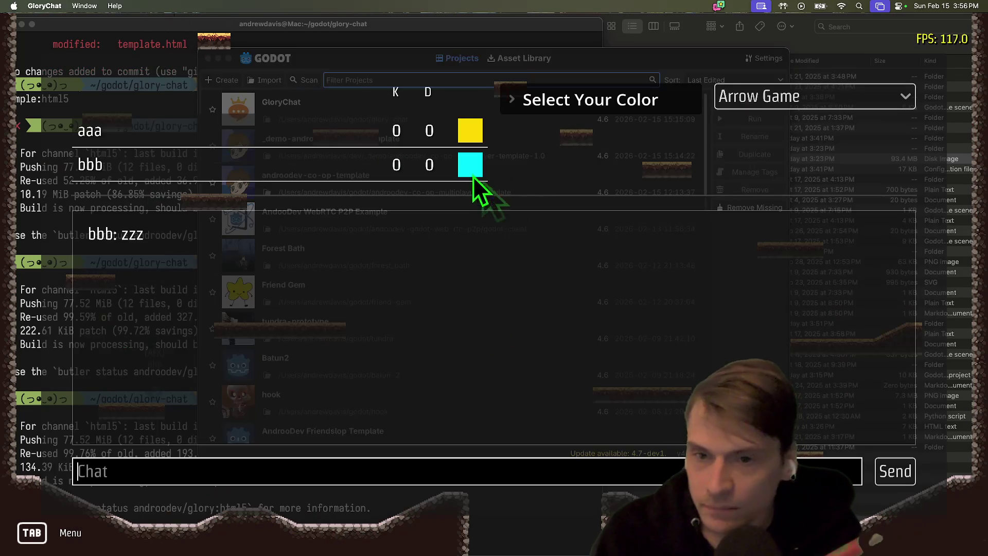
{"action": "key", "text": "Tab"}
{"action": "key", "text": "Tab"}
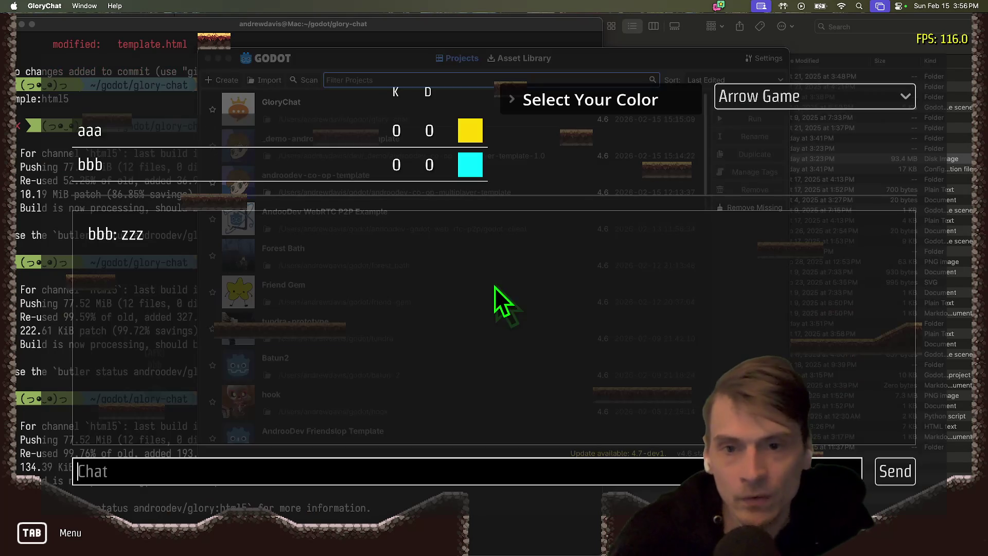
{"action": "key", "text": "Tab"}
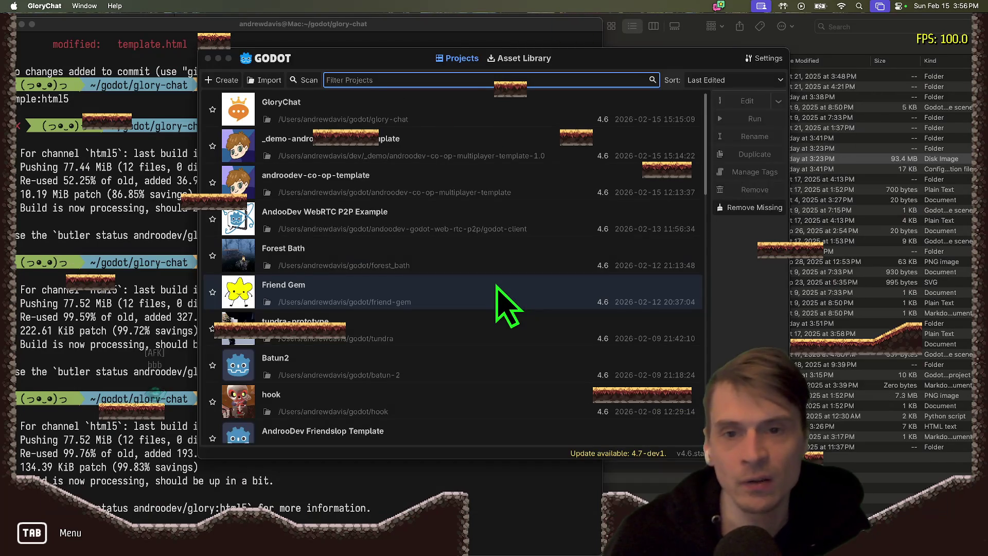
{"action": "key", "text": "Tab"}
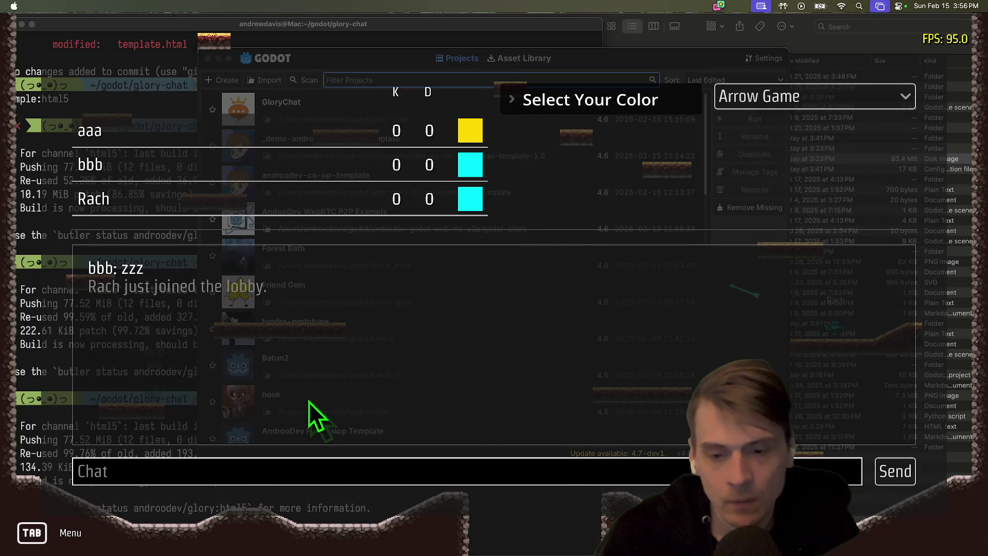
{"action": "left_click", "coordinate": [641, 521]}
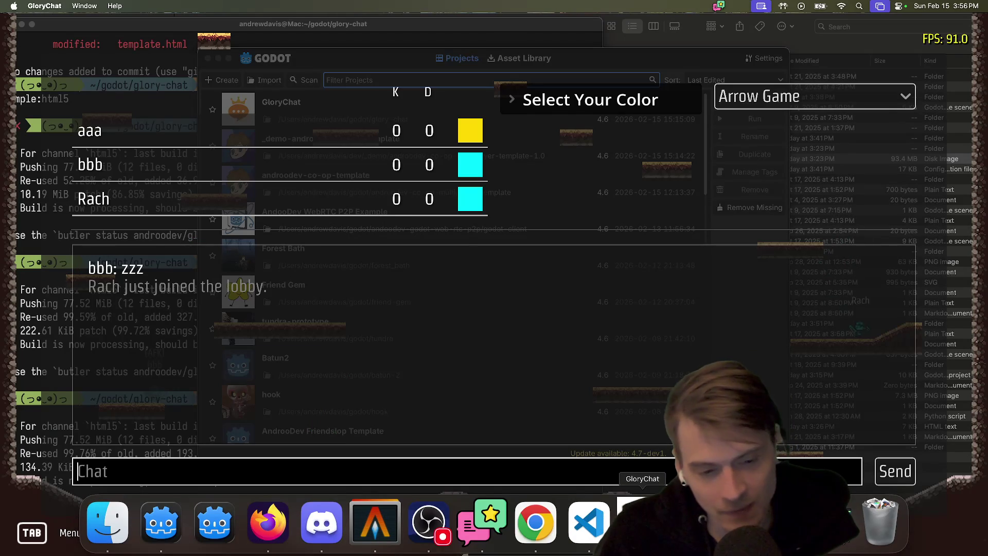
{"action": "key", "text": "Tab"}
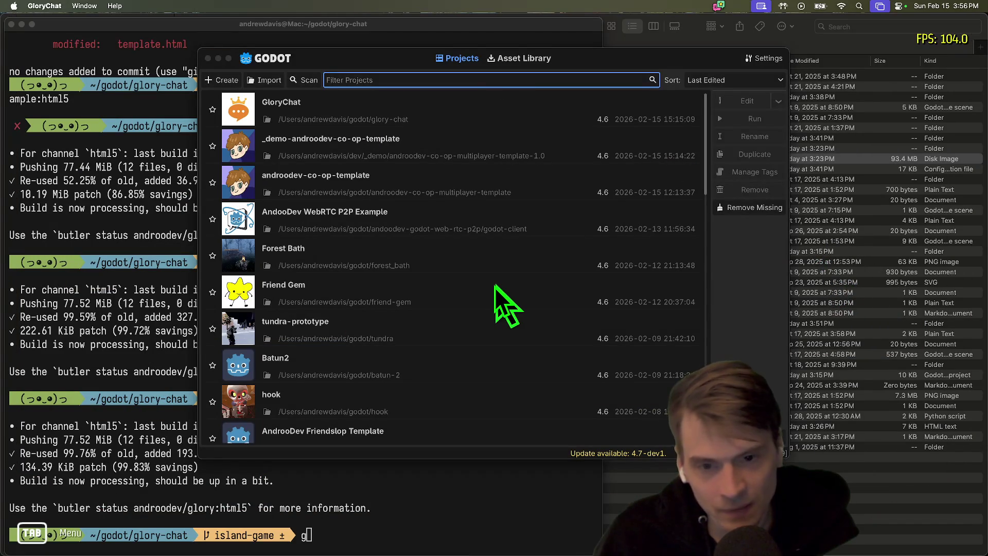
{"action": "key", "text": "super+Tab"}
{"action": "key", "text": "super+Tab"}
{"action": "key", "text": "super+Tab"}
{"action": "key", "text": "super+Tab"}
{"action": "key", "text": "super+Tab"}
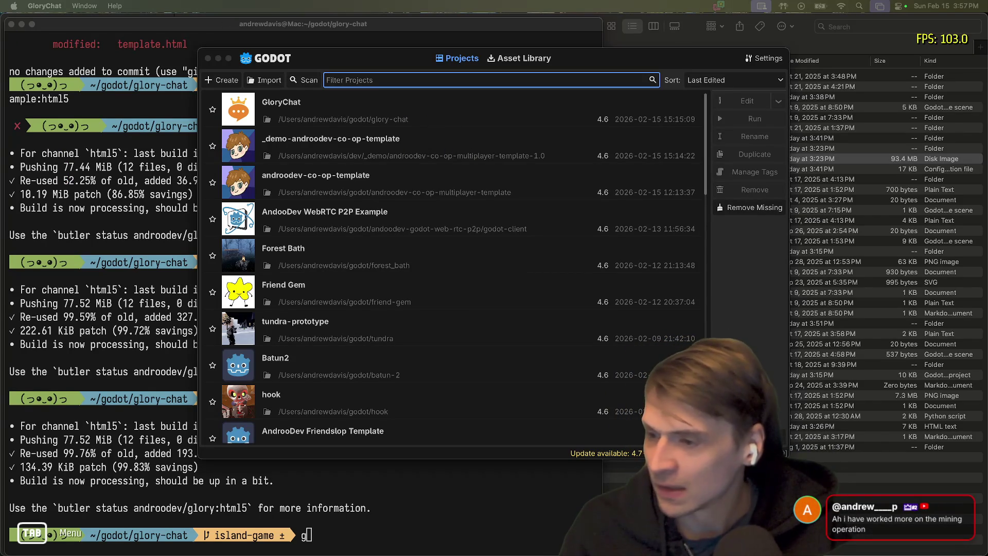
{"action": "mouse_move", "coordinate": [481, 545]}
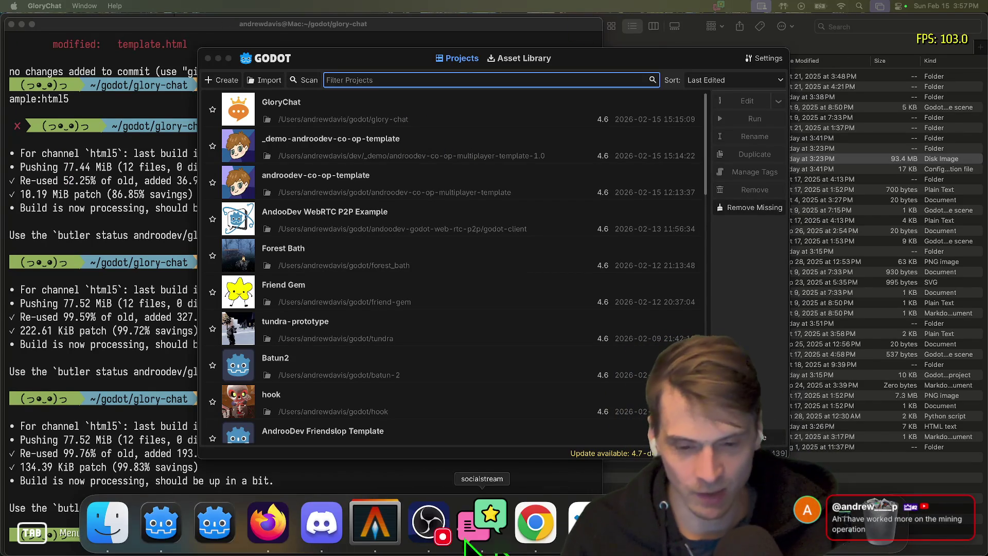
{"action": "left_click", "coordinate": [164, 521]}
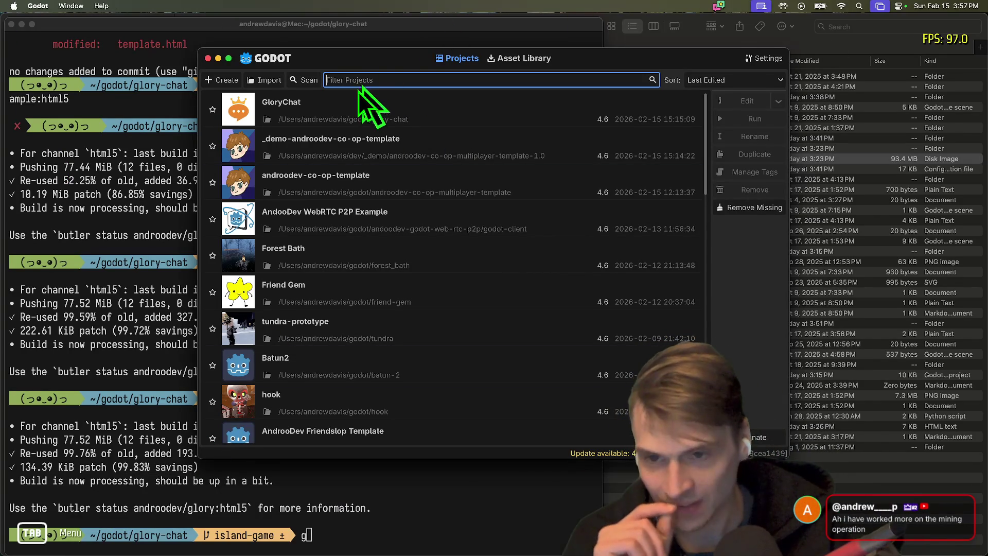
{"action": "left_click_drag", "start_coordinate": [358, 68], "coordinate": [362, 67]}
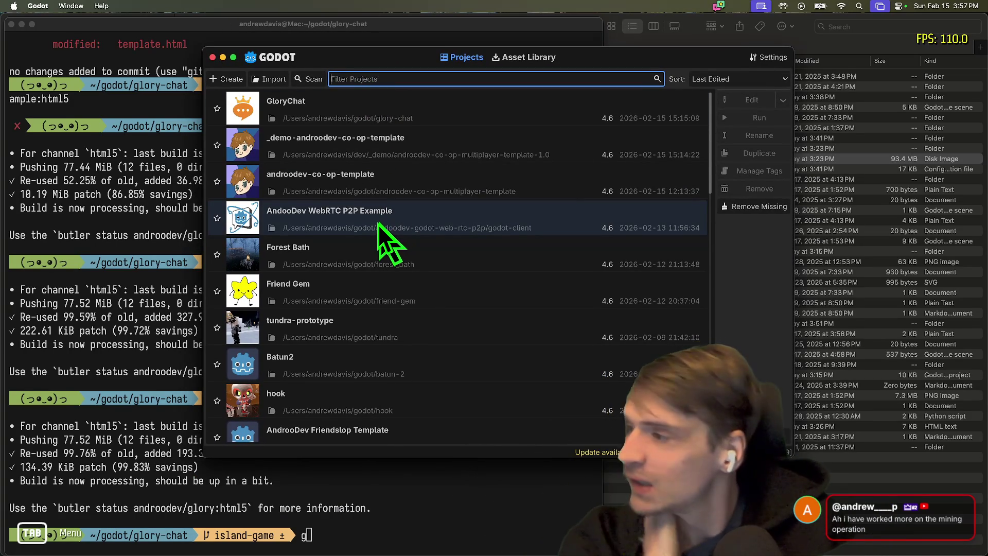
{"action": "mouse_move", "coordinate": [394, 61]}
{"action": "left_mouse_down"}
{"action": "mouse_move", "coordinate": [444, 227]}
{"action": "mouse_move", "coordinate": [427, 221]}
{"action": "mouse_move", "coordinate": [412, 154]}
{"action": "mouse_move", "coordinate": [419, 99]}
{"action": "mouse_move", "coordinate": [408, 117]}
{"action": "left_mouse_up"}
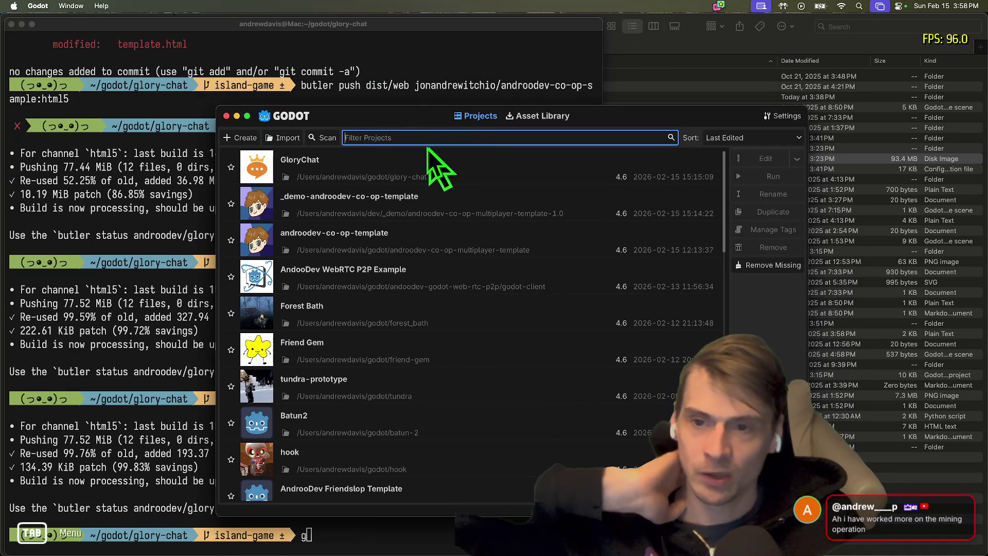
{"action": "mouse_move", "coordinate": [428, 544]}
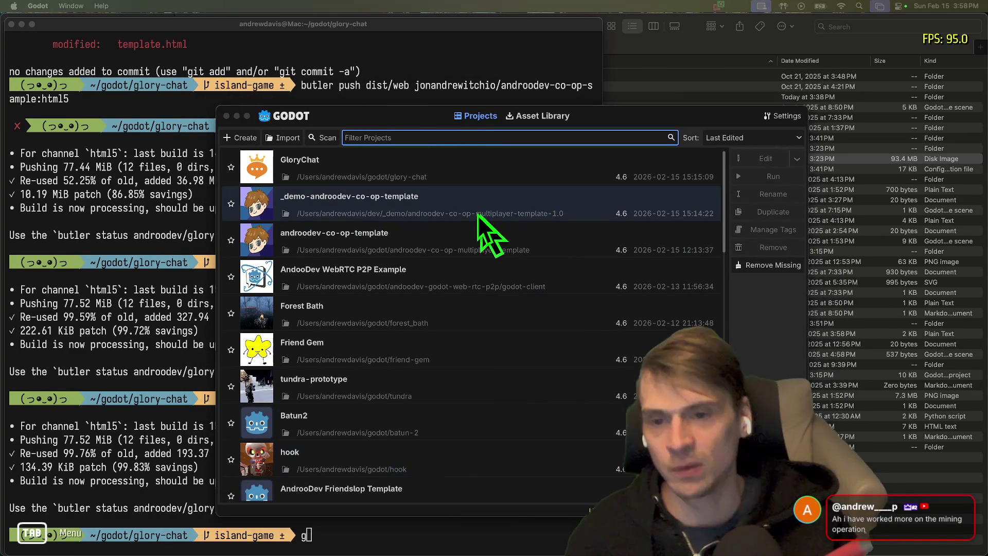
{"action": "key", "text": "super+Tab"}
{"action": "key", "text": "super+shift+Tab"}
{"action": "key", "text": "super+shift+Tab"}
{"action": "key", "text": "super+shift+Tab"}
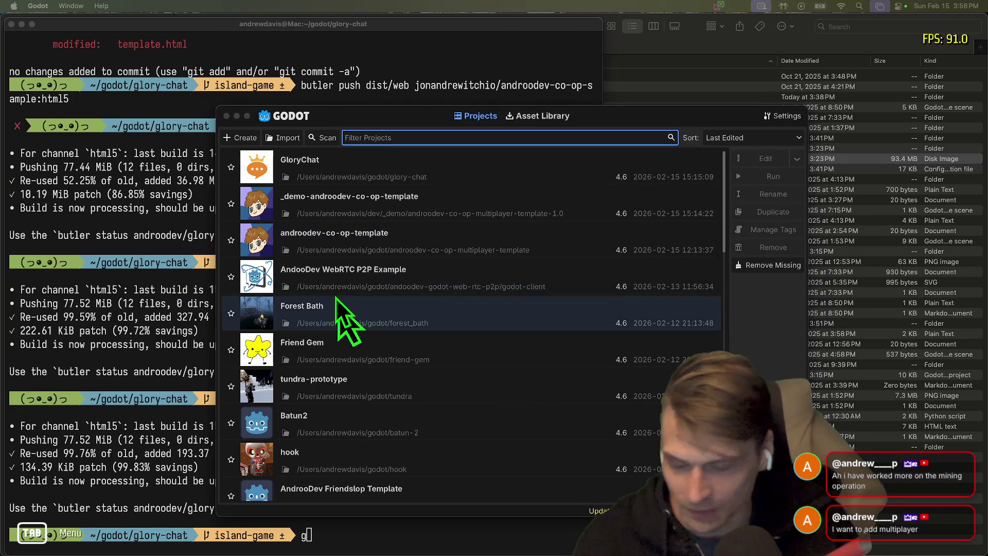
{"action": "mouse_move", "coordinate": [428, 521]}
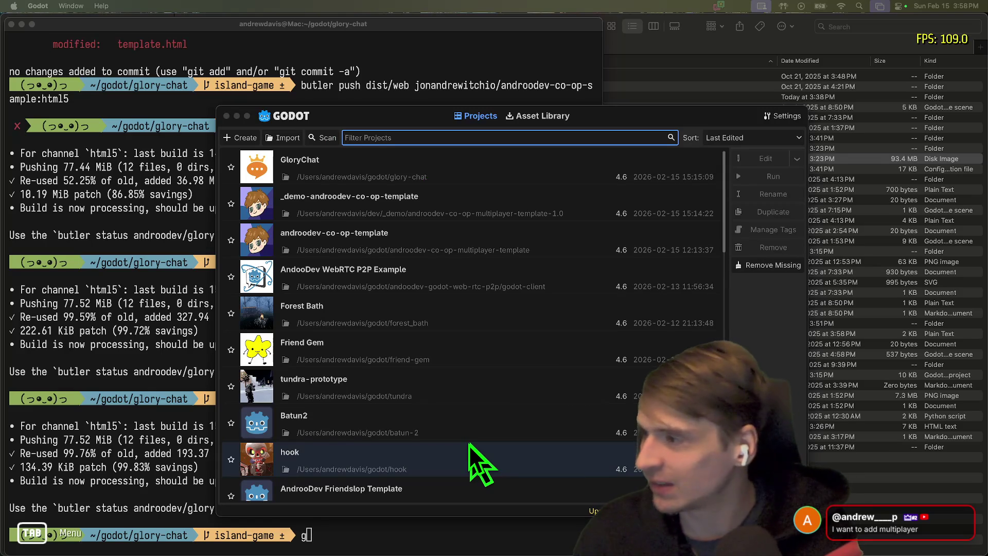
{"action": "left_click", "coordinate": [463, 137]}
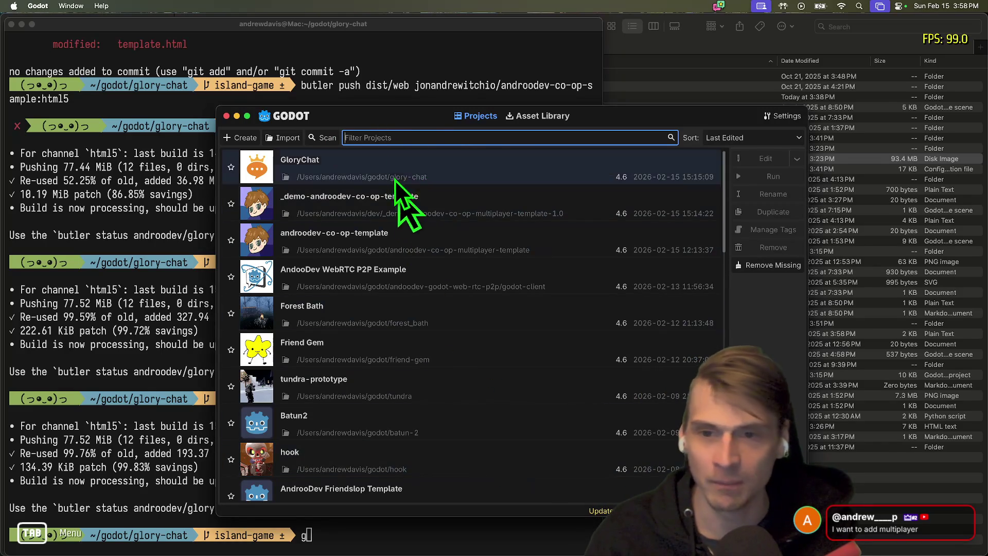
{"action": "mouse_move", "coordinate": [399, 119]}
{"action": "left_mouse_down"}
{"action": "mouse_move", "coordinate": [495, 211]}
{"action": "mouse_move", "coordinate": [335, 199]}
{"action": "mouse_move", "coordinate": [332, 84]}
{"action": "mouse_move", "coordinate": [591, 28]}
{"action": "mouse_move", "coordinate": [404, 63]}
{"action": "left_mouse_up"}
{"action": "key", "text": "super+Tab"}
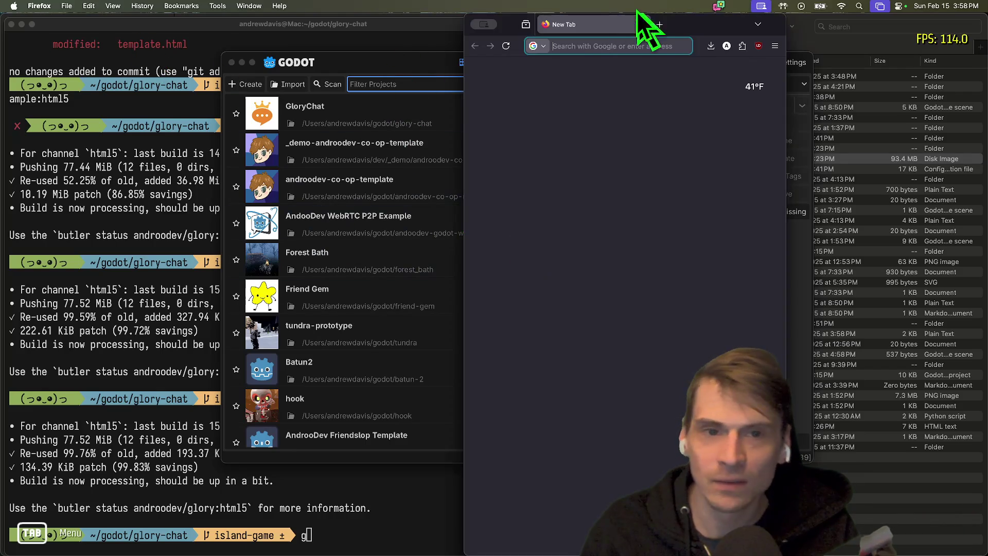
Load github.com in a maximized Firefox and filter the repositories list for 'co-op'.
{"action": "type", "text": "github.com/"}
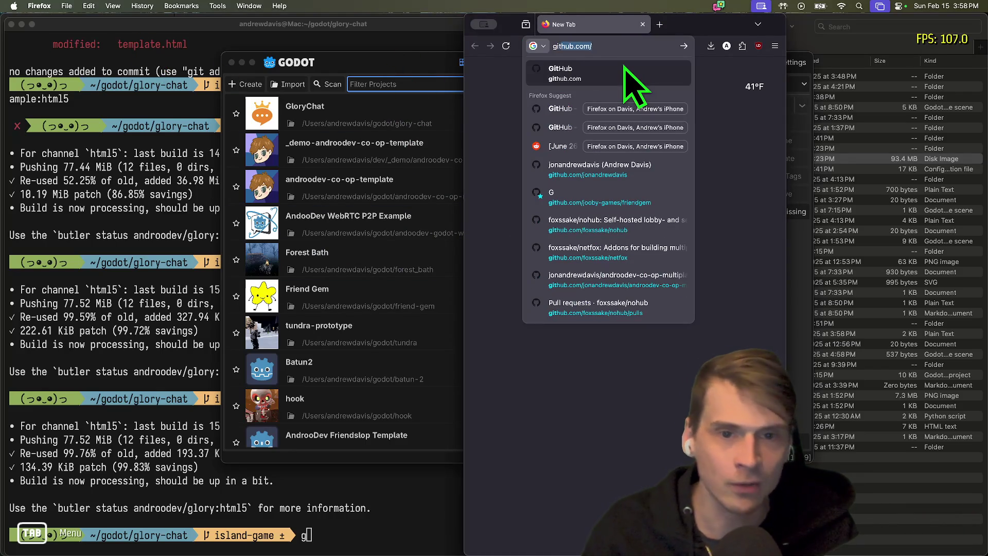
{"action": "key", "text": "Return"}
{"action": "double_click", "coordinate": [682, 22]}
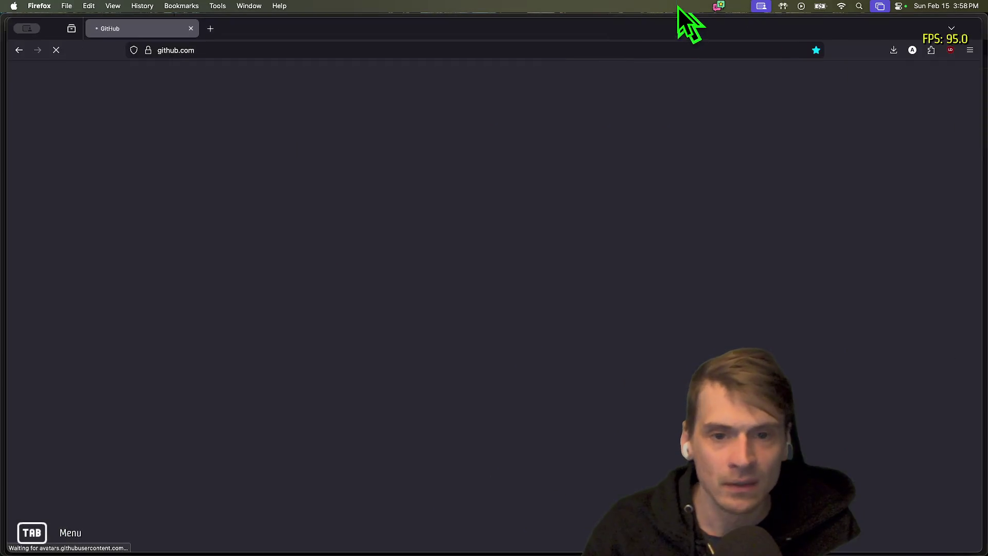
{"action": "left_click", "coordinate": [133, 170]}
{"action": "type", "text": "co"}
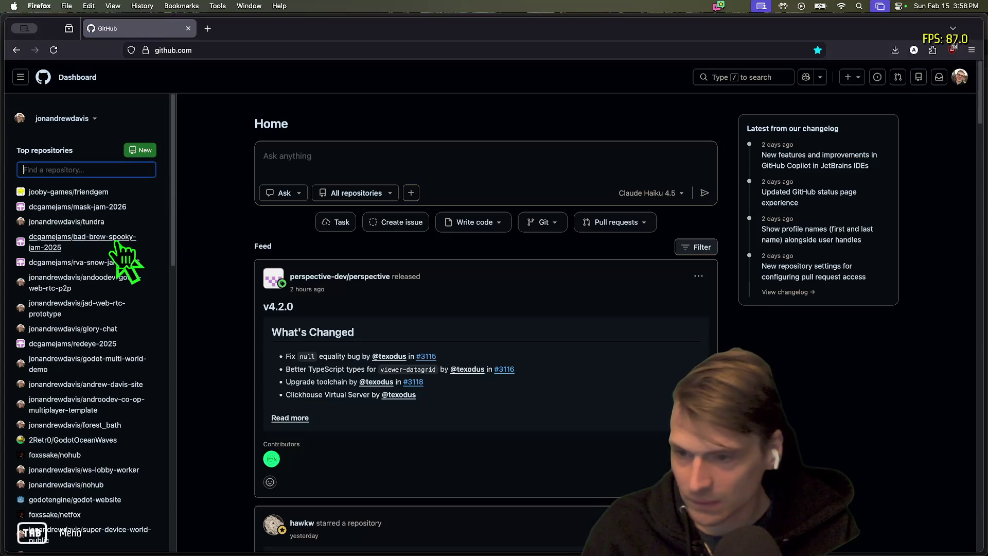
{"action": "type", "text": "-op"}
Open the 'Part 2: Add webrtc' pull request in androodev-co-op-multiplayer-template.
{"action": "left_click", "coordinate": [77, 202]}
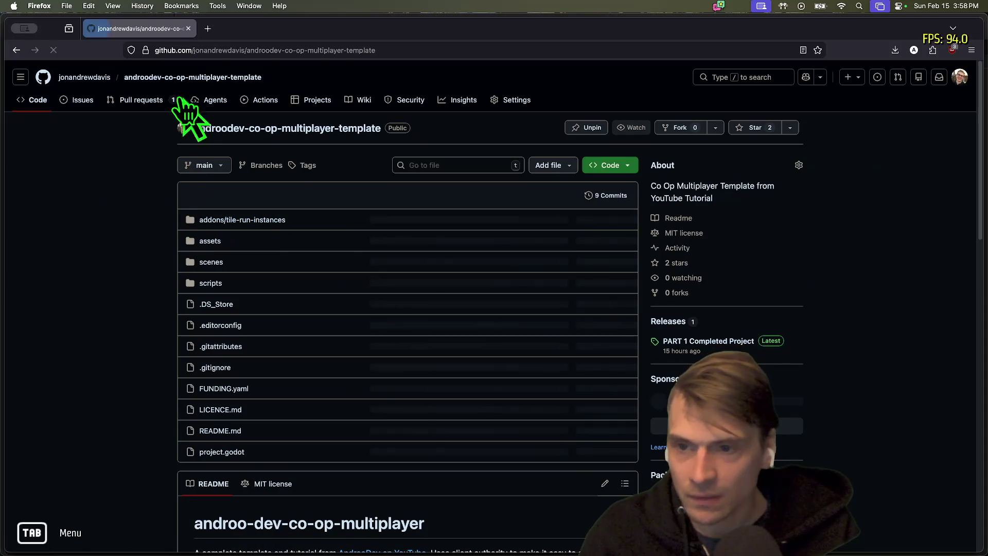
{"action": "left_click", "coordinate": [132, 107]}
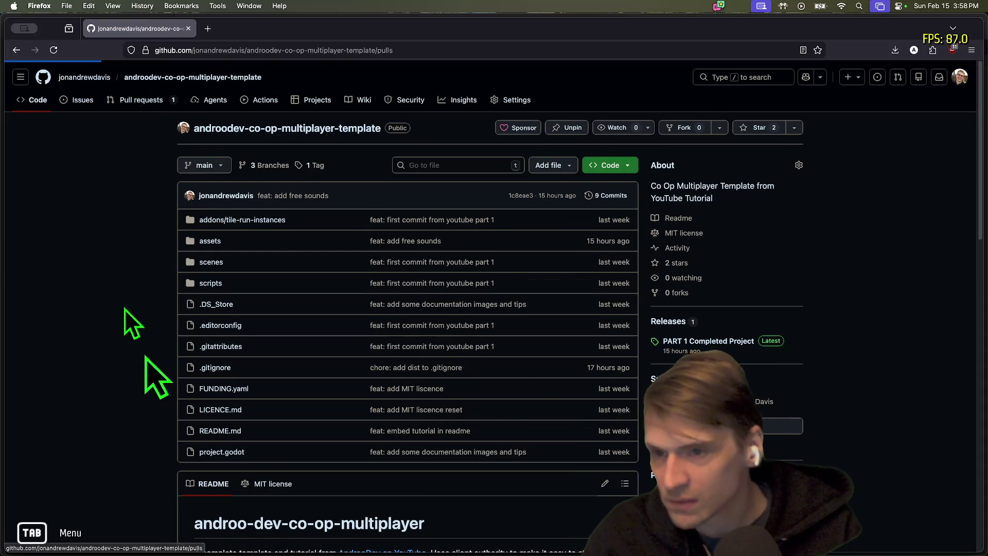
{"action": "left_click", "coordinate": [265, 191]}
Select the pull request URL and scroll down to the merge box and back.
{"action": "left_click", "coordinate": [264, 49]}
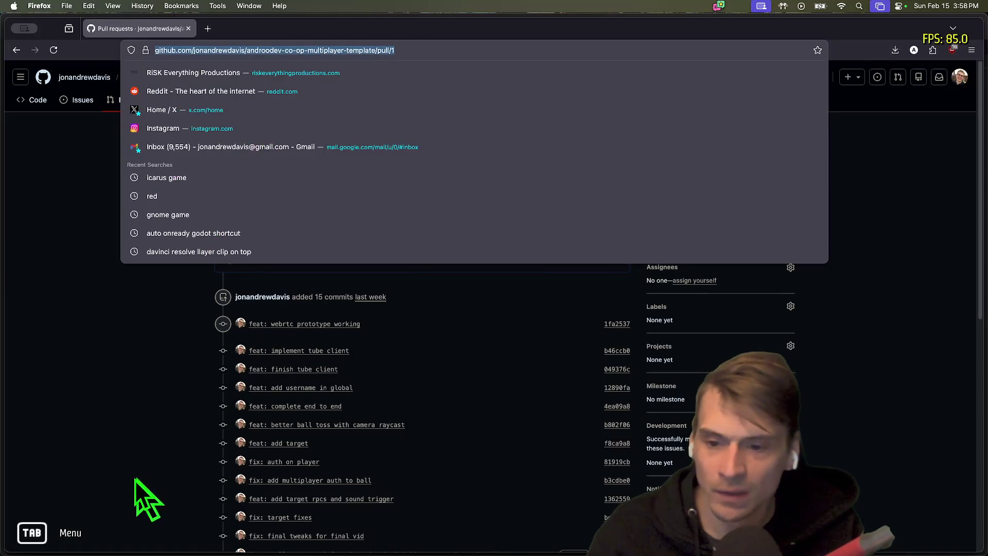
{"action": "left_click", "coordinate": [84, 430]}
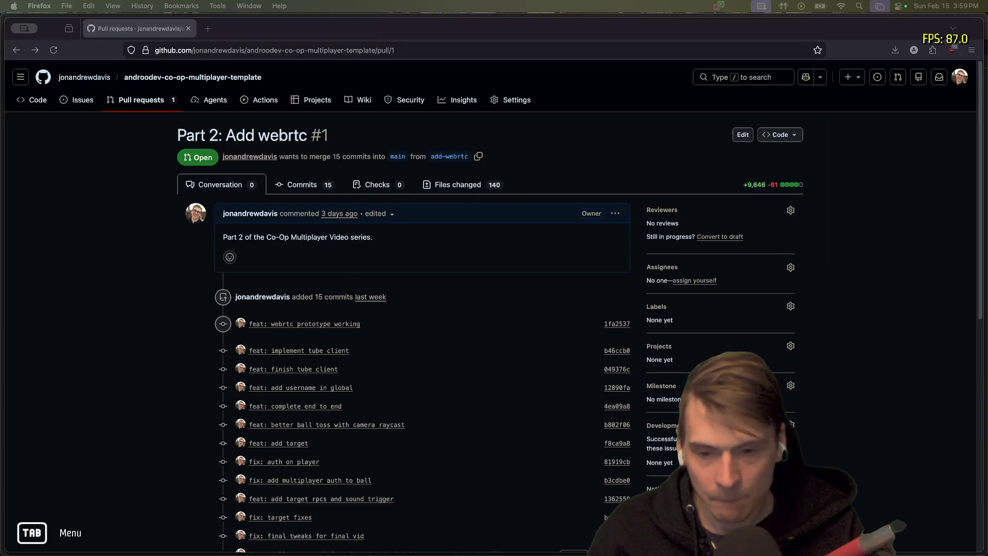
{"action": "mouse_move", "coordinate": [535, 554]}
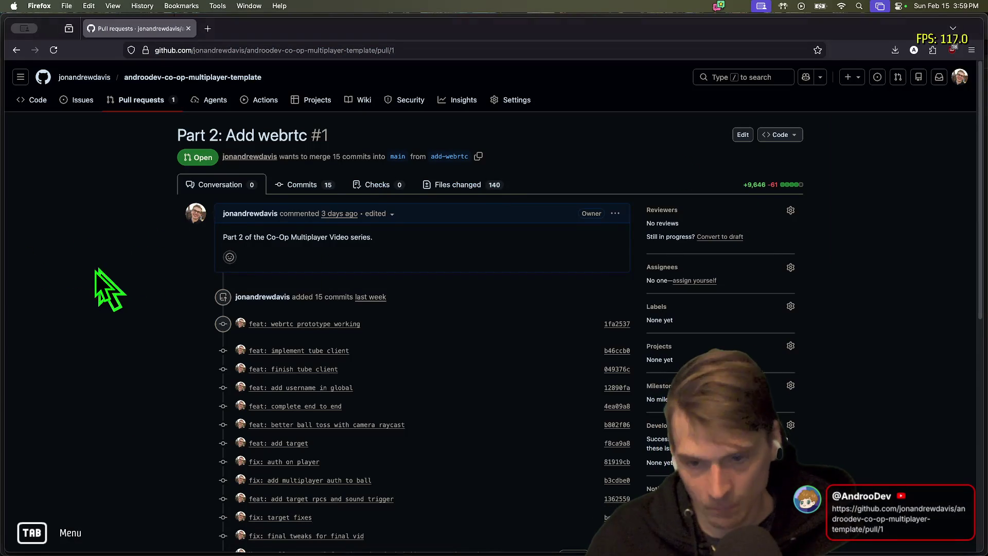
{"action": "scroll", "coordinate": [104, 287], "scroll_direction": "down", "scroll_amount": 15}
{"action": "scroll", "coordinate": [170, 375], "scroll_direction": "up", "scroll_amount": 15}
{"action": "scroll", "coordinate": [142, 396], "scroll_direction": "down", "scroll_amount": 15}
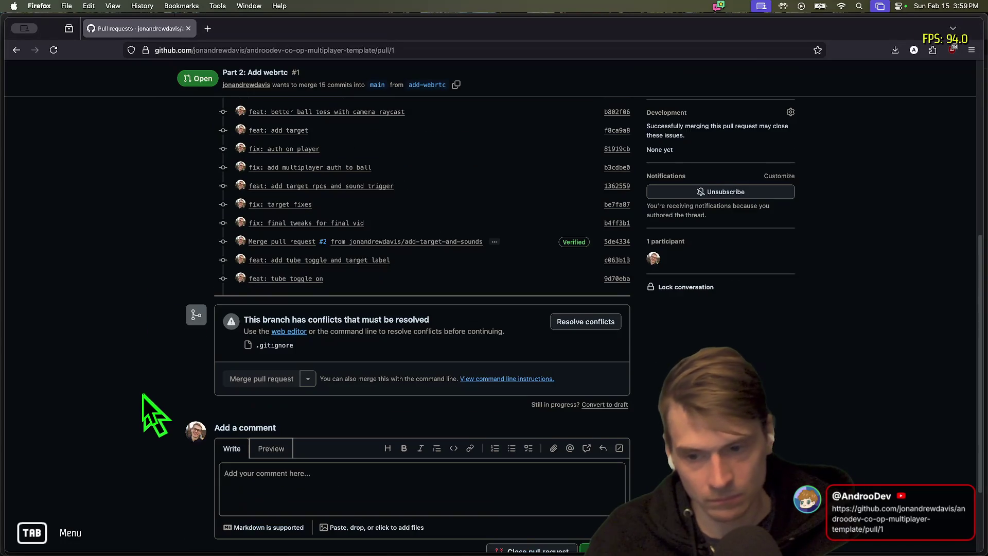
{"action": "scroll", "coordinate": [135, 396], "scroll_direction": "up", "scroll_amount": 15}
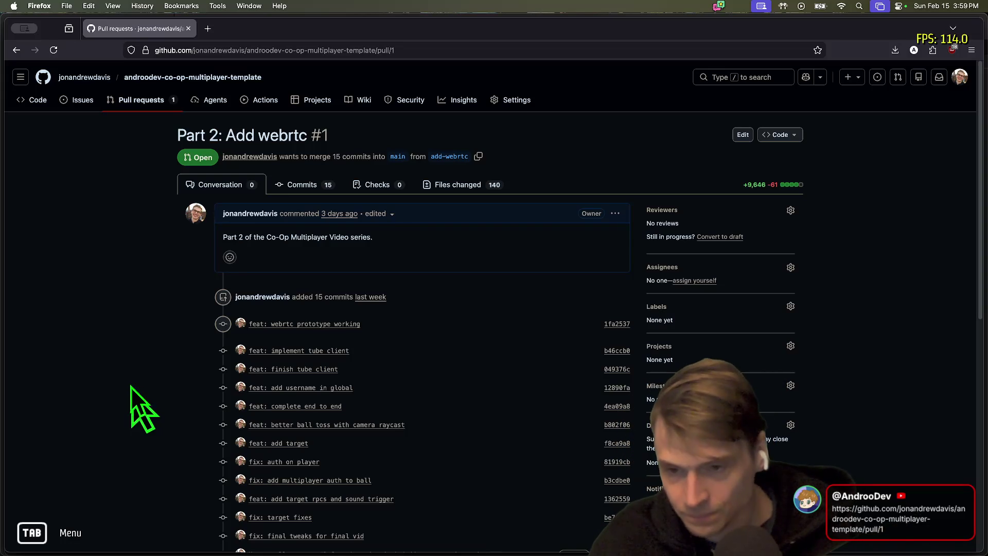
Switch to Finder, close the GloryChat disk window, and go to the Movies folder.
{"action": "left_click", "coordinate": [159, 549]}
{"action": "left_click", "coordinate": [110, 541]}
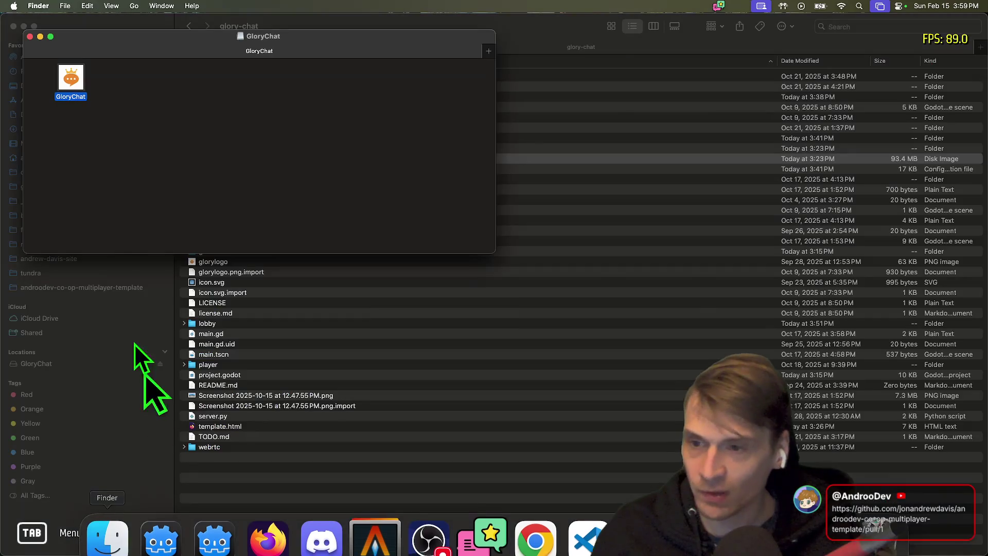
{"action": "left_click", "coordinate": [227, 158]}
{"action": "left_click", "coordinate": [95, 144]}
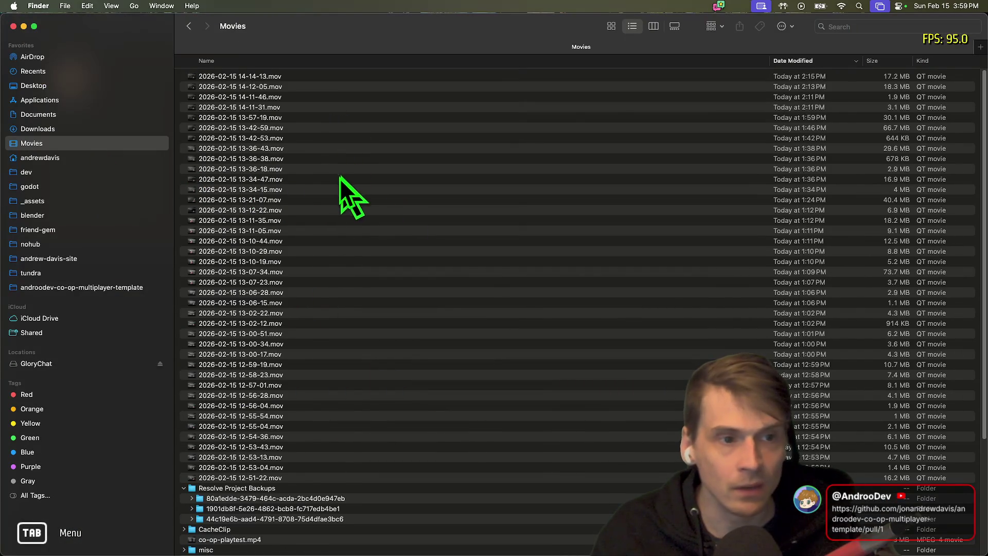
{"action": "left_click", "coordinate": [353, 179]}
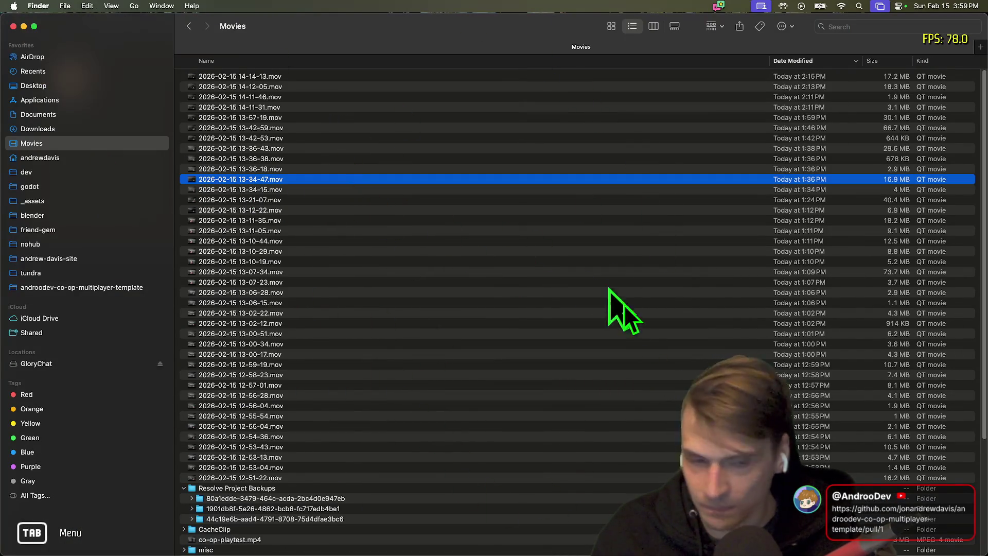
{"action": "scroll", "coordinate": [685, 193], "scroll_direction": "down", "scroll_amount": 3}
{"action": "scroll", "coordinate": [705, 324], "scroll_direction": "up", "scroll_amount": 3}
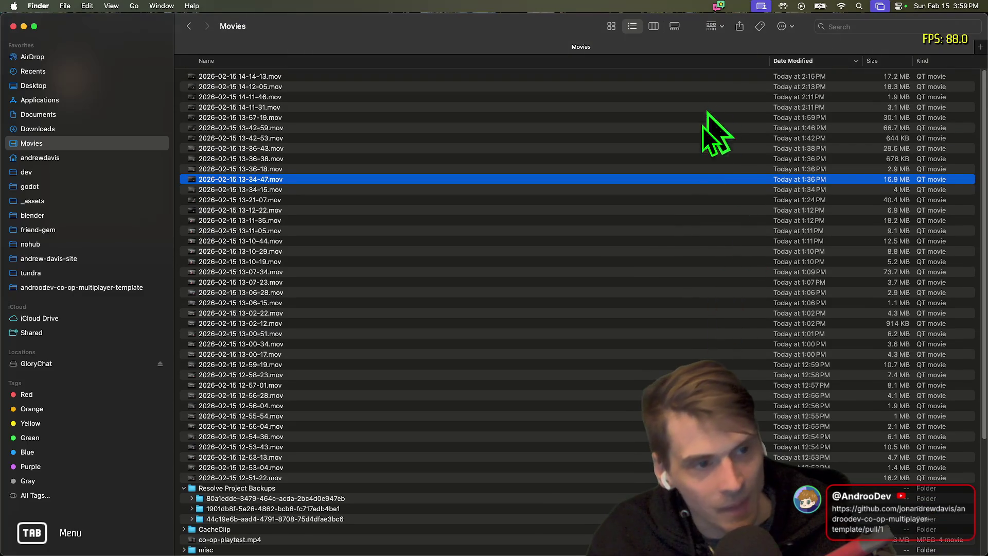
{"action": "left_click", "coordinate": [698, 135]}
{"action": "left_click", "coordinate": [697, 131]}
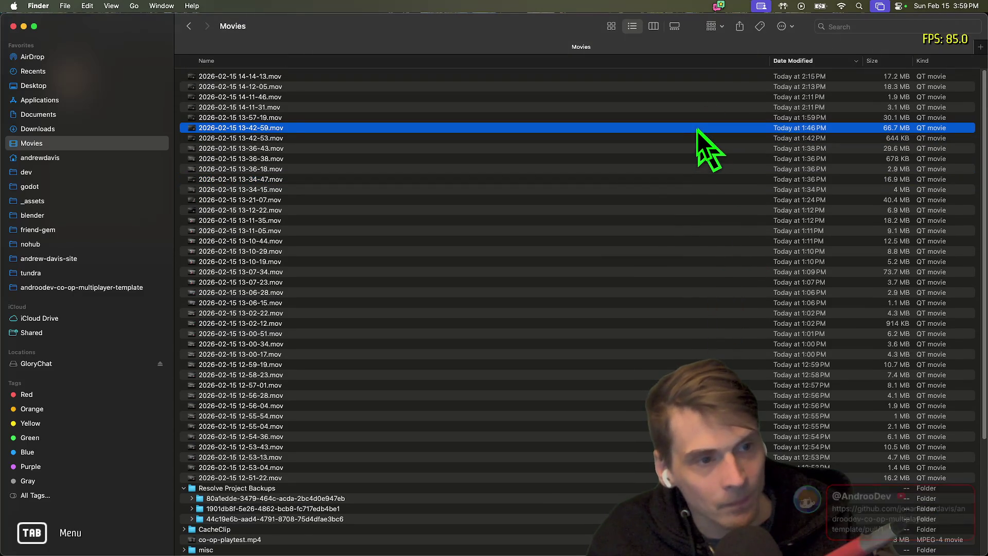
{"action": "key", "text": "space"}
{"action": "mouse_move", "coordinate": [779, 335]}
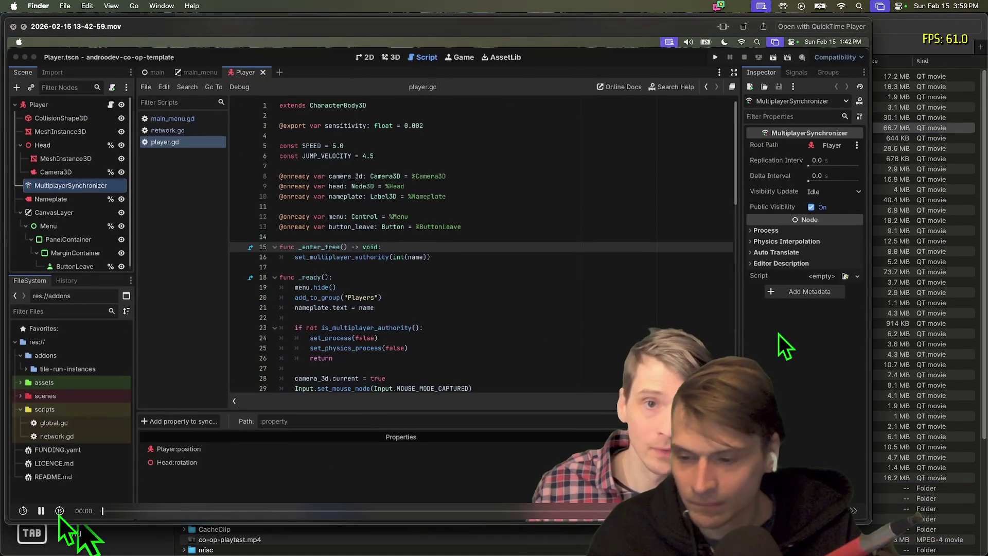
Skip the 13-42-59 preview to about 01:04, close it, and select 13-57-19.mov.
{"action": "mouse_move", "coordinate": [106, 512]}
{"action": "left_mouse_down"}
{"action": "mouse_move", "coordinate": [585, 511]}
{"action": "mouse_move", "coordinate": [591, 529]}
{"action": "mouse_move", "coordinate": [627, 512]}
{"action": "left_mouse_up"}
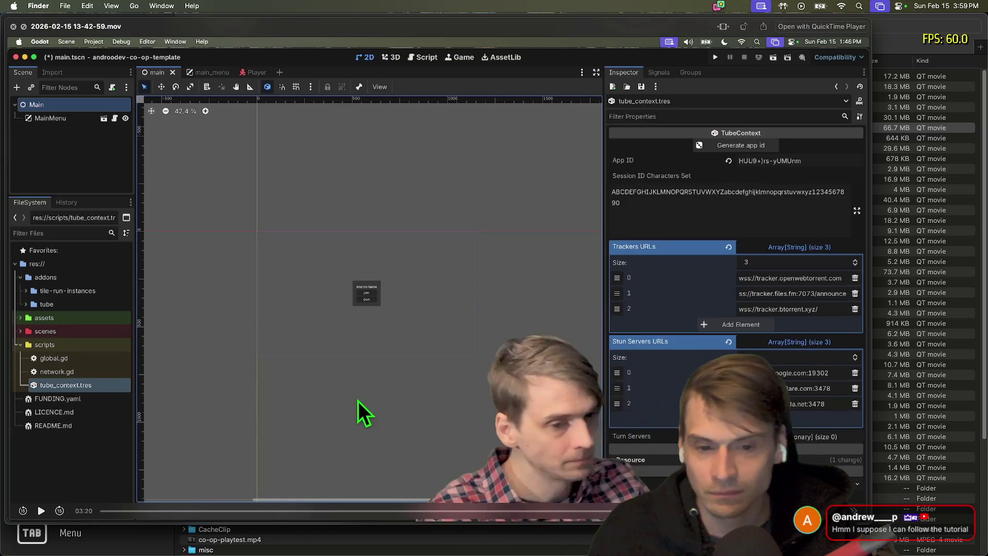
{"action": "key", "text": "space"}
{"action": "key", "text": "Up"}
{"action": "key", "text": "space"}
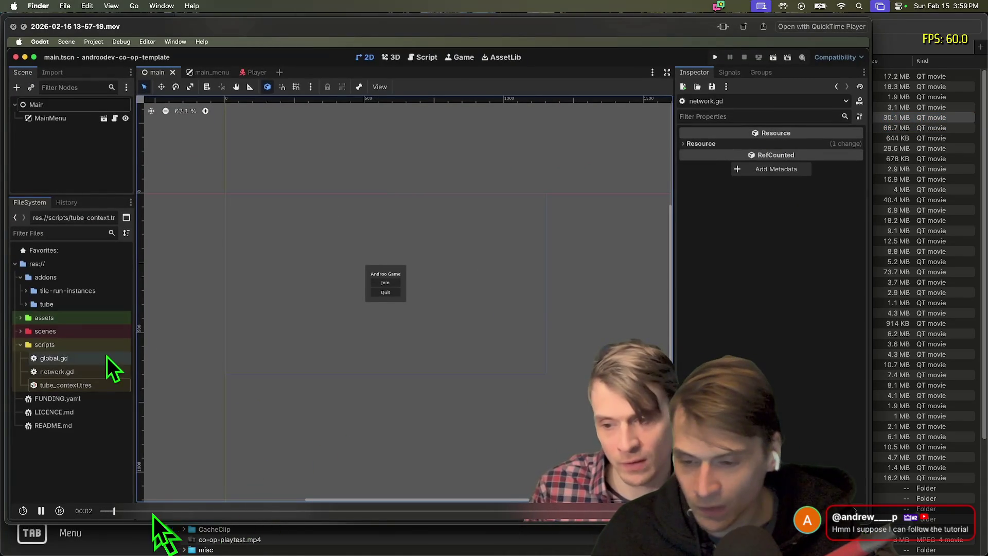
{"action": "left_click", "coordinate": [221, 511]}
{"action": "left_click_drag", "start_coordinate": [222, 512], "coordinate": [748, 512]}
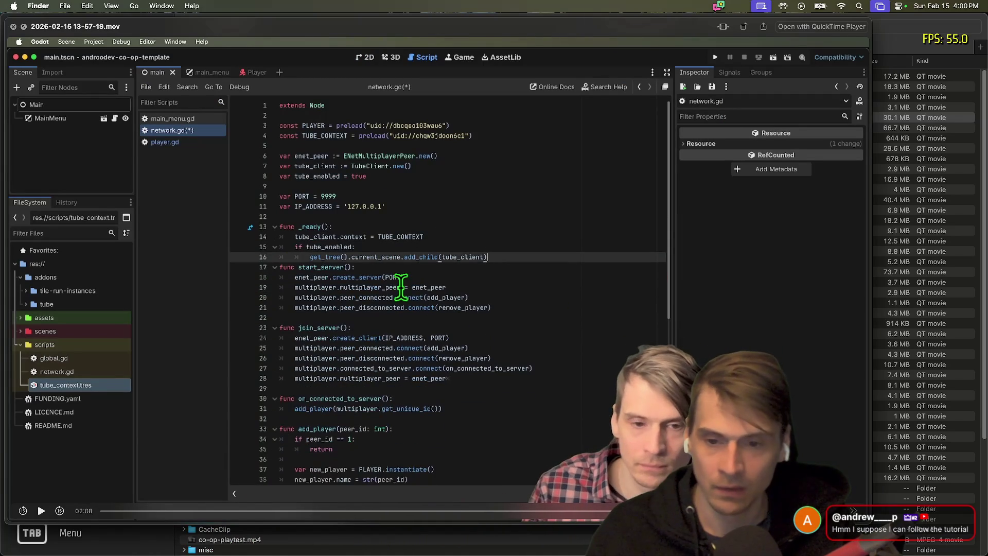
{"action": "key", "text": "space"}
{"action": "key", "text": "super+Tab"}
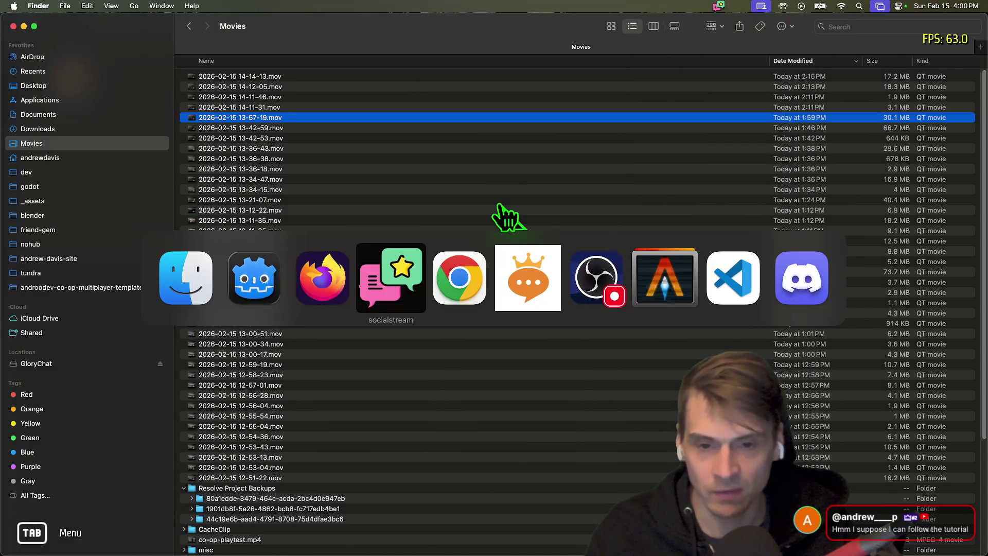
Return to Firefox and highlight, then deselect, the pull request description text.
{"action": "key", "text": "super+Tab"}
{"action": "key", "text": "Tab"}
{"action": "key", "text": "Tab"}
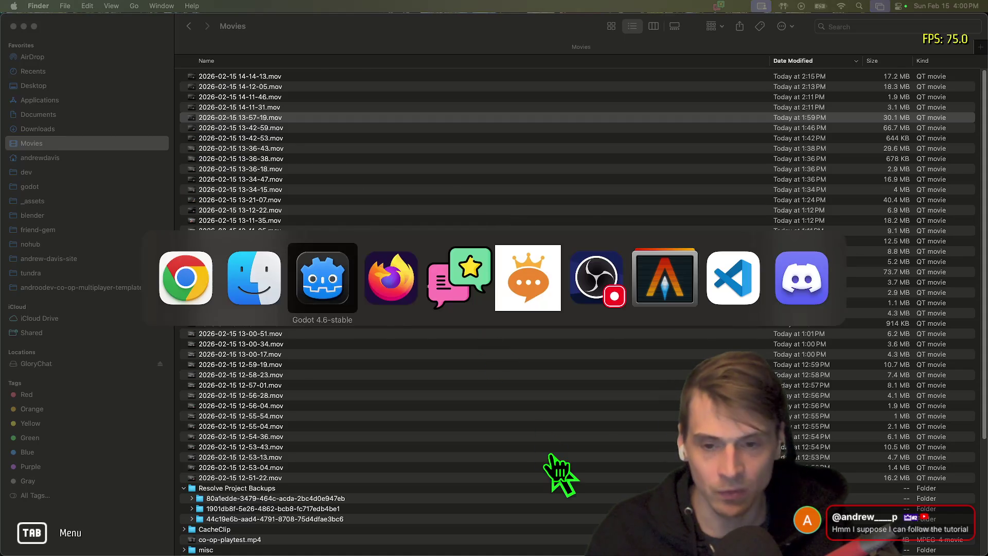
{"action": "scroll", "coordinate": [906, 298], "scroll_direction": "down", "scroll_amount": 15}
{"action": "scroll", "coordinate": [905, 298], "scroll_direction": "up", "scroll_amount": 15}
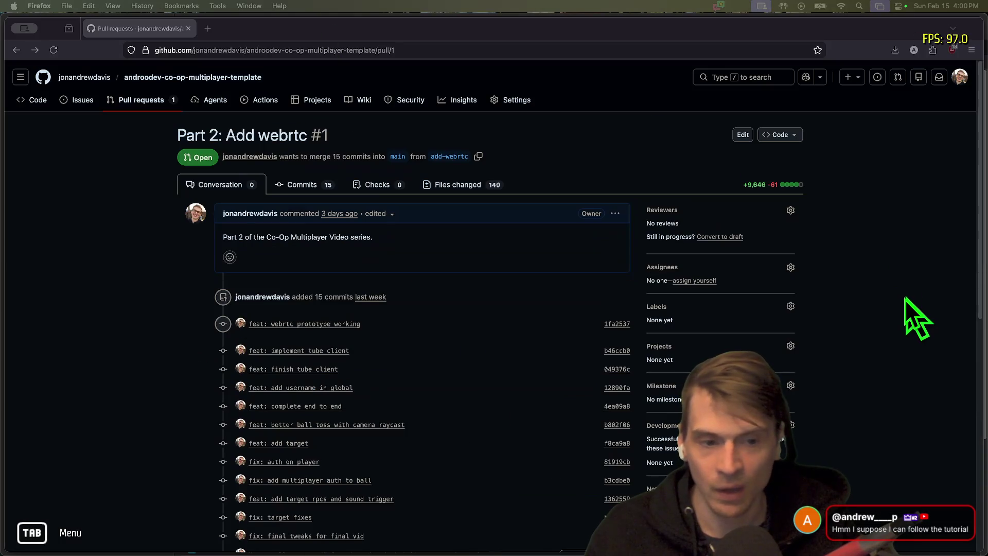
{"action": "mouse_move", "coordinate": [375, 238]}
{"action": "left_mouse_down"}
{"action": "mouse_move", "coordinate": [264, 238]}
{"action": "mouse_move", "coordinate": [250, 247]}
{"action": "left_mouse_up"}
{"action": "left_click", "coordinate": [251, 247]}
Open and close a blank tab, then go back to the repository pages.
{"action": "key", "text": "super+t"}
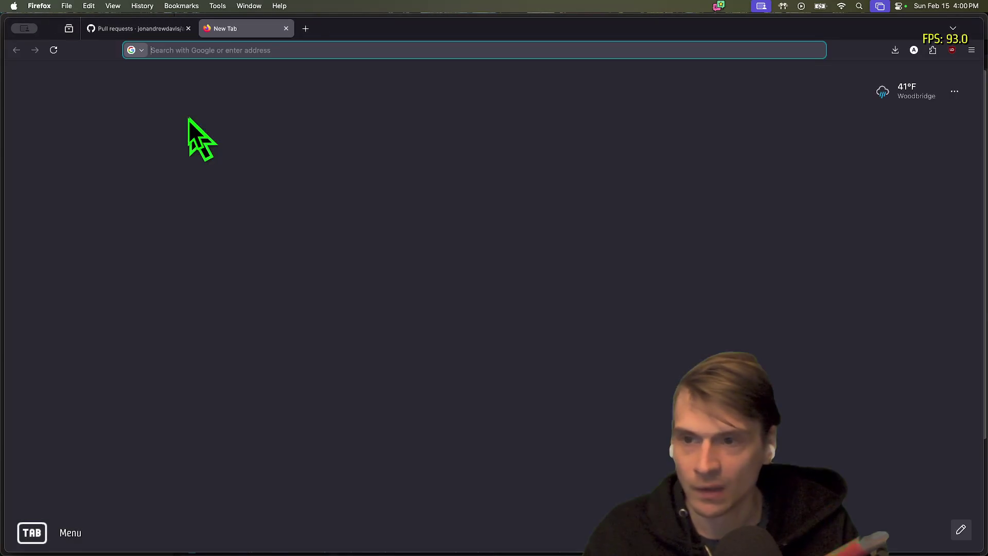
{"action": "key", "text": "super+w"}
{"action": "scroll", "coordinate": [463, 309], "scroll_direction": "down", "scroll_amount": 2}
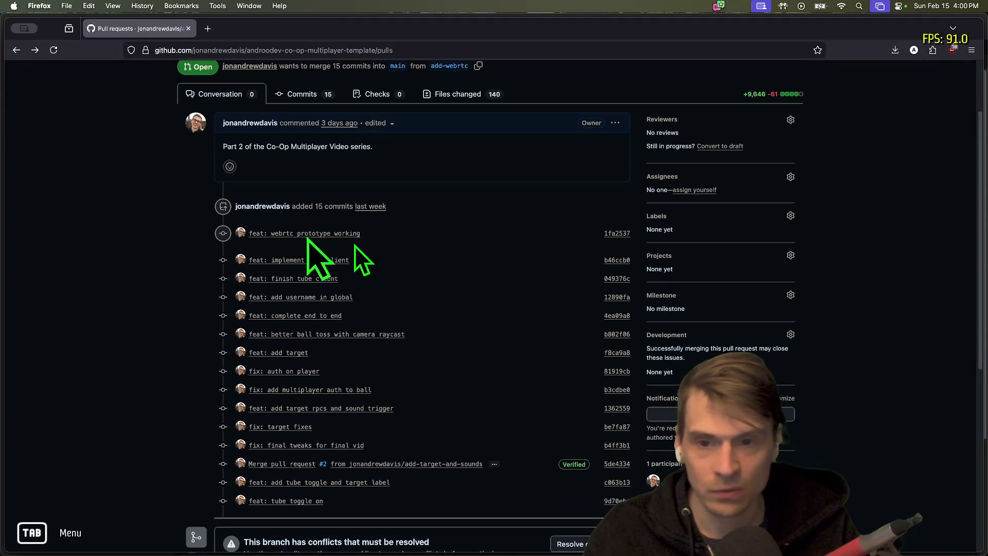
{"action": "key", "text": "super+Left"}
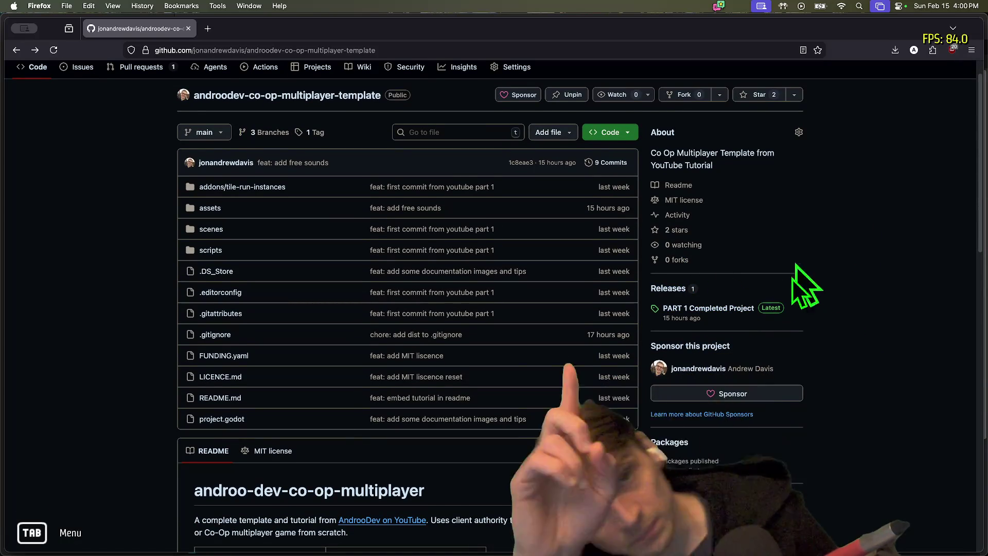
{"action": "left_click_drag", "start_coordinate": [754, 315], "coordinate": [687, 260]}
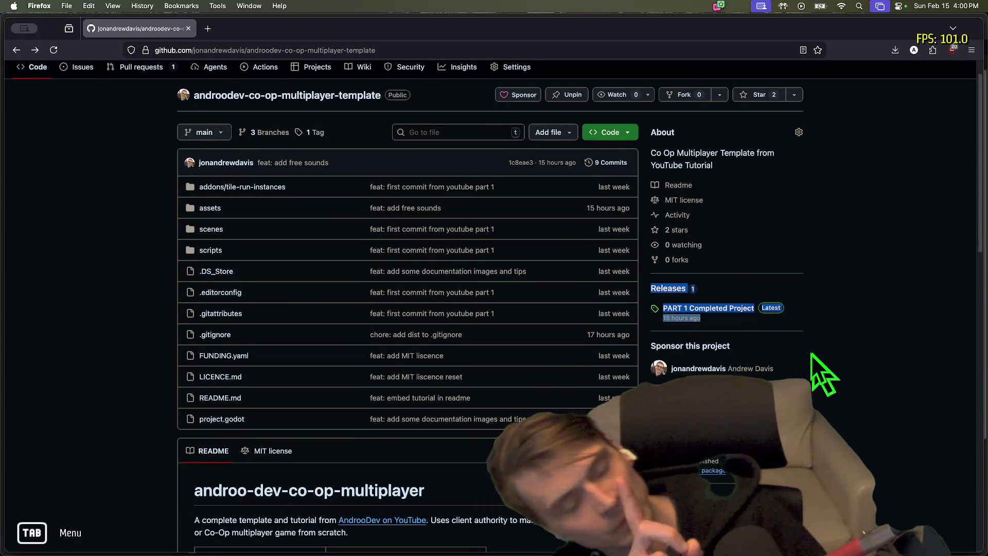
{"action": "mouse_move", "coordinate": [427, 551]}
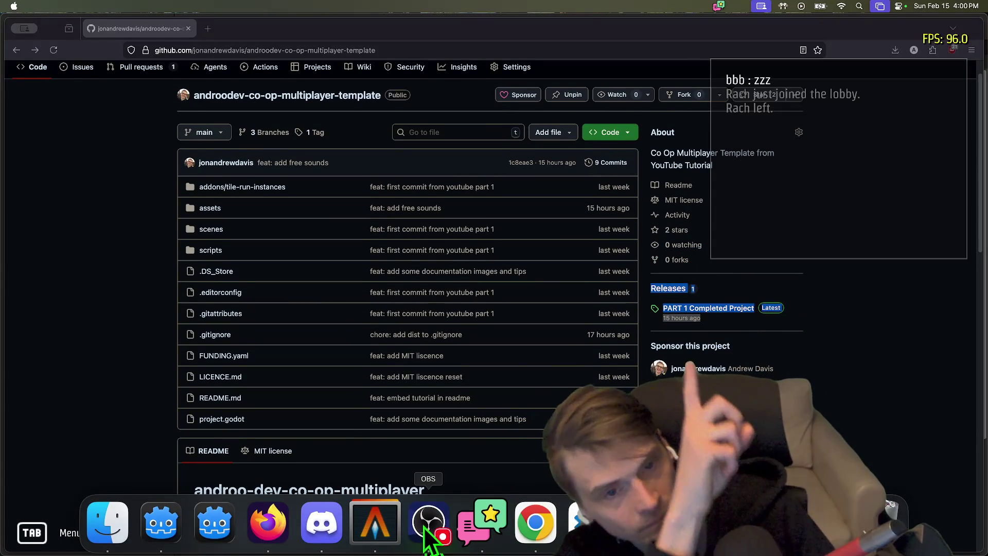
{"action": "left_click", "coordinate": [603, 373]}
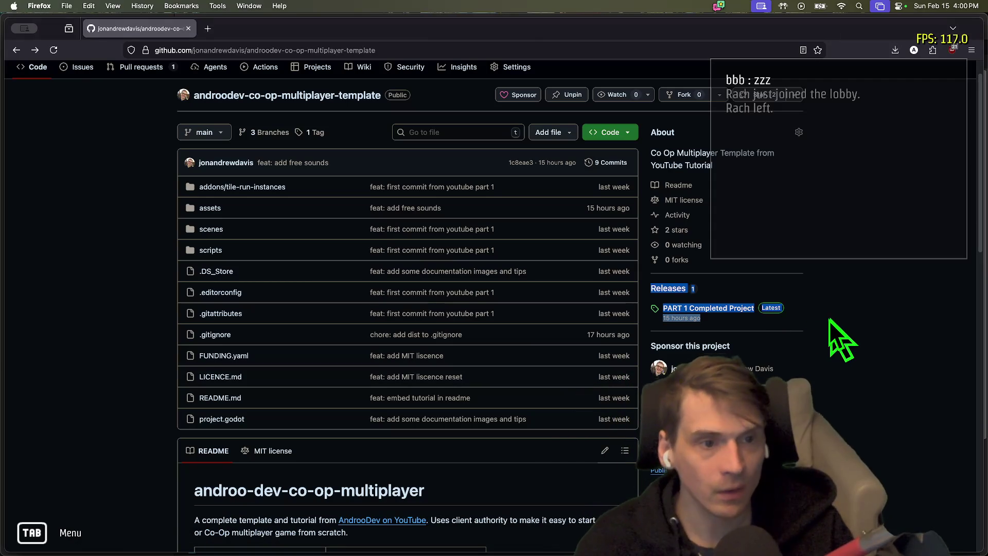
{"action": "key", "text": "super+Tab"}
{"action": "key", "text": "super+Tab"}
{"action": "key", "text": "super+Tab"}
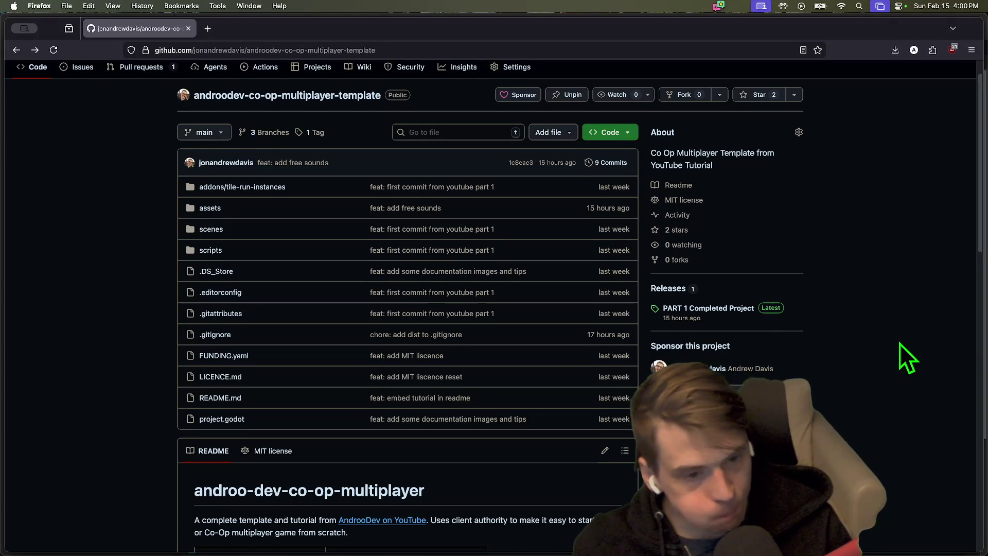
Scroll the page, refocus Firefox, and open the Godot Project Manager from the Dock.
{"action": "scroll", "coordinate": [899, 345], "scroll_direction": "down", "scroll_amount": 5}
{"action": "scroll", "coordinate": [900, 345], "scroll_direction": "down", "scroll_amount": 10}
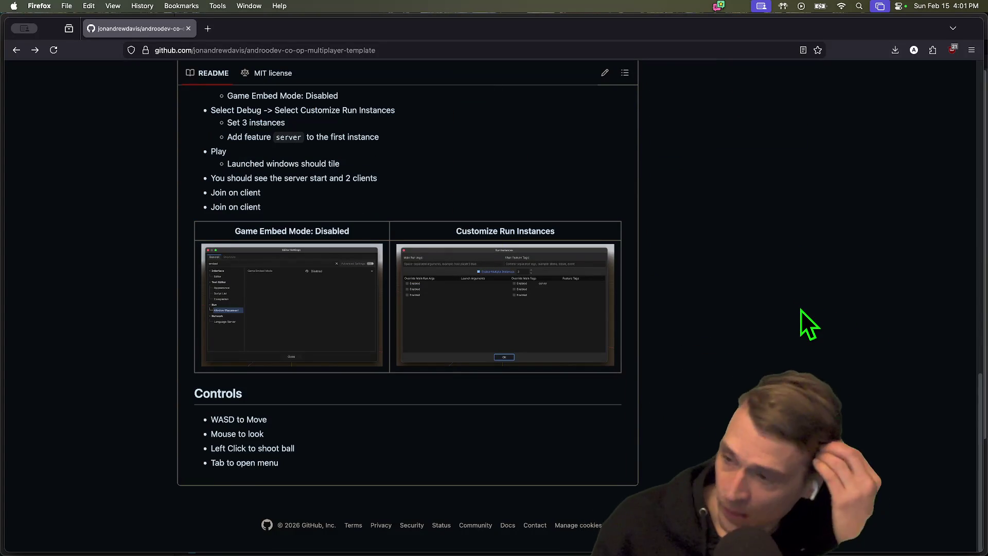
{"action": "left_click", "coordinate": [774, 312]}
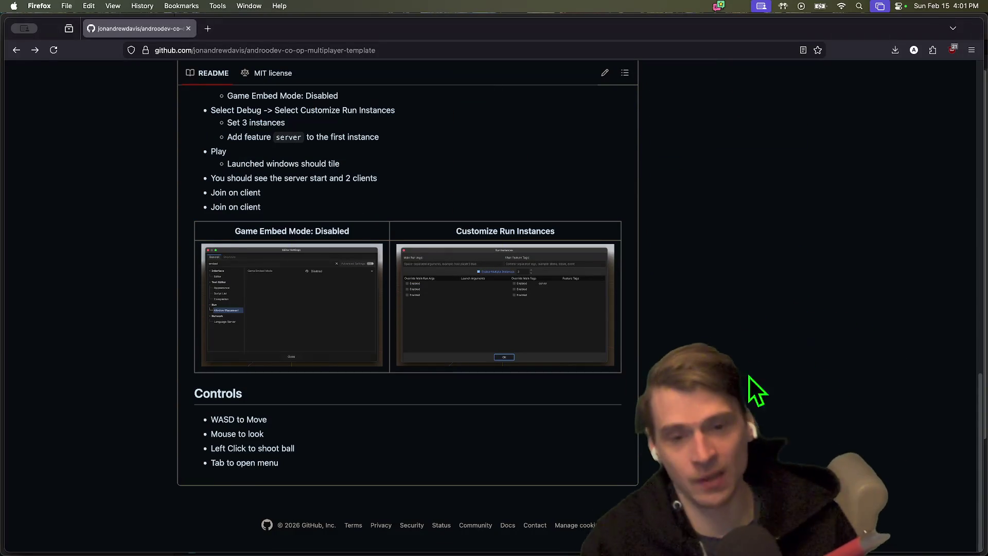
{"action": "scroll", "coordinate": [779, 381], "scroll_direction": "up", "scroll_amount": 15}
{"action": "scroll", "coordinate": [719, 211], "scroll_direction": "down", "scroll_amount": 1}
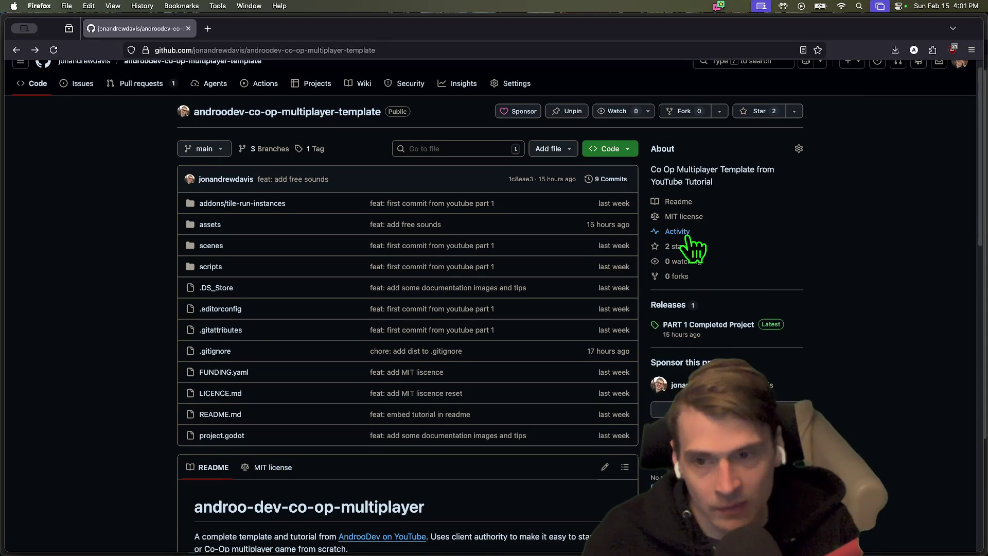
{"action": "mouse_move", "coordinate": [241, 536]}
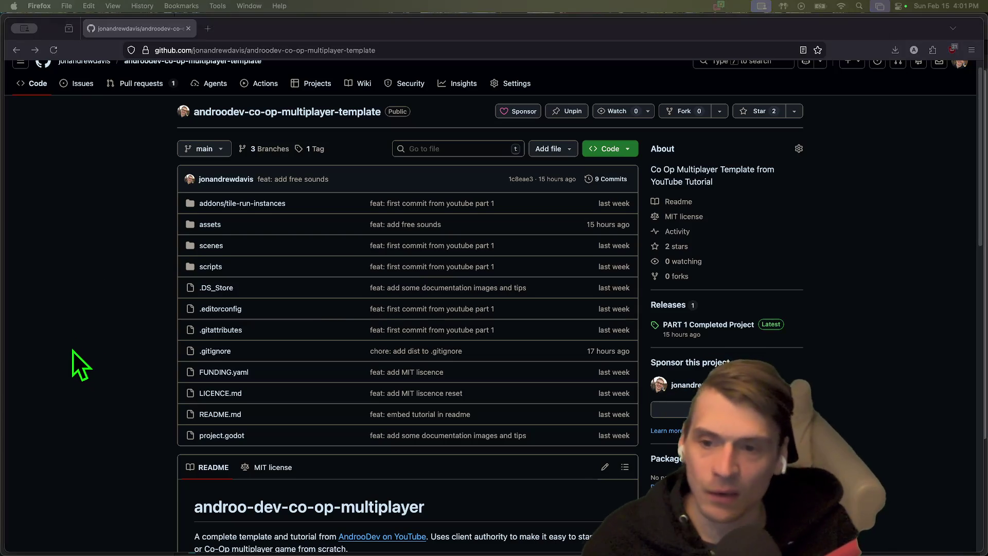
{"action": "mouse_move", "coordinate": [455, 551]}
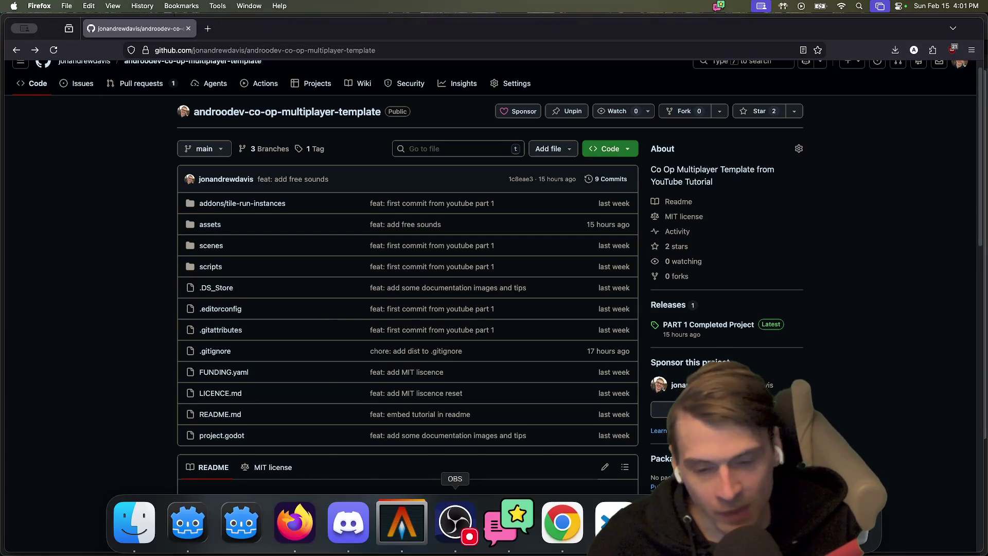
{"action": "left_click", "coordinate": [183, 530]}
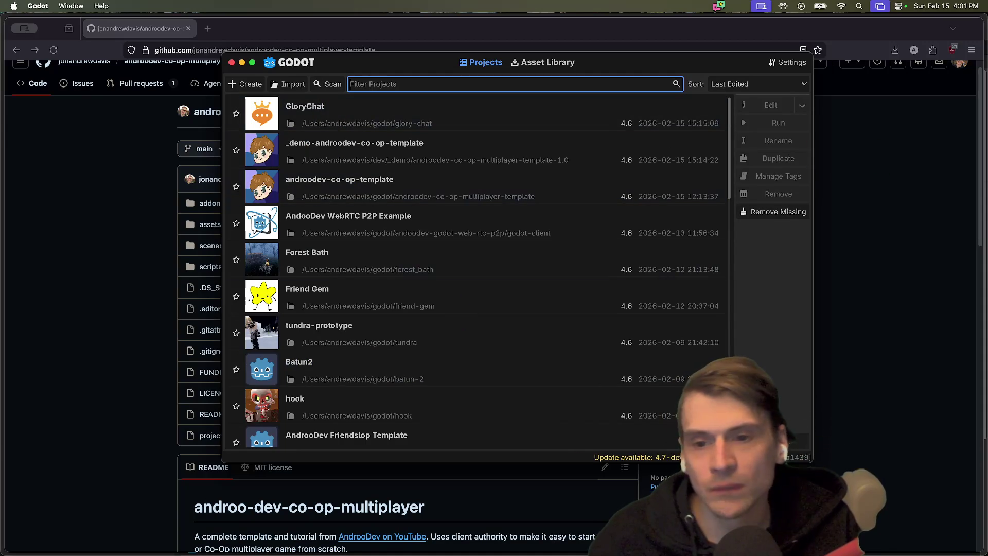
Return to the repository's main Code page.
{"action": "mouse_move", "coordinate": [422, 552]}
{"action": "left_click", "coordinate": [109, 387]}
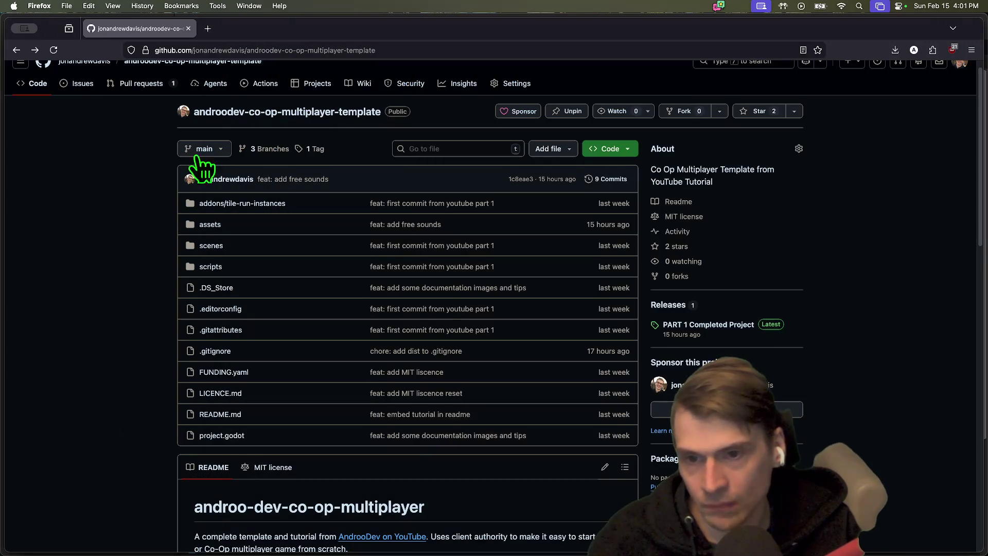
{"action": "scroll", "coordinate": [199, 122], "scroll_direction": "up", "scroll_amount": 1}
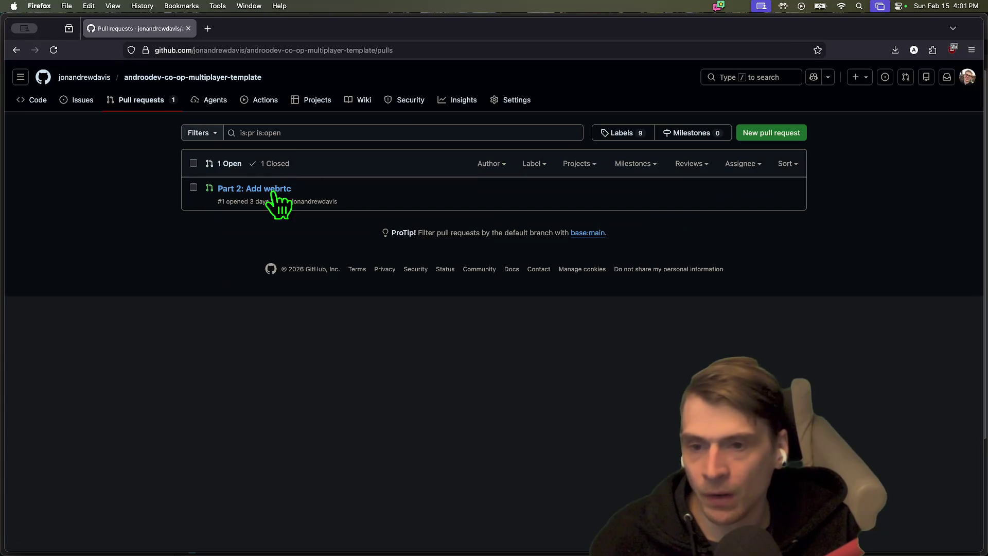
Open the 'Part 2: Add webrtc' pull request, then clear the terminal and run gst.
{"action": "left_click", "coordinate": [272, 190]}
{"action": "key", "text": "super+Tab"}
{"action": "key", "text": "super+Tab"}
{"action": "key", "text": "super+Tab"}
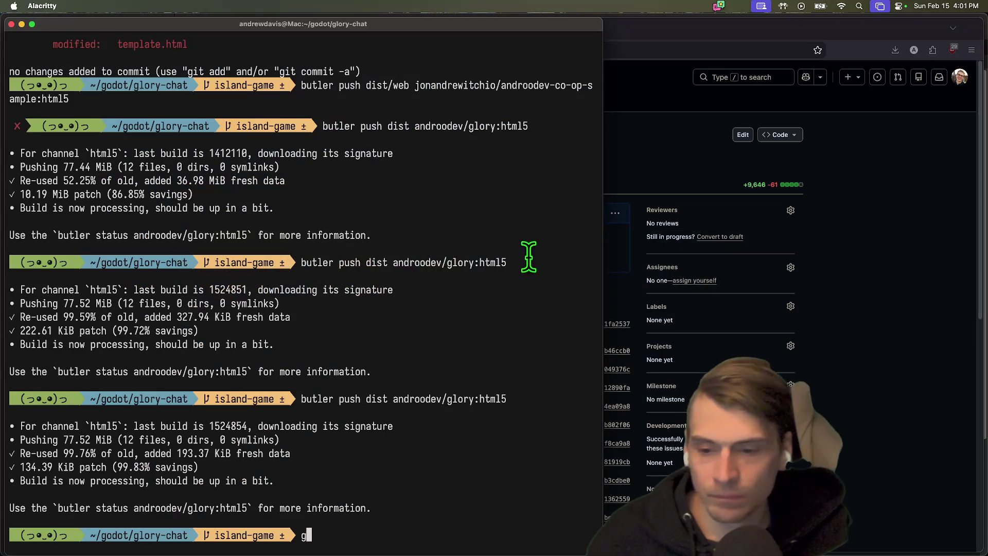
{"action": "left_click", "coordinate": [888, 195]}
{"action": "key", "text": "super+Tab"}
{"action": "type", "text": "g"}
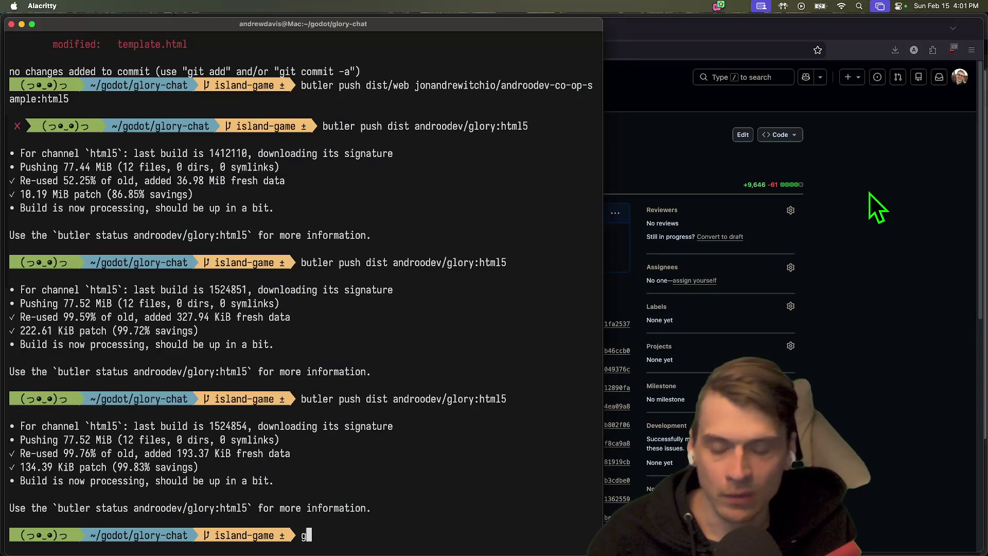
{"action": "key", "text": "Return"}
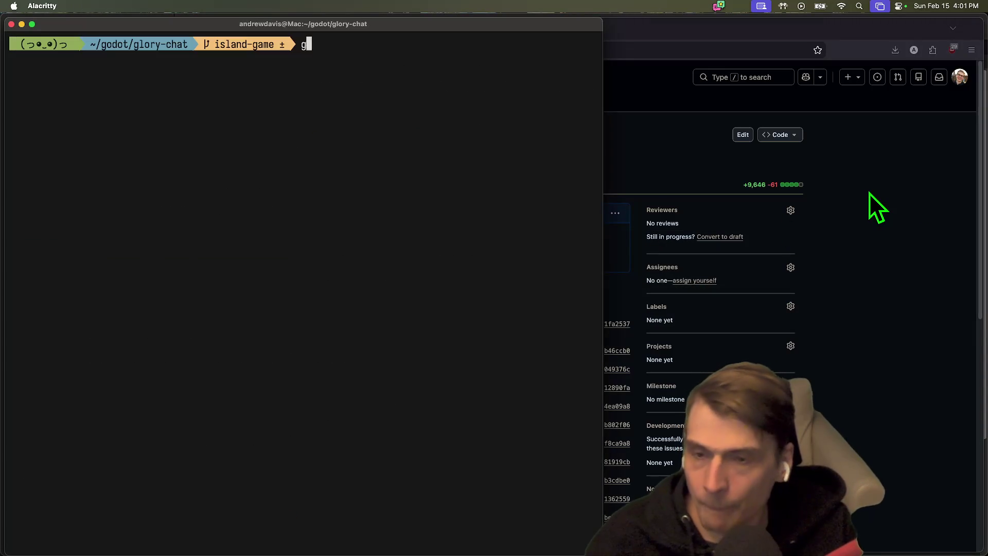
{"action": "type", "text": "gst"}
{"action": "key", "text": "Return"}
{"action": "type", "text": "g"}
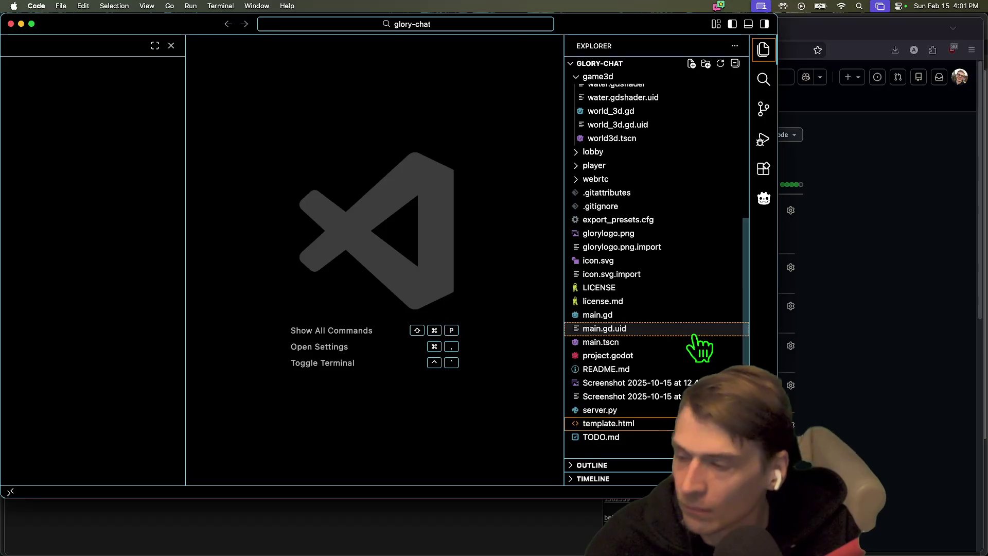
Quit VS Code and open the first project from Godot's project manager.
{"action": "left_click", "coordinate": [693, 332]}
{"action": "key", "text": "super+q"}
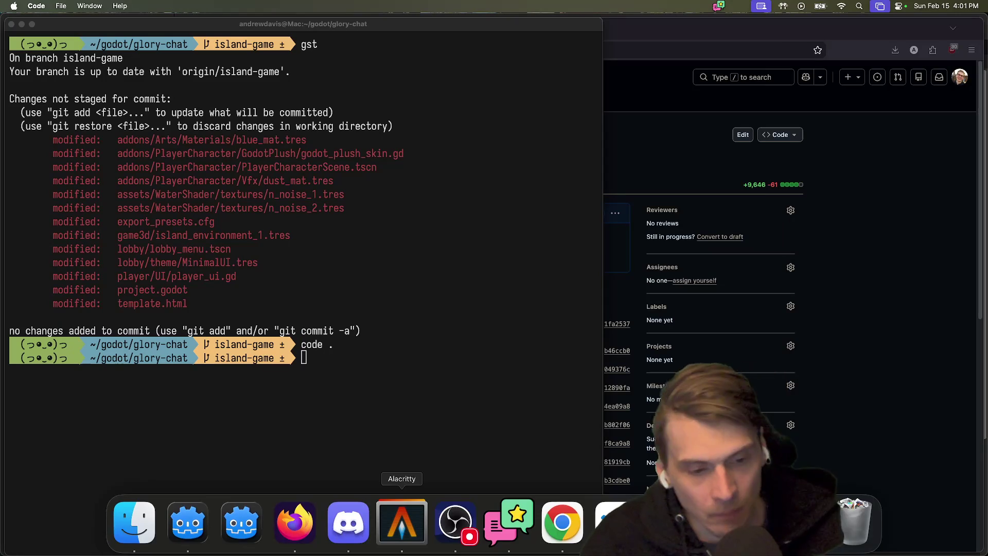
{"action": "left_click", "coordinate": [401, 523]}
{"action": "mouse_move", "coordinate": [721, 554]}
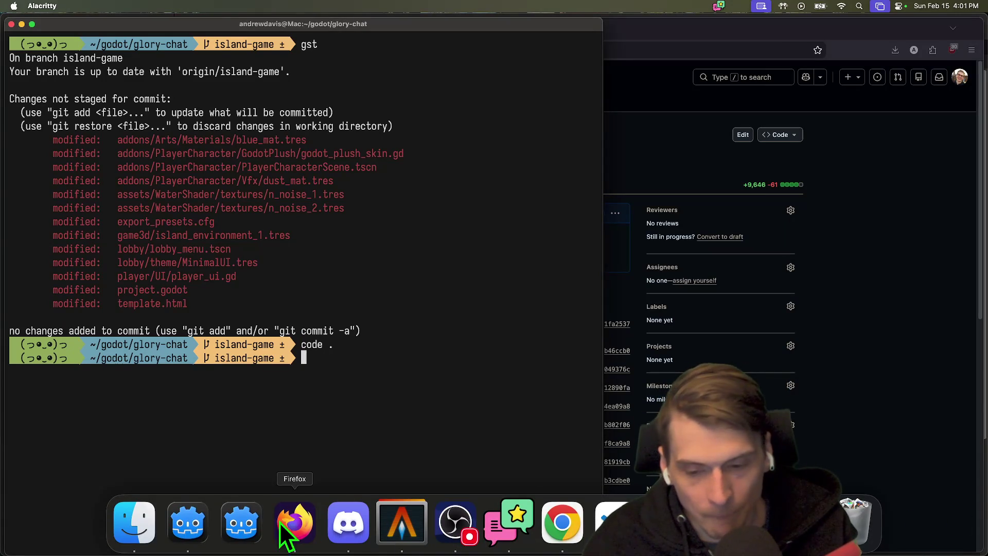
{"action": "left_click", "coordinate": [188, 523]}
{"action": "double_click", "coordinate": [346, 114]}
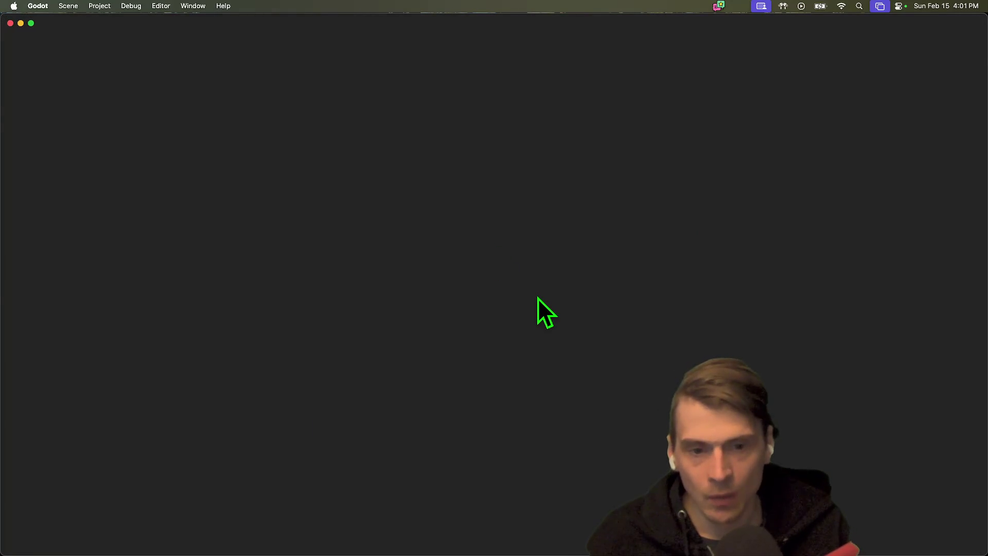
Find 'Input.mou' across project files and open the player_ui.gd line 57 result.
{"action": "key", "text": "super+shift+f"}
{"action": "type", "text": "Input."}
{"action": "key", "text": "Return"}
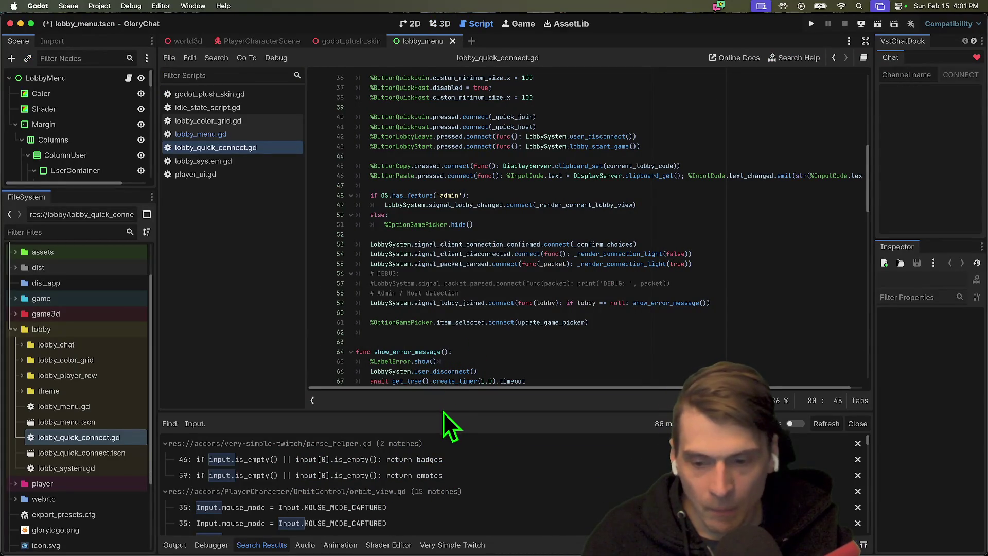
{"action": "left_click_drag", "start_coordinate": [443, 410], "coordinate": [489, 99]}
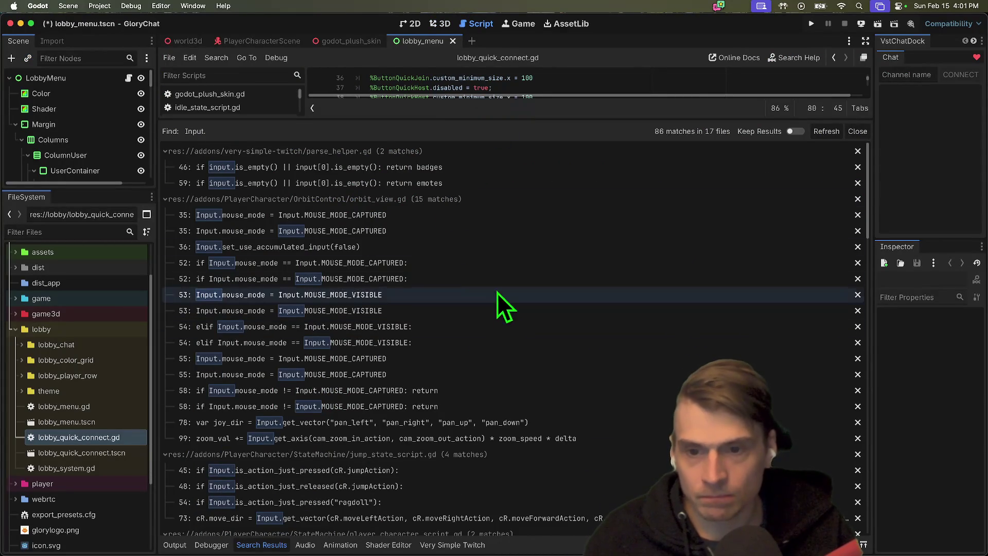
{"action": "scroll", "coordinate": [415, 505], "scroll_direction": "down", "scroll_amount": 10}
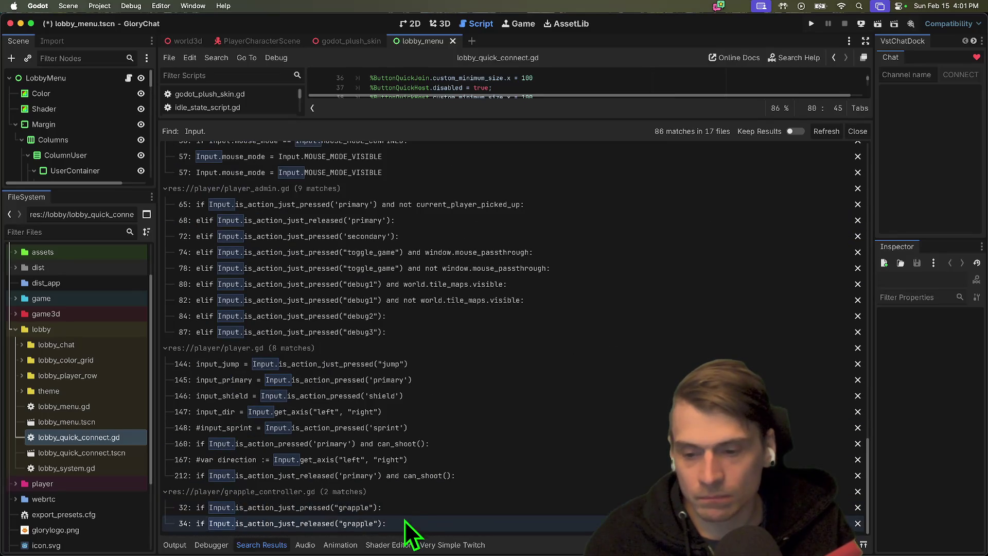
{"action": "key", "text": "super+shift+f"}
{"action": "type", "text": "mou"}
{"action": "key", "text": "Return"}
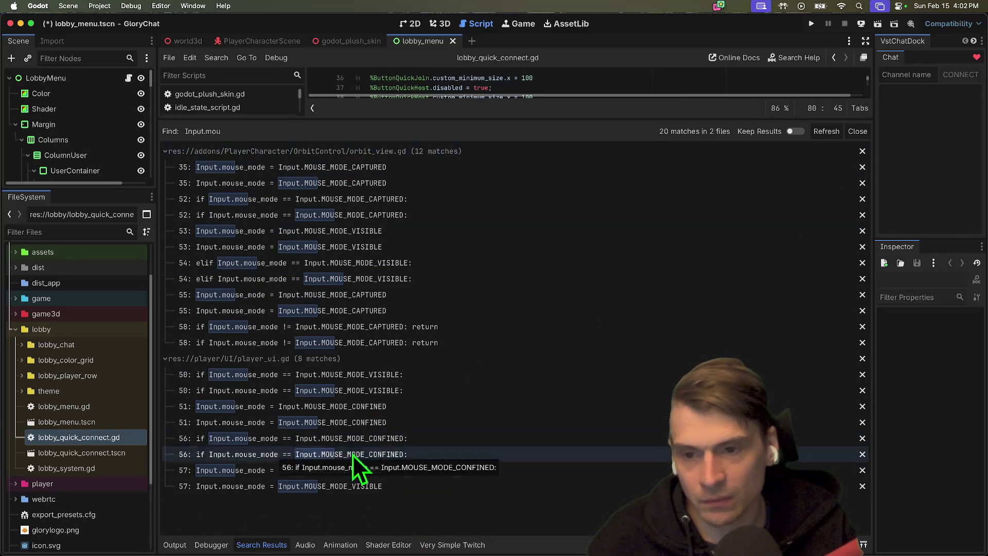
{"action": "left_click", "coordinate": [360, 470]}
{"action": "left_click", "coordinate": [363, 486]}
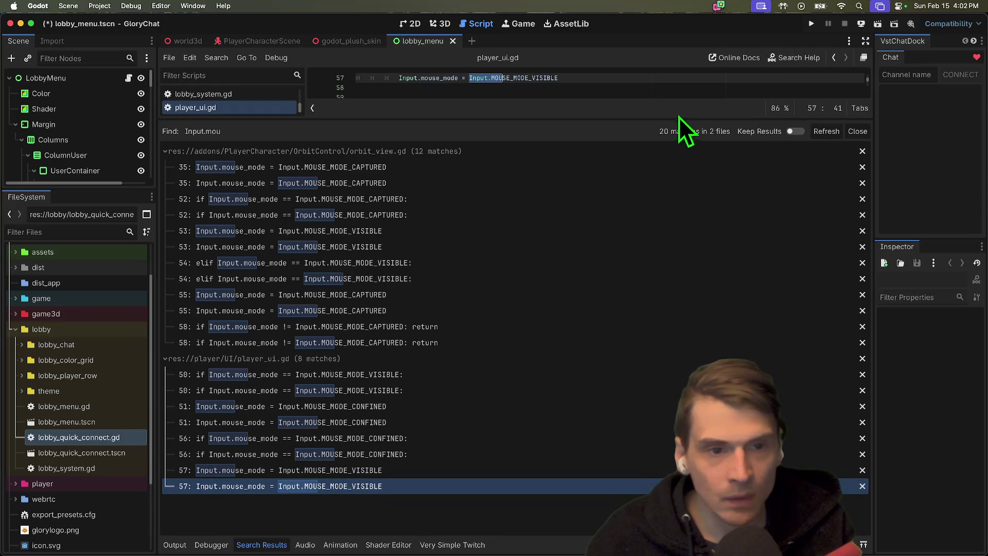
Delete the mouse-mode lines 56–57 and the line 50 mouse-mode check in player_ui.gd.
{"action": "left_click_drag", "start_coordinate": [668, 118], "coordinate": [664, 323]}
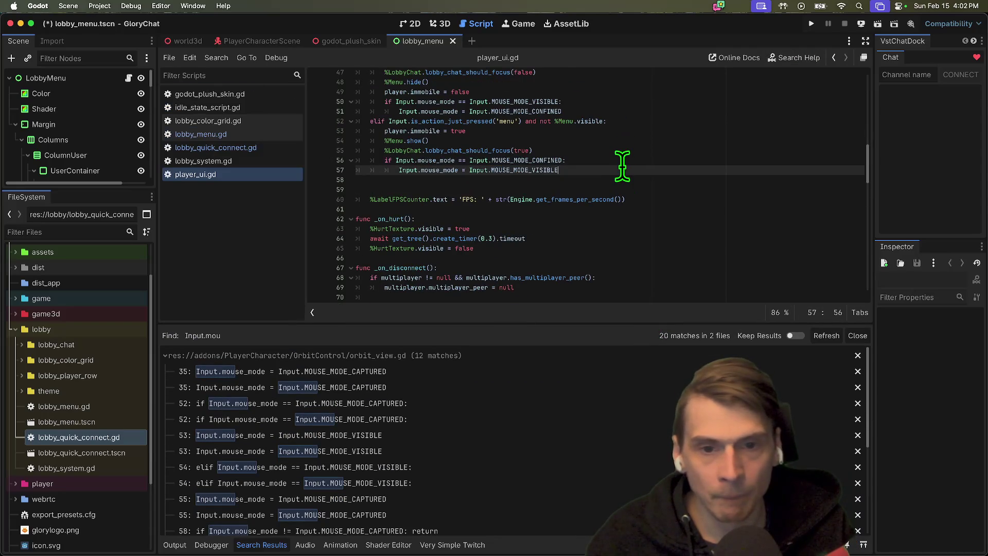
{"action": "scroll", "coordinate": [476, 502], "scroll_direction": "down", "scroll_amount": 5}
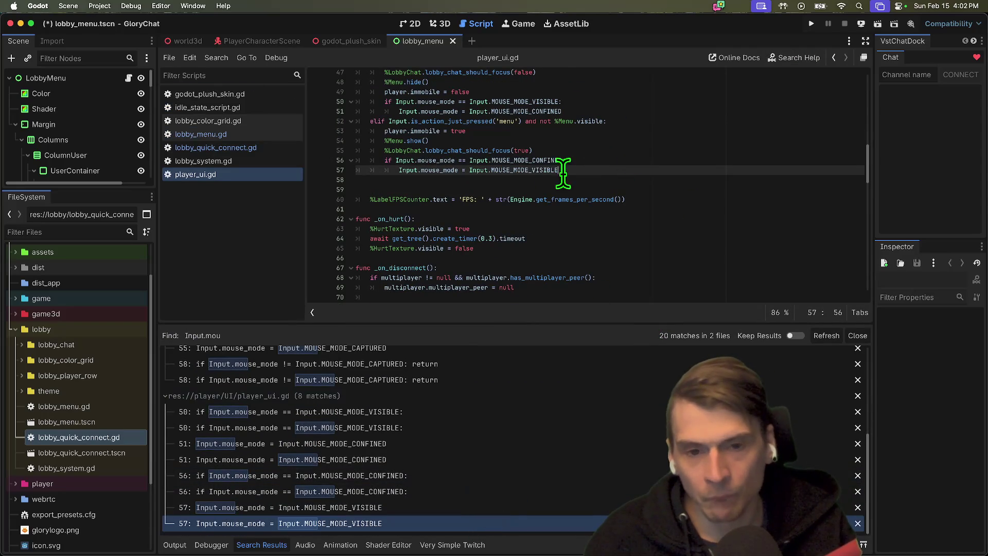
{"action": "left_click_drag", "start_coordinate": [790, 175], "coordinate": [448, 165]}
{"action": "key", "text": "BackSpace"}
{"action": "key", "text": "Delete"}
{"action": "key", "text": "Delete"}
{"action": "scroll", "coordinate": [643, 137], "scroll_direction": "up", "scroll_amount": 2}
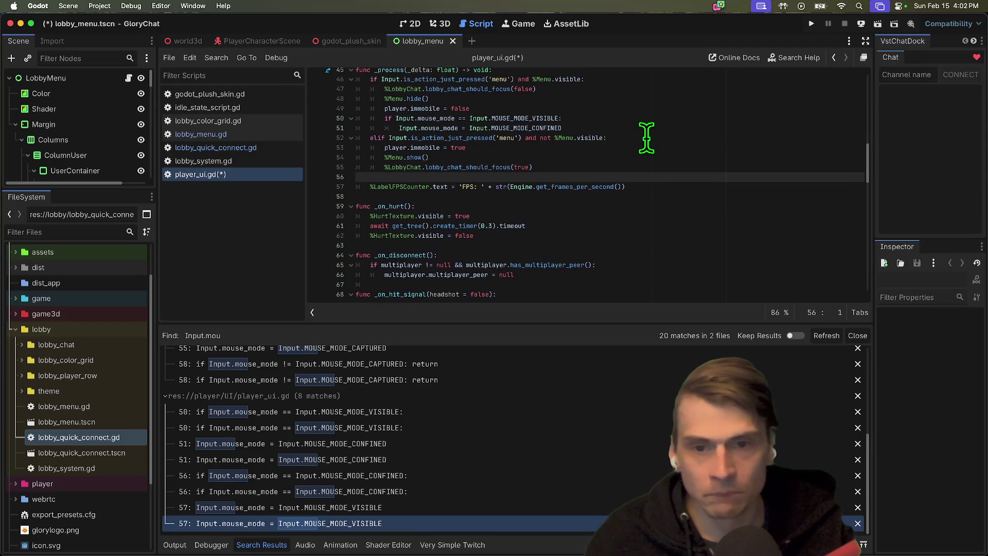
{"action": "triple_click", "coordinate": [602, 146]}
{"action": "key", "text": "ctrl+shift+k"}
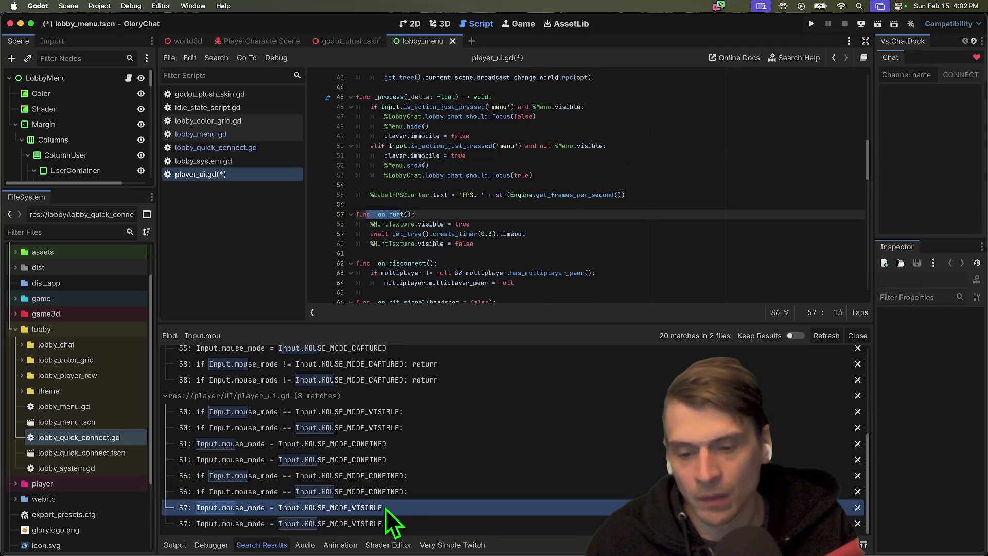
Step through the remaining mouse-mode matches in player_ui.gd and orbit_view.gd.
{"action": "left_click", "coordinate": [387, 492]}
{"action": "left_click", "coordinate": [404, 475]}
{"action": "left_click", "coordinate": [409, 458]}
{"action": "left_click", "coordinate": [412, 447]}
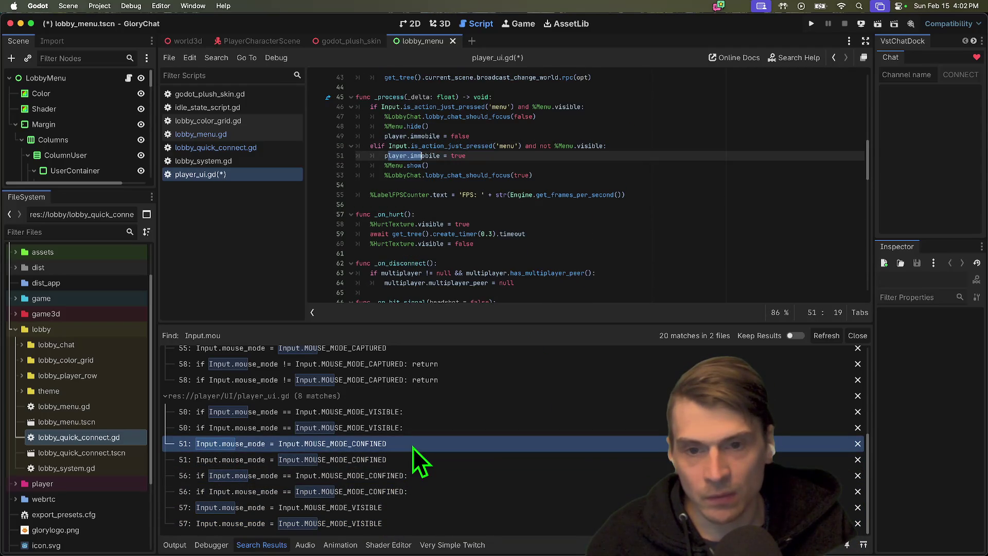
{"action": "left_click", "coordinate": [422, 433]}
{"action": "left_click", "coordinate": [430, 414]}
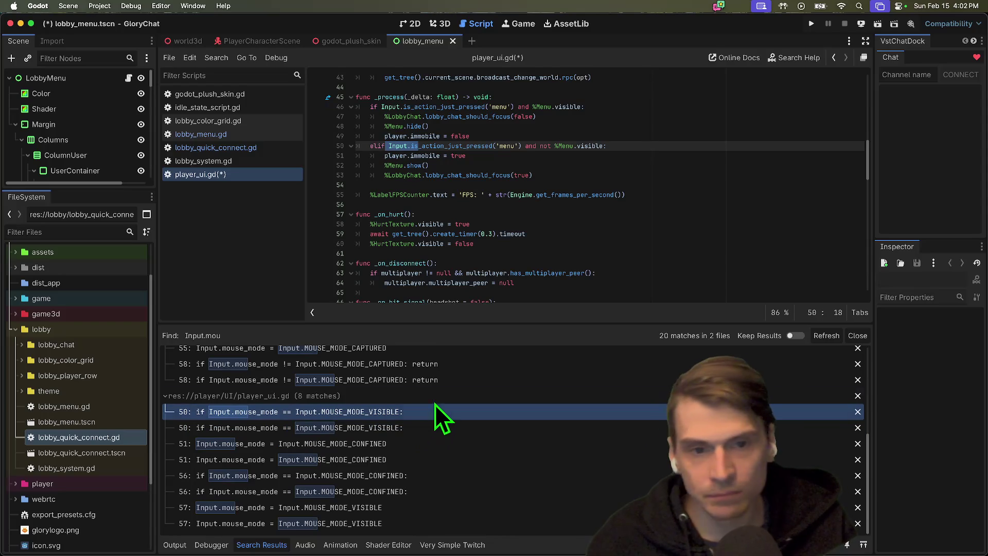
{"action": "left_click", "coordinate": [428, 477]}
{"action": "left_click", "coordinate": [431, 490]}
{"action": "left_click", "coordinate": [428, 507]}
{"action": "left_click", "coordinate": [430, 523]}
{"action": "left_click", "coordinate": [445, 443]}
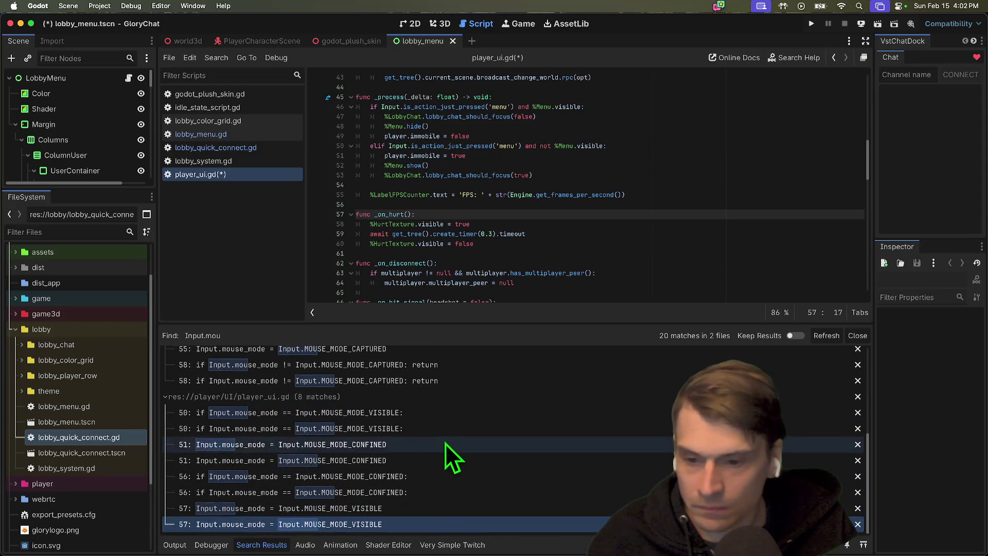
{"action": "scroll", "coordinate": [446, 443], "scroll_direction": "up", "scroll_amount": 3}
{"action": "left_click", "coordinate": [445, 421]}
{"action": "left_click", "coordinate": [443, 432]}
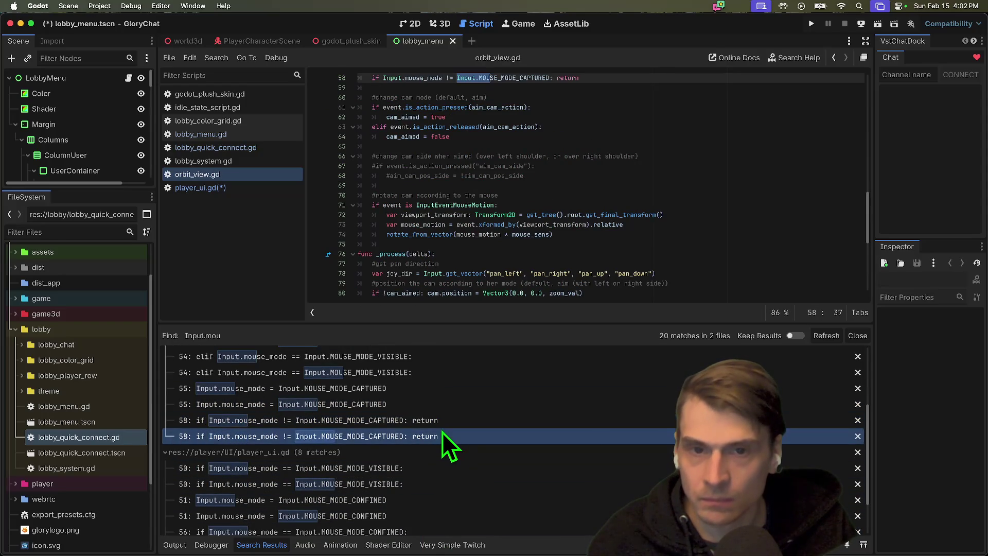
{"action": "scroll", "coordinate": [435, 453], "scroll_direction": "down", "scroll_amount": 3}
{"action": "left_click", "coordinate": [404, 525]}
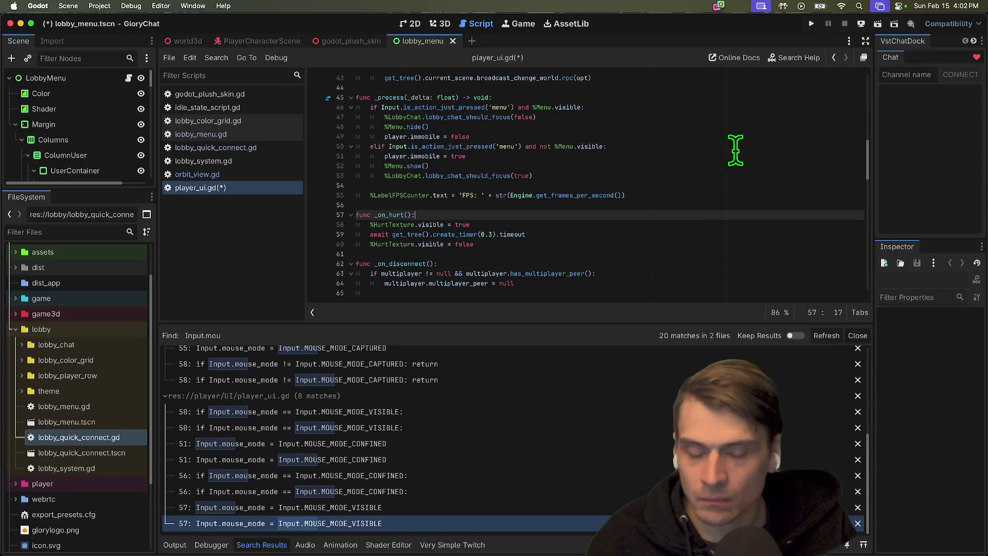
{"action": "left_click", "coordinate": [339, 507]}
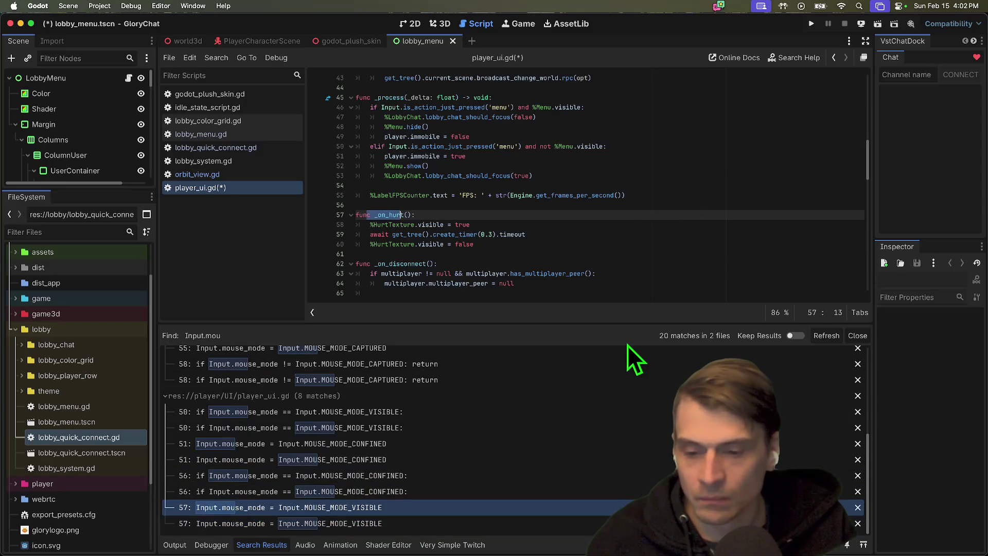
Search the project for 'Mouse_mode' and open the player_ui.gd line 50 match.
{"action": "key", "text": "super+shift+f"}
{"action": "type", "text": "Mouse_mo"}
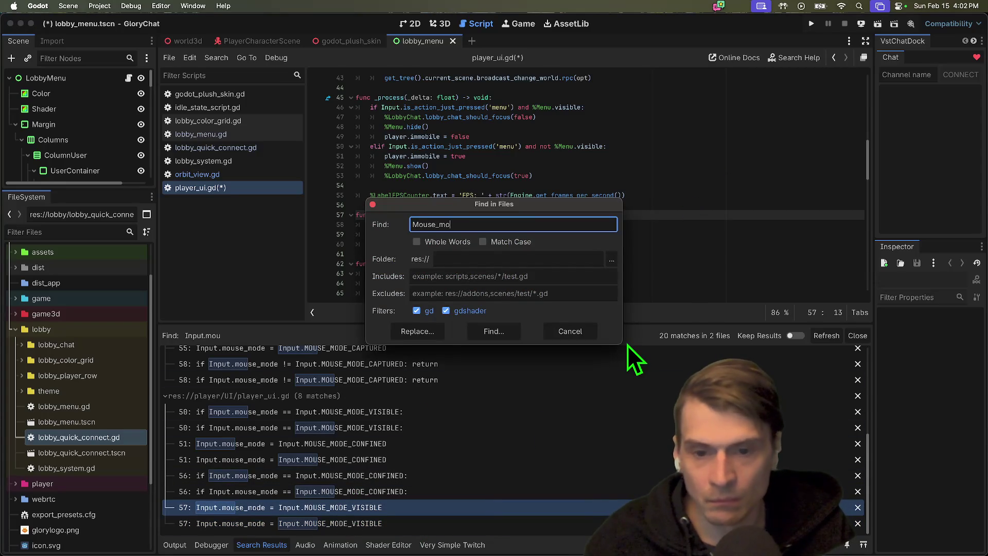
{"action": "type", "text": "de"}
{"action": "key", "text": "Return"}
{"action": "scroll", "coordinate": [526, 496], "scroll_direction": "down", "scroll_amount": 5}
{"action": "left_click", "coordinate": [479, 412]}
{"action": "left_click", "coordinate": [597, 159]}
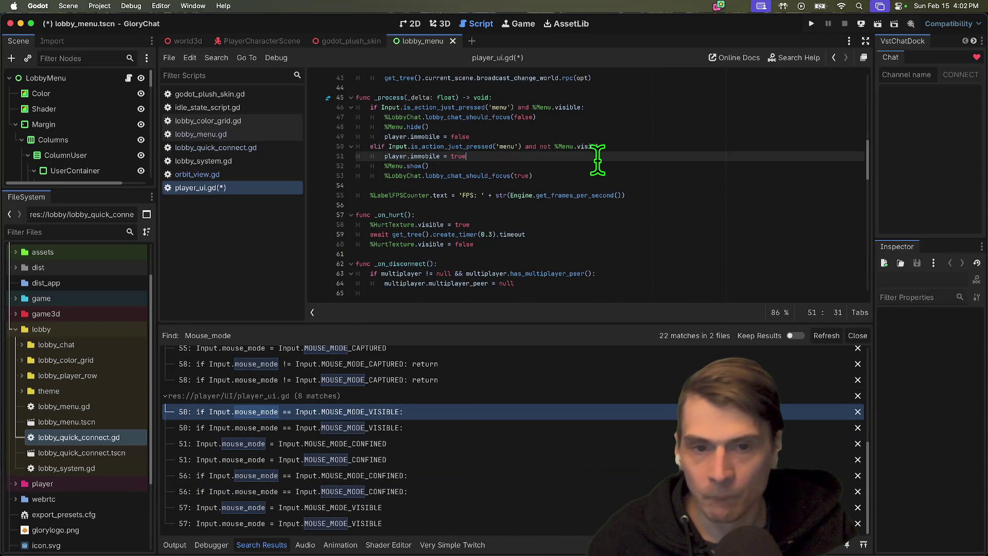
Save player_ui.gd and rerun the Mouse_mode search, leaving only orbit_view.gd matches.
{"action": "key", "text": "super+s"}
{"action": "key", "text": "super+shift+f"}
{"action": "key", "text": "Return"}
{"action": "scroll", "coordinate": [509, 460], "scroll_direction": "down", "scroll_amount": 2}
{"action": "scroll", "coordinate": [514, 452], "scroll_direction": "up", "scroll_amount": 5}
{"action": "left_click", "coordinate": [419, 356]}
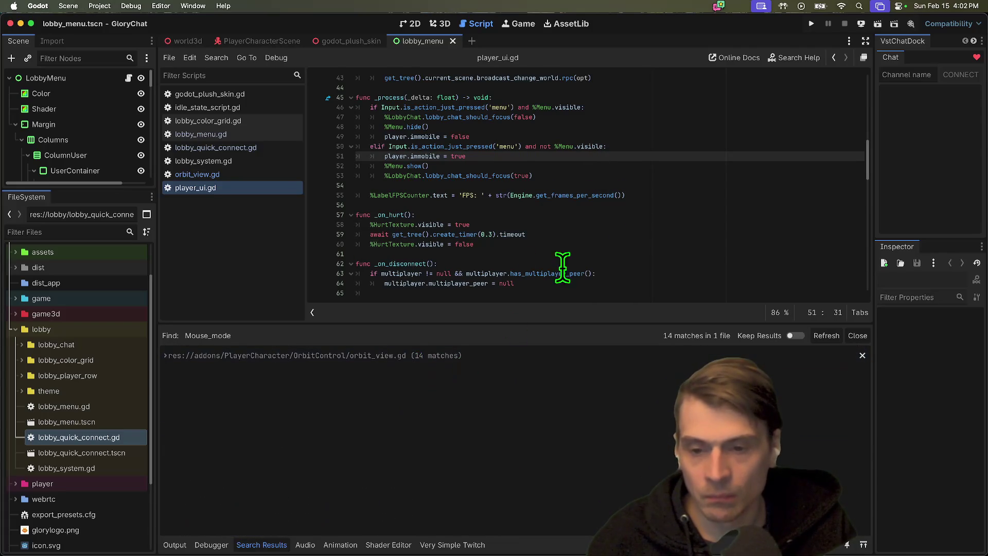
{"action": "left_click", "coordinate": [608, 244]}
{"action": "scroll", "coordinate": [623, 239], "scroll_direction": "down", "scroll_amount": 7}
Search the project for 'admin' and open the player_admin scene and its script.
{"action": "scroll", "coordinate": [626, 243], "scroll_direction": "up", "scroll_amount": 4}
{"action": "key", "text": "super+shift+f"}
{"action": "type", "text": "admin"}
{"action": "key", "text": "Return"}
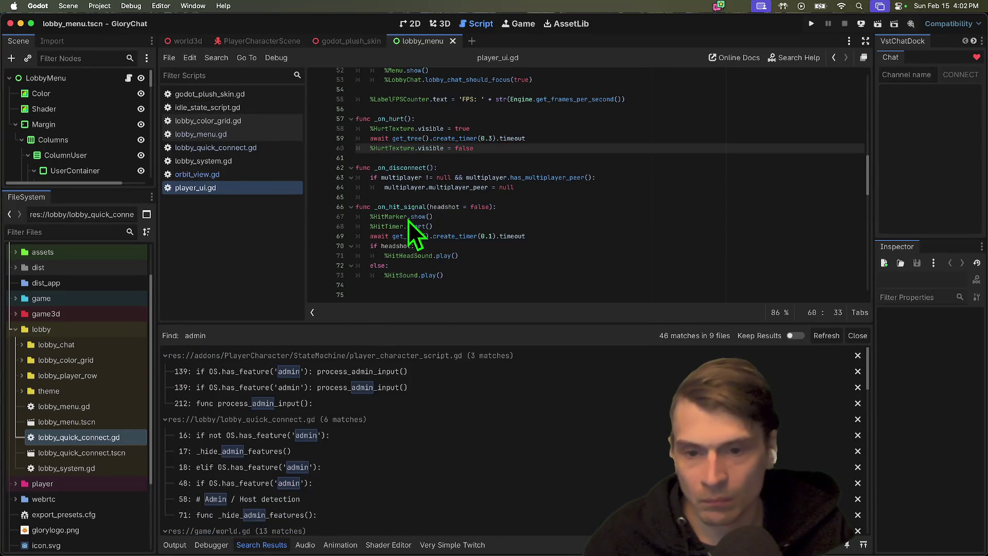
{"action": "scroll", "coordinate": [450, 466], "scroll_direction": "down", "scroll_amount": 4}
{"action": "left_click", "coordinate": [487, 449]}
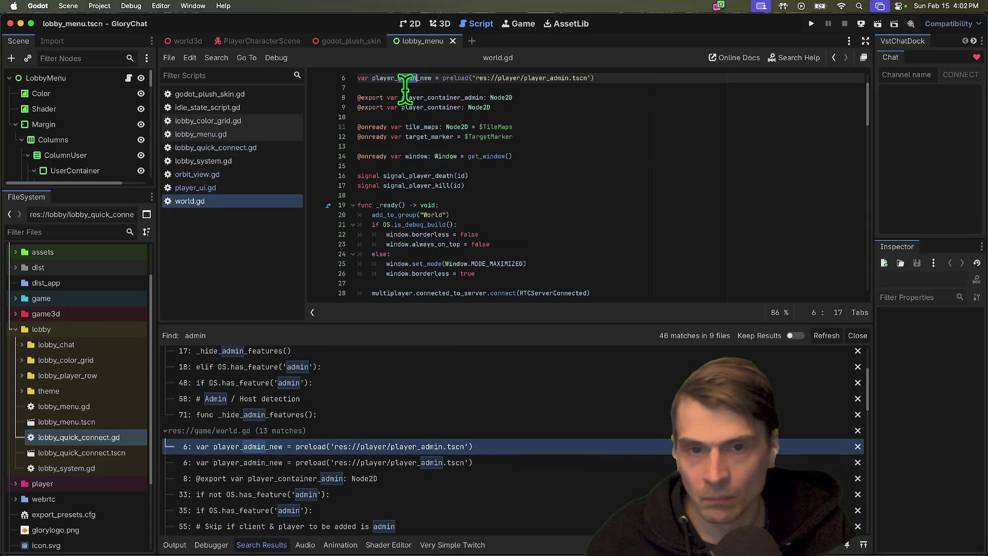
{"action": "left_click", "coordinate": [526, 78], "text": "super"}
{"action": "left_click", "coordinate": [421, 166]}
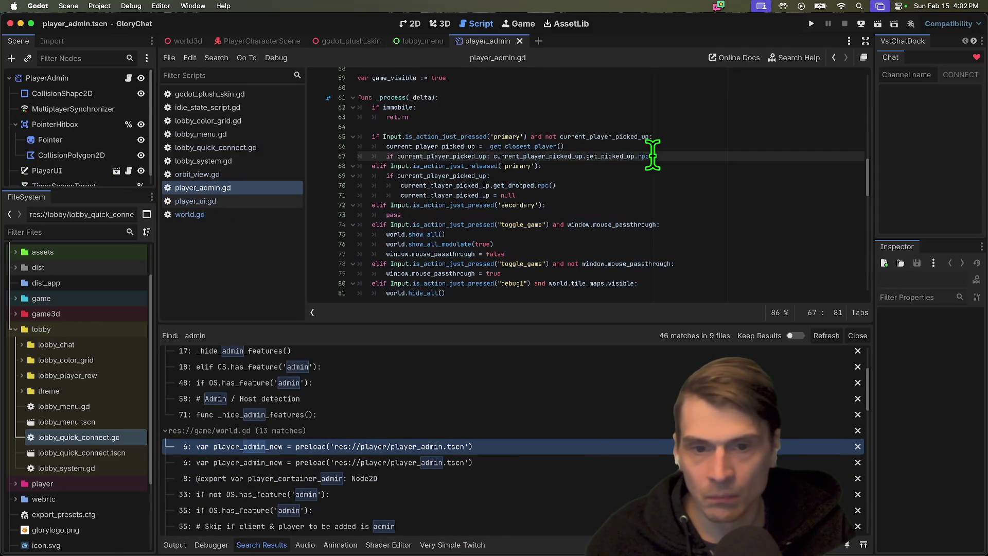
Search player_admin.gd for 'mo', 'loca' and 'mouse', stepping through the mouse matches.
{"action": "key", "text": "ctrl+f"}
{"action": "type", "text": "mouse"}
{"action": "key", "text": "Return"}
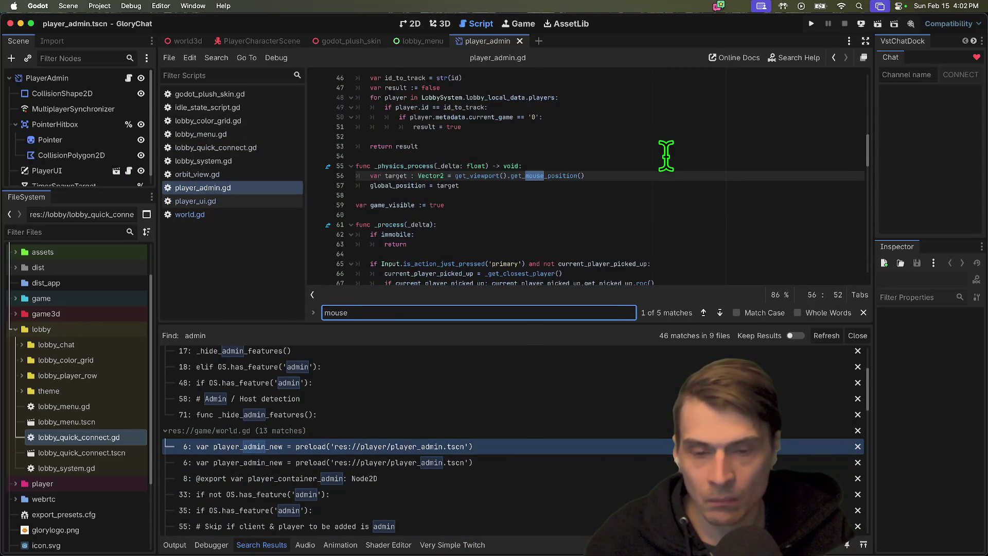
{"action": "key", "text": "Escape"}
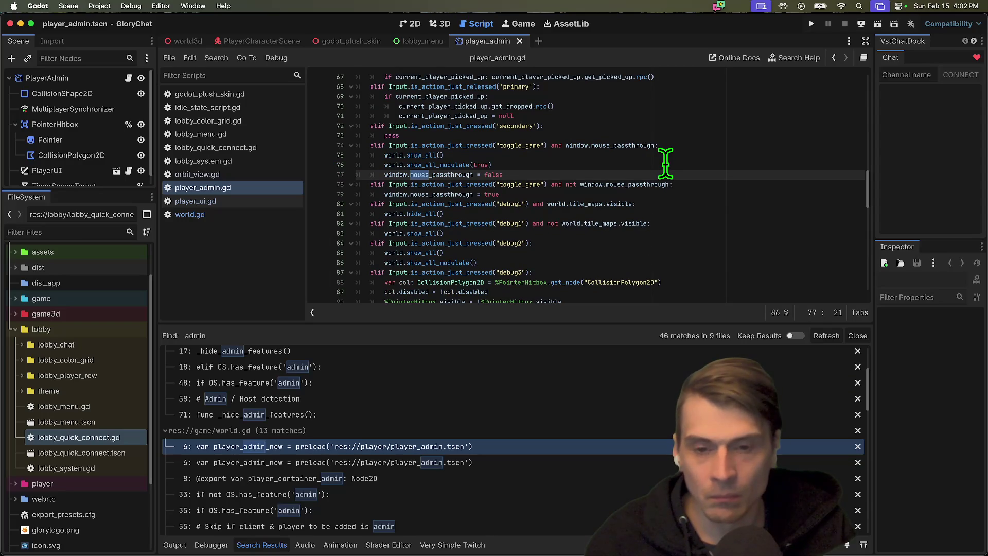
{"action": "scroll", "coordinate": [665, 163], "scroll_direction": "up", "scroll_amount": 5}
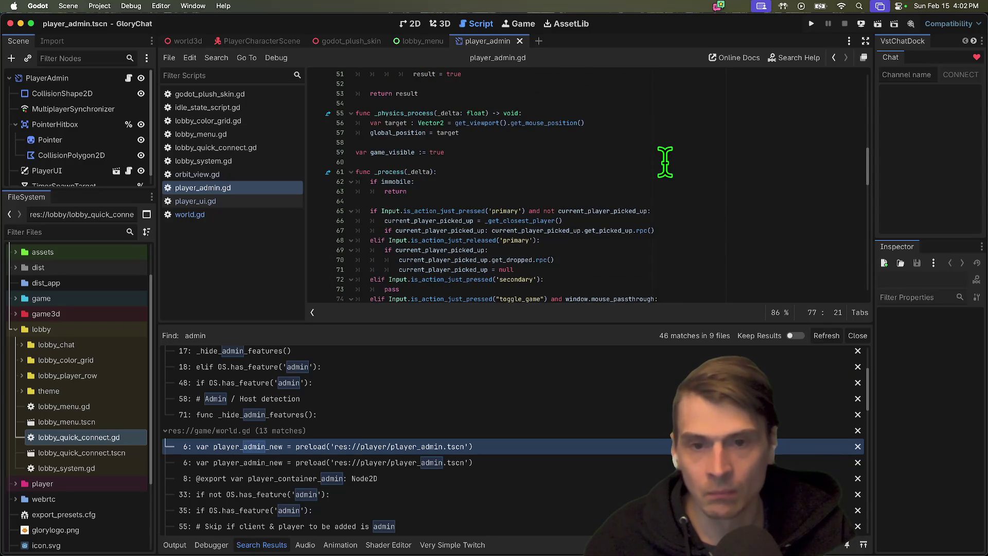
{"action": "key", "text": "ctrl+f"}
{"action": "type", "text": "loca"}
{"action": "key", "text": "Escape"}
{"action": "key", "text": "ctrl+f"}
{"action": "type", "text": "mouse"}
{"action": "key", "text": "Return"}
{"action": "key", "text": "Return"}
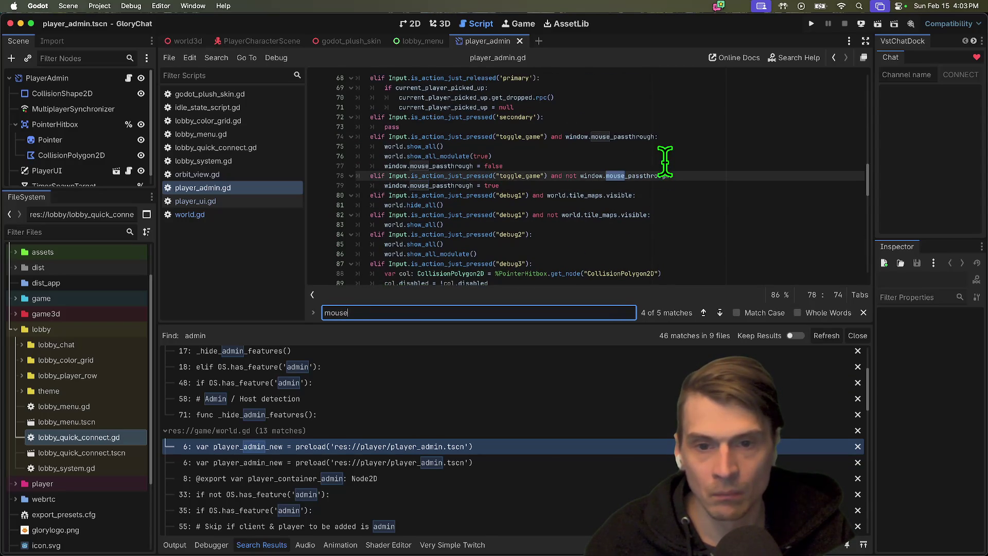
{"action": "key", "text": "shift+Return"}
Review the mouse_passthrough code between lines 74 and 139 of player_admin.gd.
{"action": "left_click", "coordinate": [591, 181]}
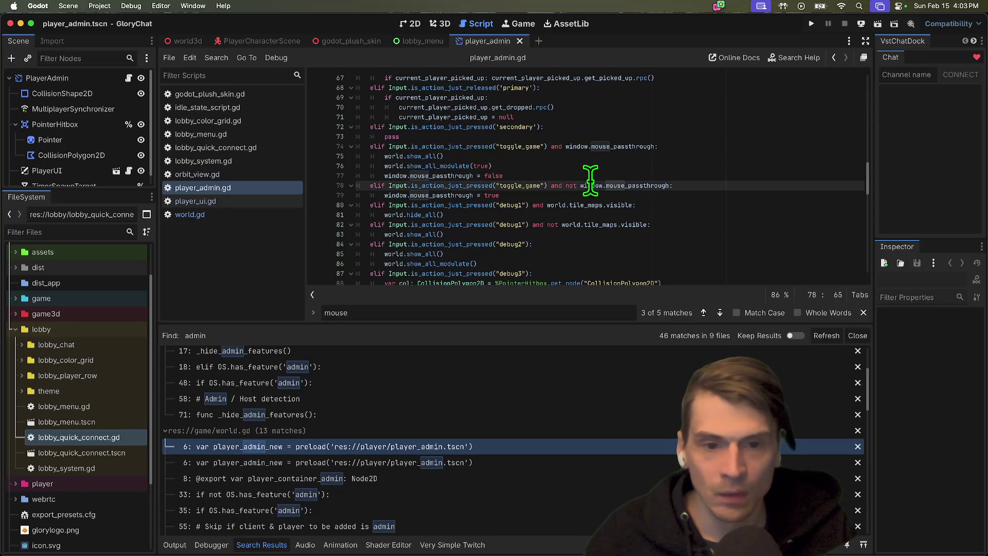
{"action": "scroll", "coordinate": [670, 170], "scroll_direction": "up", "scroll_amount": 2}
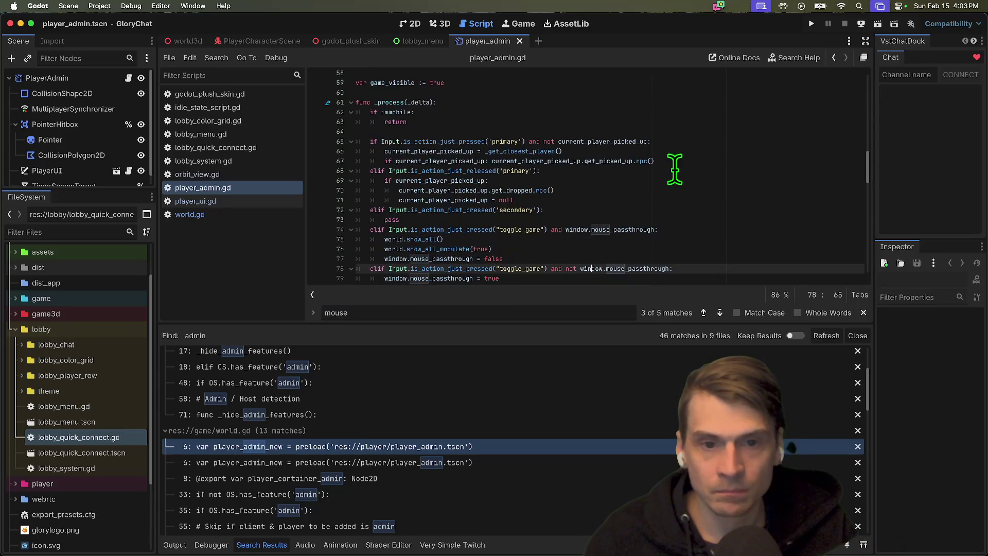
{"action": "double_click", "coordinate": [614, 197]}
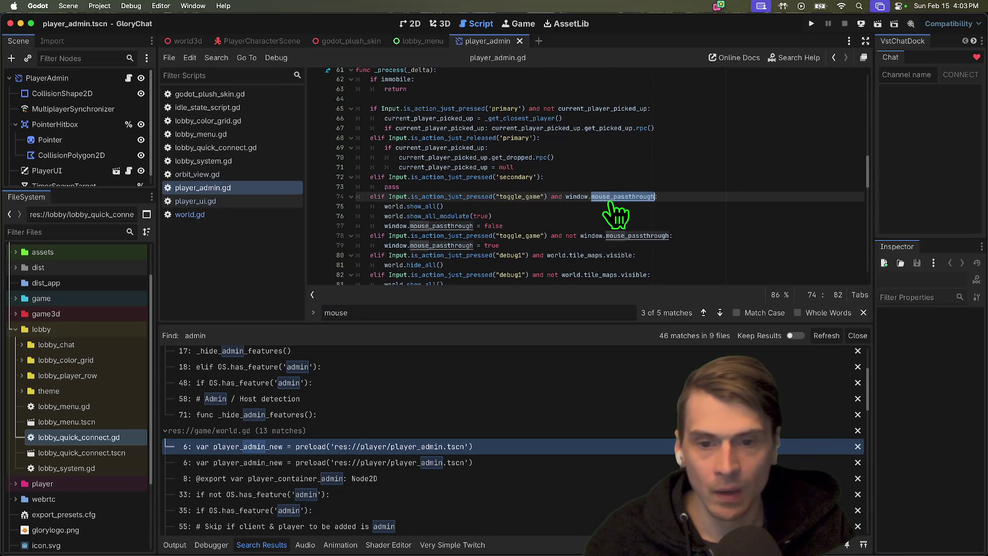
{"action": "scroll", "coordinate": [672, 192], "scroll_direction": "down", "scroll_amount": 1}
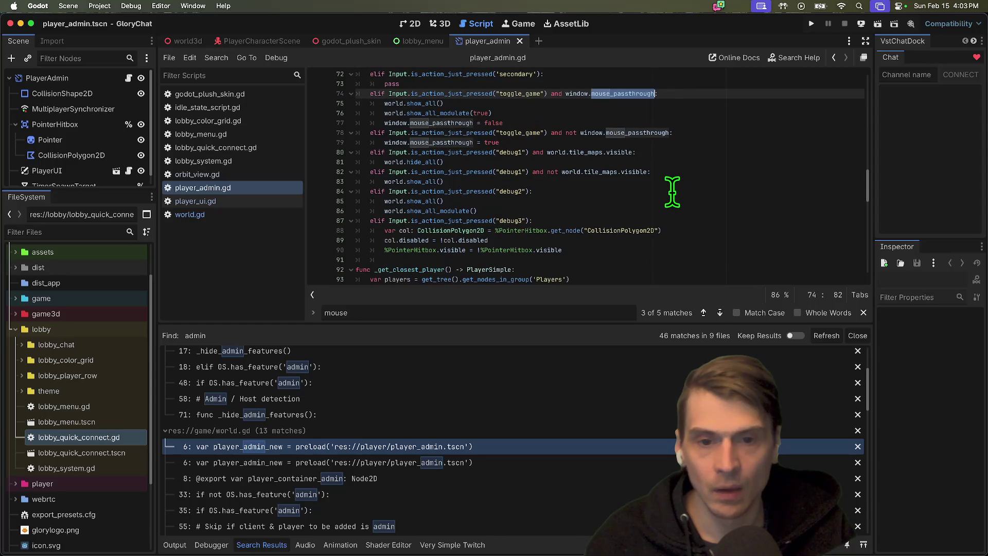
{"action": "left_click", "coordinate": [673, 192]}
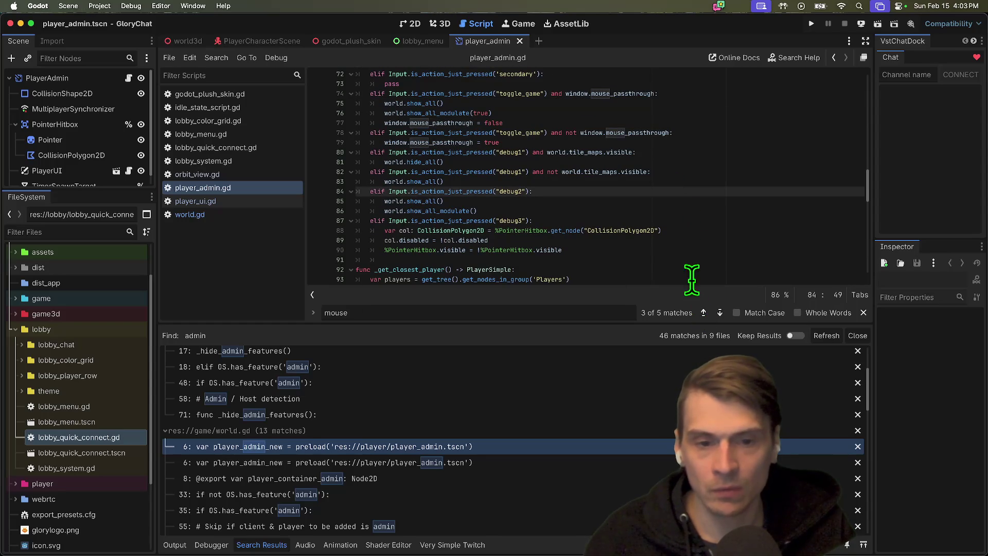
{"action": "scroll", "coordinate": [668, 232], "scroll_direction": "up", "scroll_amount": 6}
{"action": "scroll", "coordinate": [669, 232], "scroll_direction": "up", "scroll_amount": 12}
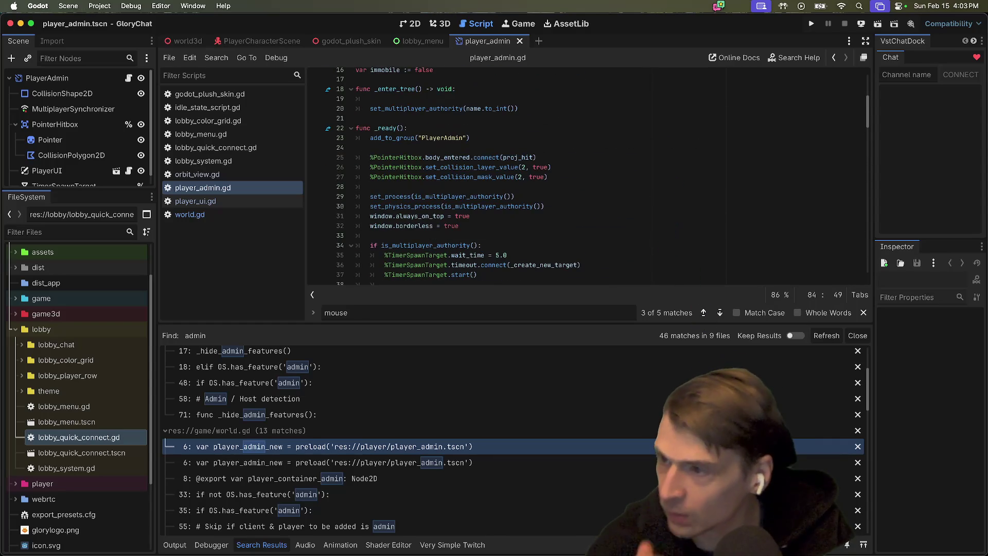
{"action": "scroll", "coordinate": [625, 77], "scroll_direction": "down", "scroll_amount": 20}
{"action": "scroll", "coordinate": [726, 205], "scroll_direction": "down", "scroll_amount": 8}
{"action": "left_click", "coordinate": [725, 210]}
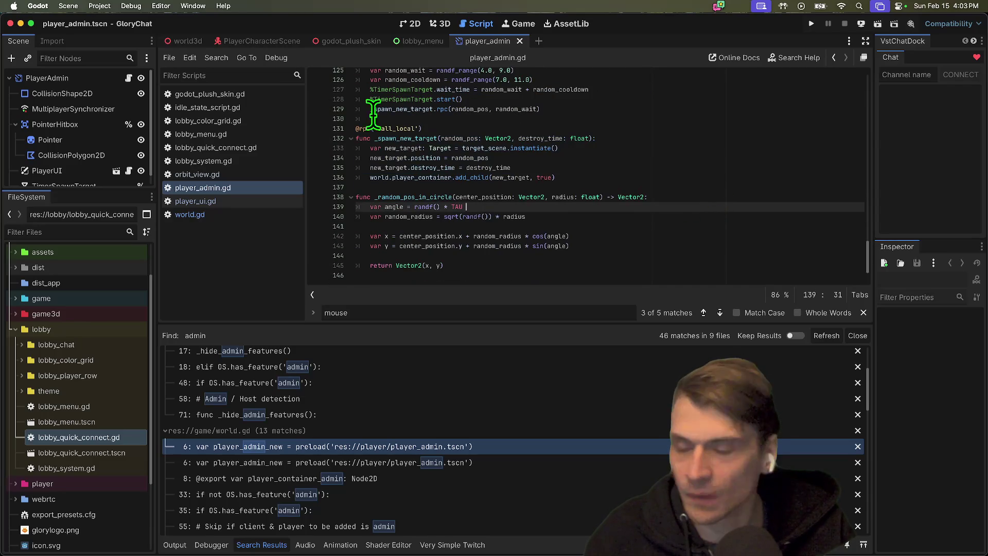
Quit the editor to the project list and return to the terminal.
{"action": "left_click", "coordinate": [68, 5]}
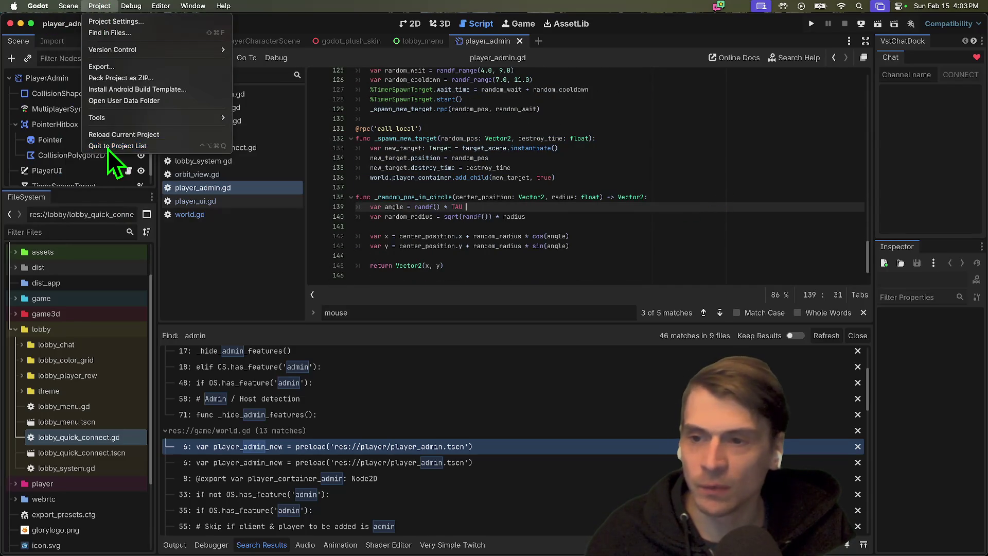
{"action": "left_click", "coordinate": [107, 147]}
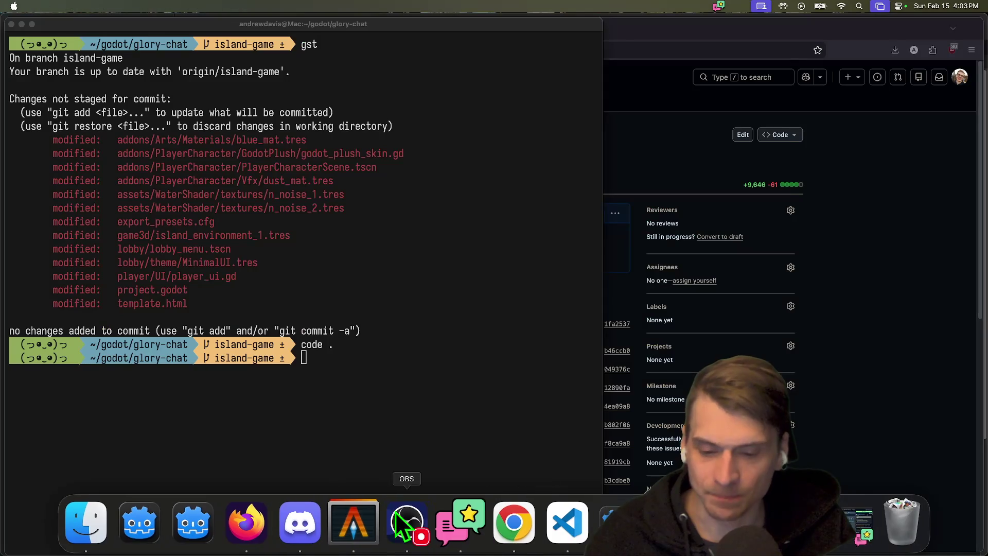
{"action": "left_click", "coordinate": [406, 424]}
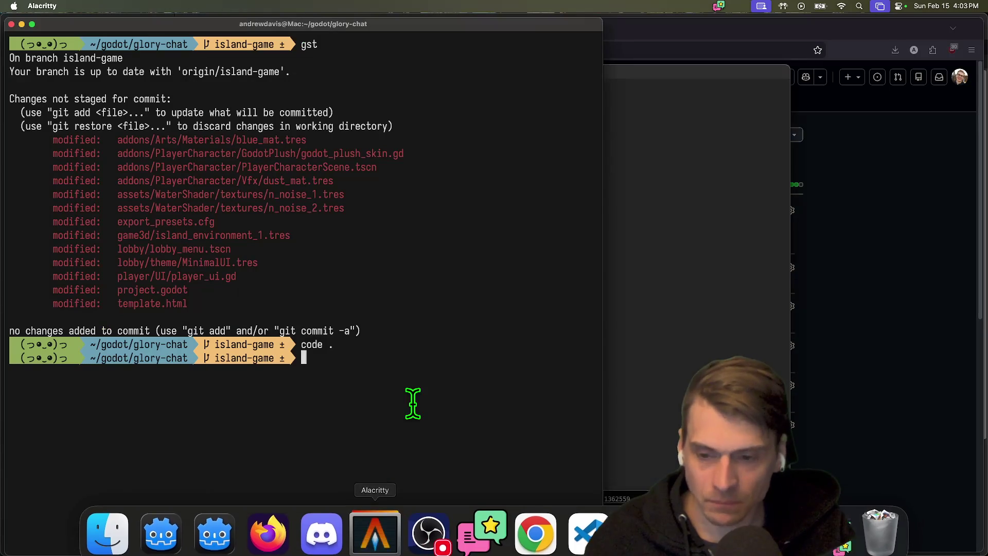
Stage all changes, commit as 'feat: update to 4.6, remove mouse cap, androo title' and push.
{"action": "type", "text": "gst"}
{"action": "key", "text": "Return"}
{"action": "type", "text": "git add ."}
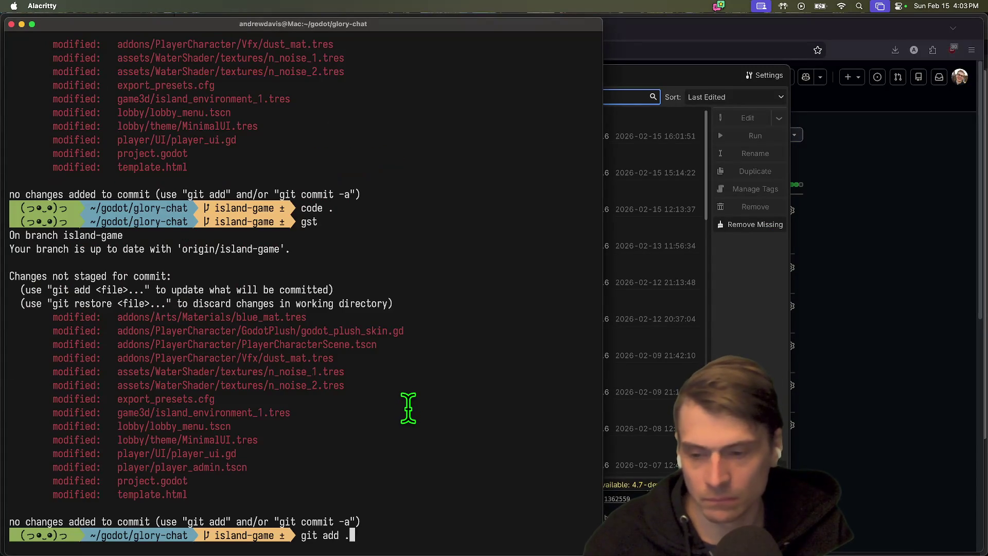
{"action": "key", "text": "Return"}
{"action": "type", "text": "gcam 'feat: add free sounds"}
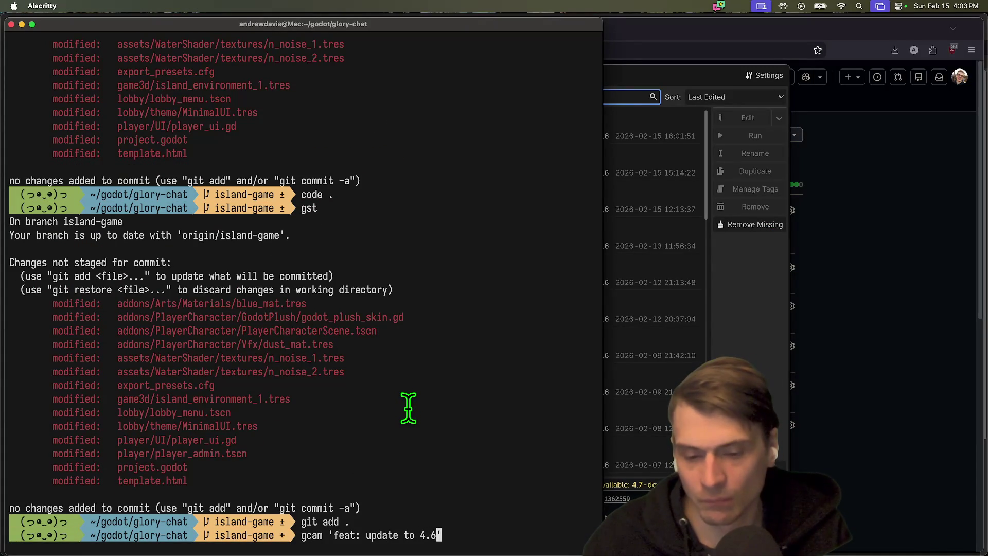
{"action": "type", "text": "6 a"}
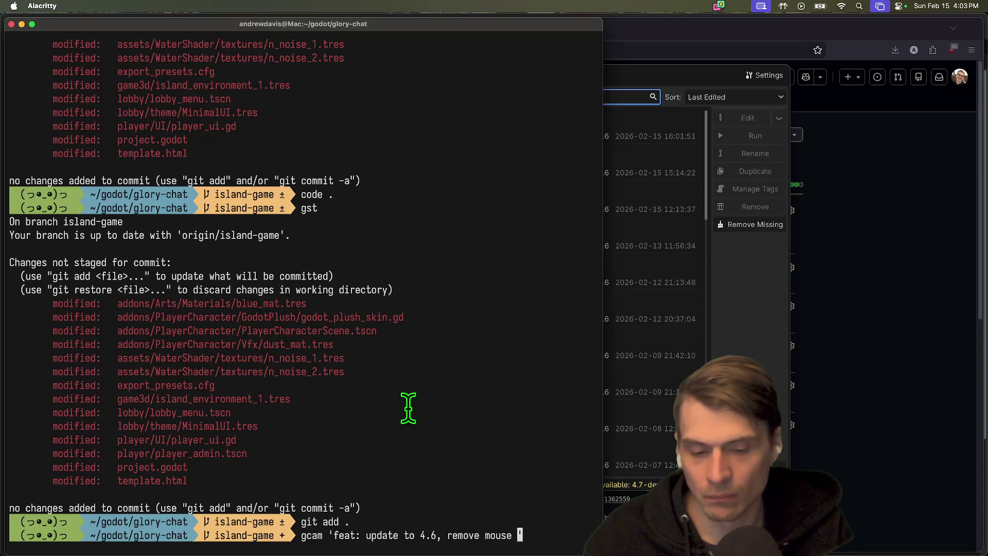
{"action": "type", "text": "and"}
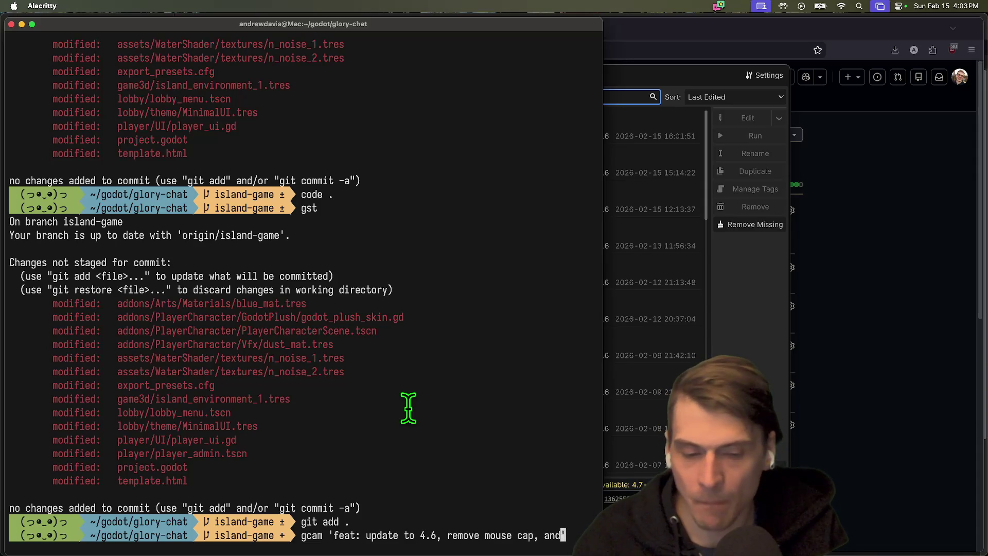
{"action": "type", "text": "title'"}
{"action": "key", "text": "Return"}
{"action": "type", "text": "git push"}
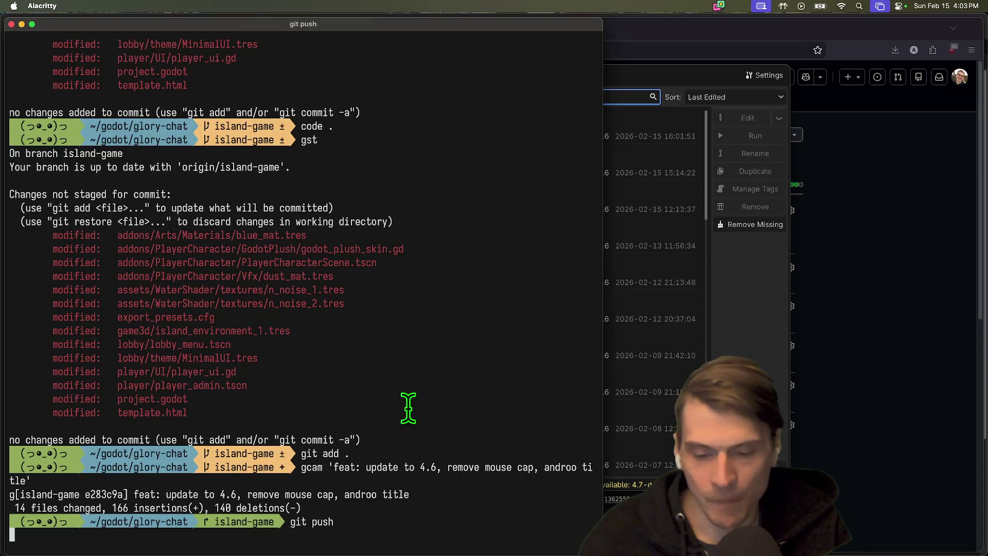
{"action": "key", "text": "Return"}
{"action": "key", "text": "super+h"}
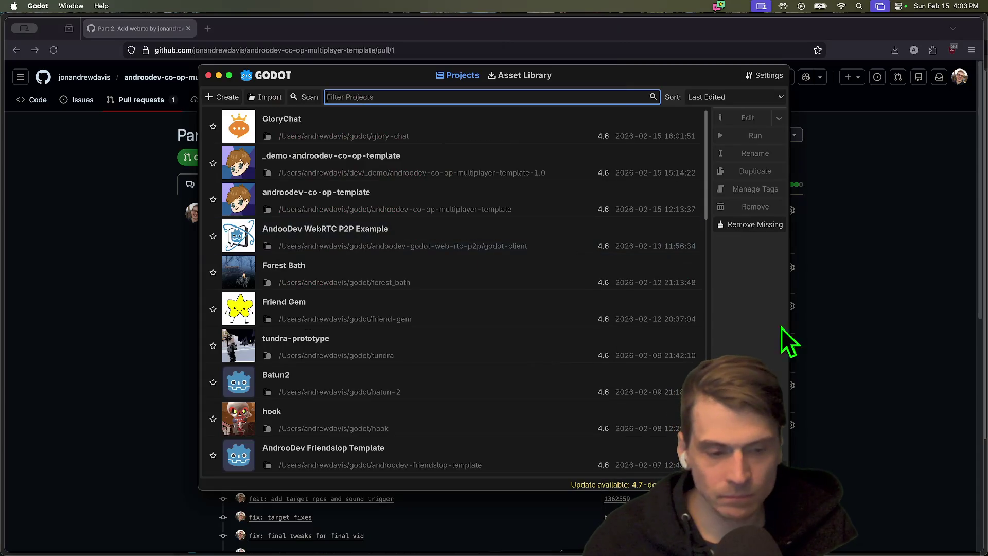
Bring Firefox with the 'Part 2: Add webrtc' pull request forward and refit its window.
{"action": "key", "text": "super+h"}
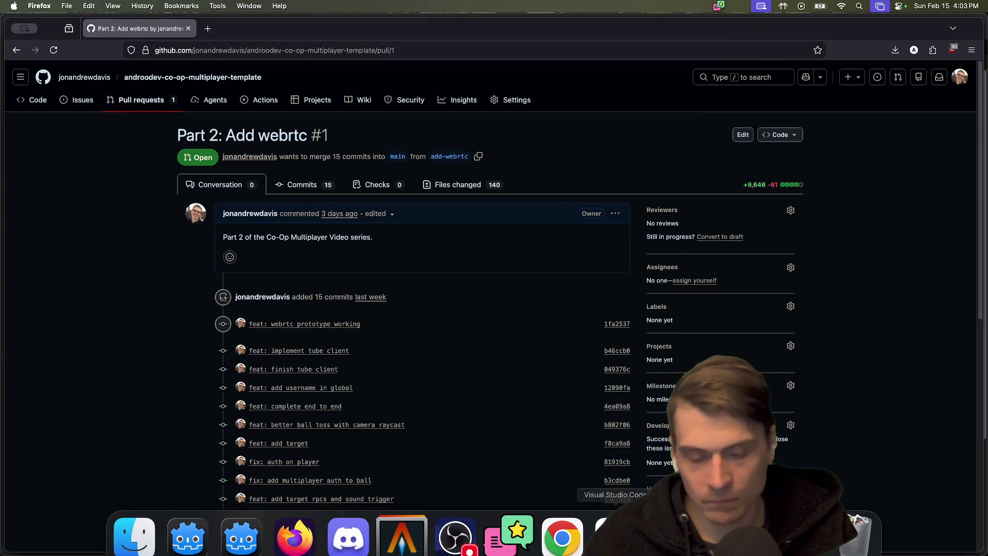
{"action": "left_click", "coordinate": [439, 534]}
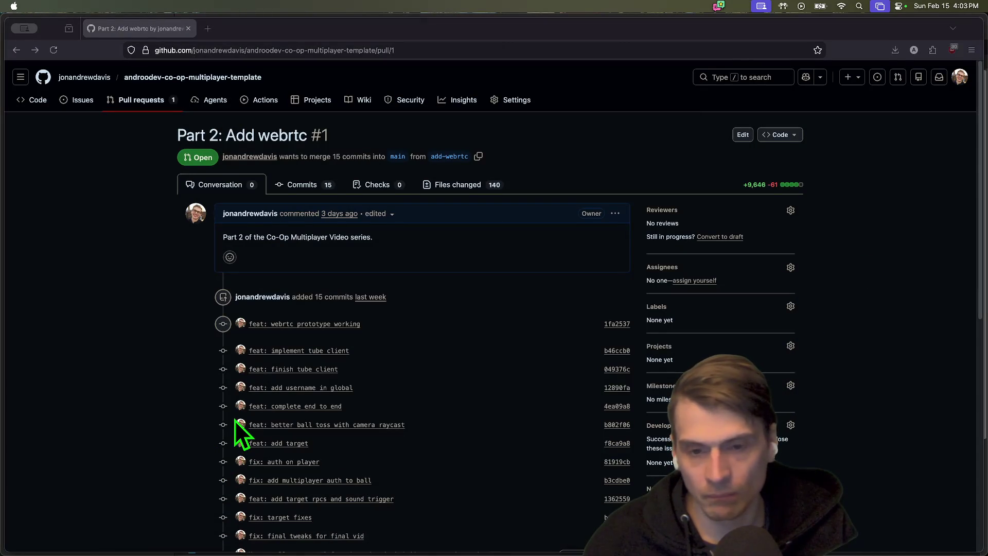
{"action": "left_click", "coordinate": [808, 157]}
{"action": "mouse_move", "coordinate": [341, 20]}
{"action": "left_mouse_down"}
{"action": "mouse_move", "coordinate": [379, 214]}
{"action": "mouse_move", "coordinate": [359, 8]}
{"action": "left_mouse_up"}
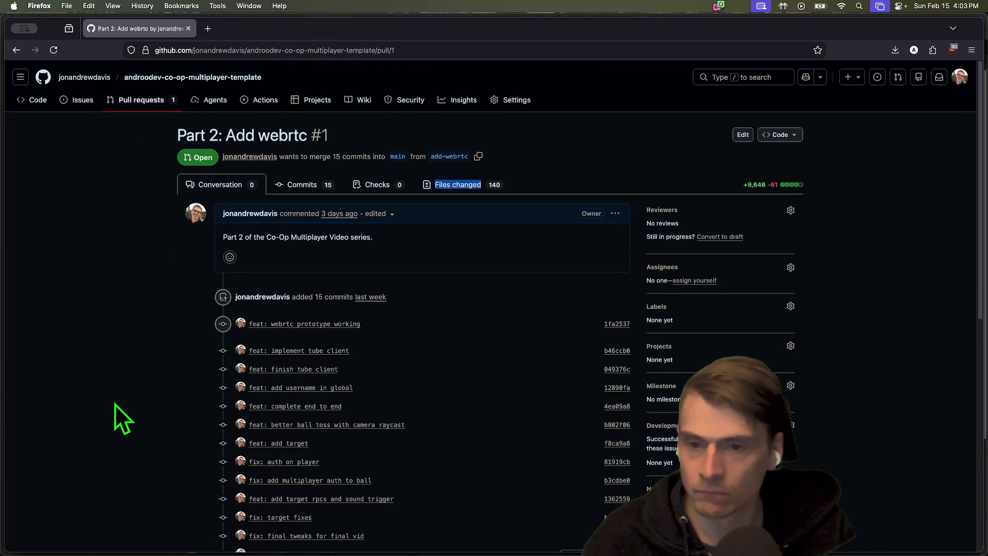
{"action": "key", "text": "super+Tab"}
{"action": "key", "text": "super+shift+Tab"}
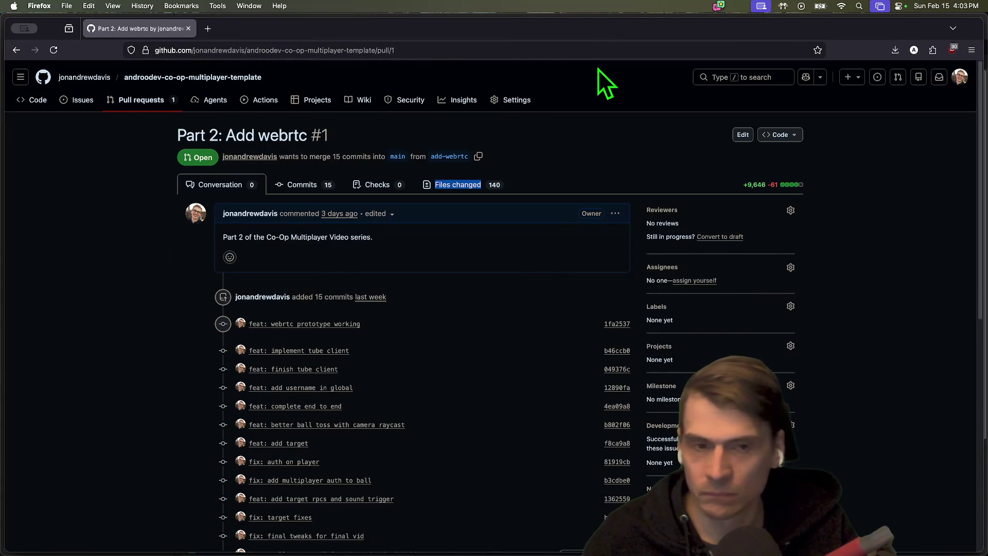
{"action": "double_click", "coordinate": [579, 32]}
{"action": "mouse_move", "coordinate": [580, 32]}
{"action": "left_mouse_down"}
{"action": "mouse_move", "coordinate": [634, 24]}
{"action": "mouse_move", "coordinate": [635, 2]}
{"action": "left_mouse_up"}
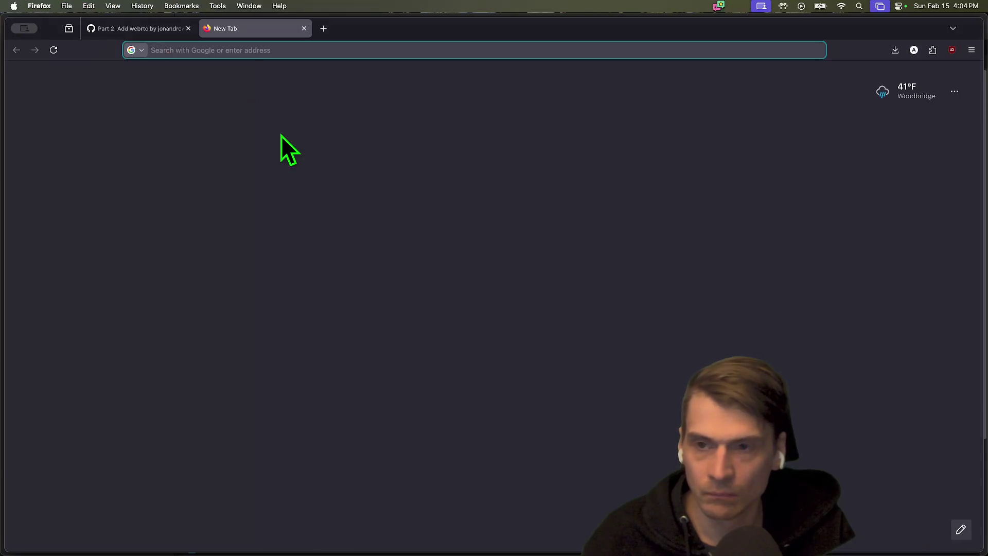
Load the Reddit homepage from the address bar.
{"action": "key", "text": "super+Tab"}
{"action": "mouse_move", "coordinate": [340, 28]}
{"action": "left_mouse_down"}
{"action": "mouse_move", "coordinate": [405, 234]}
{"action": "mouse_move", "coordinate": [366, 7]}
{"action": "left_mouse_up"}
{"action": "type", "text": "red"}
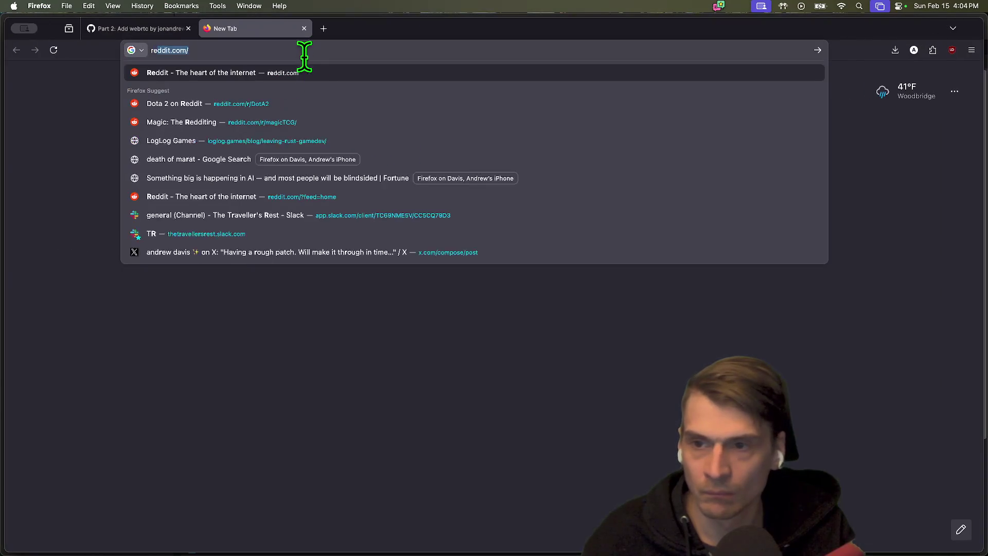
{"action": "key", "text": "Escape"}
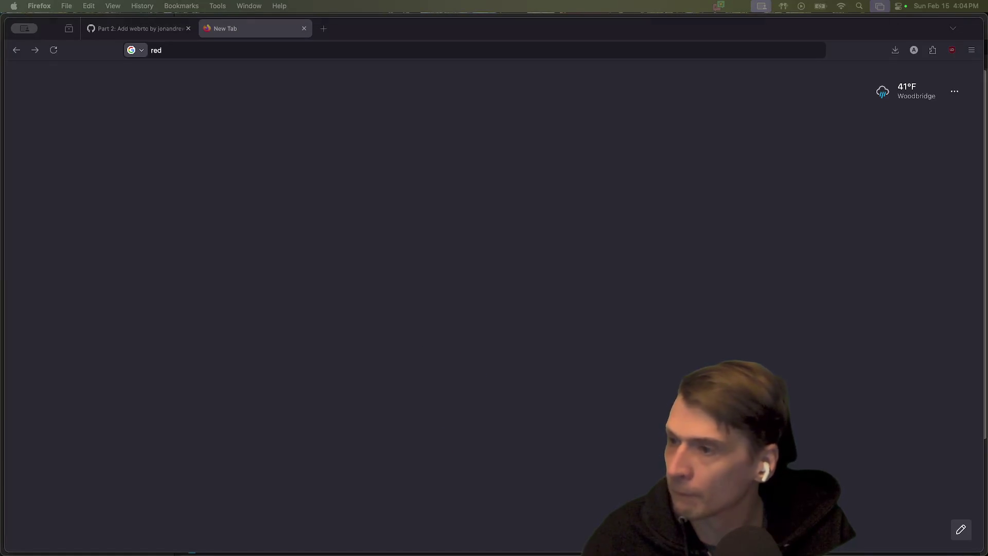
{"action": "left_click", "coordinate": [172, 47]}
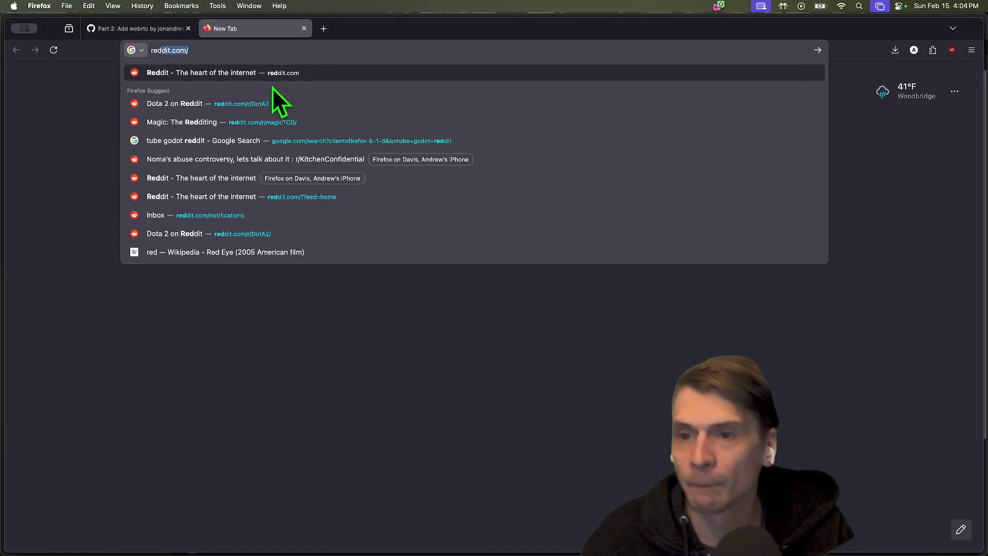
{"action": "key", "text": "Return"}
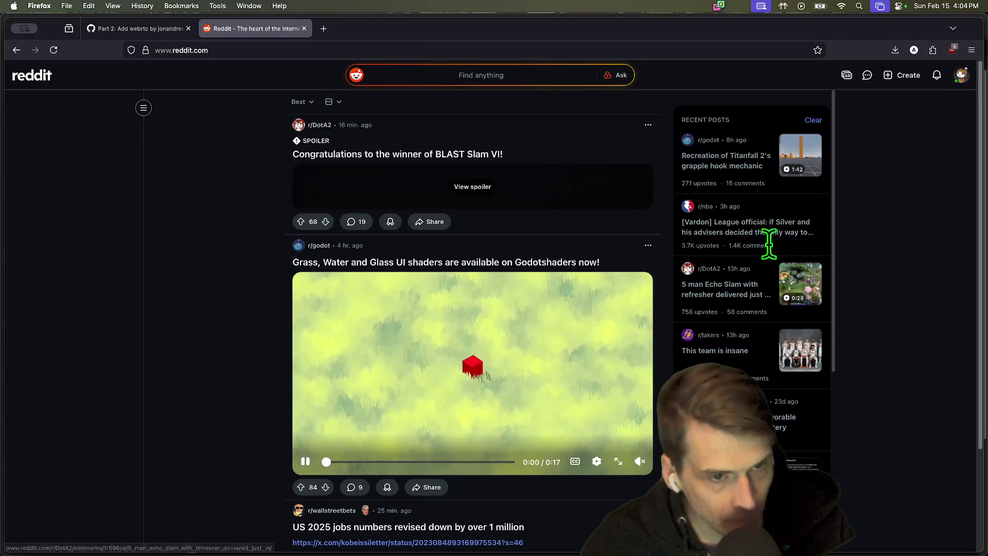
Open the Titanfall 2 grapple hook post, scroll its comments and start a reply.
{"action": "left_click", "coordinate": [787, 165]}
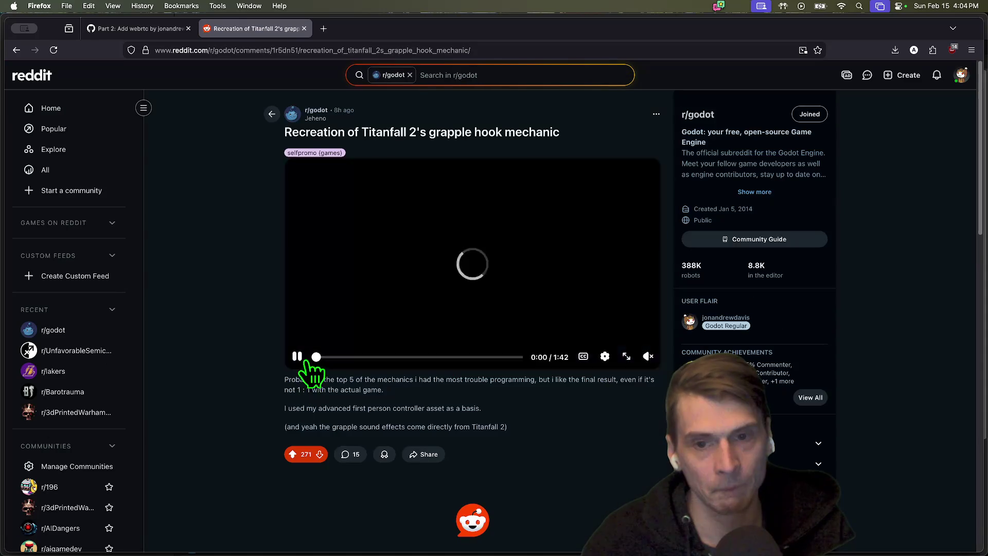
{"action": "scroll", "coordinate": [224, 355], "scroll_direction": "down", "scroll_amount": 15}
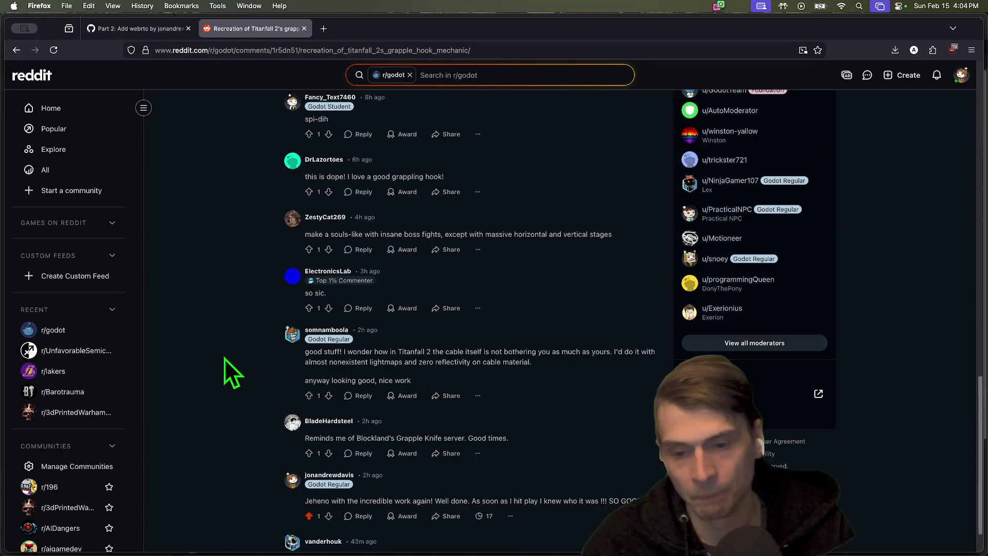
{"action": "scroll", "coordinate": [246, 461], "scroll_direction": "down", "scroll_amount": 2}
{"action": "scroll", "coordinate": [275, 292], "scroll_direction": "up", "scroll_amount": 15}
{"action": "scroll", "coordinate": [250, 413], "scroll_direction": "down", "scroll_amount": 15}
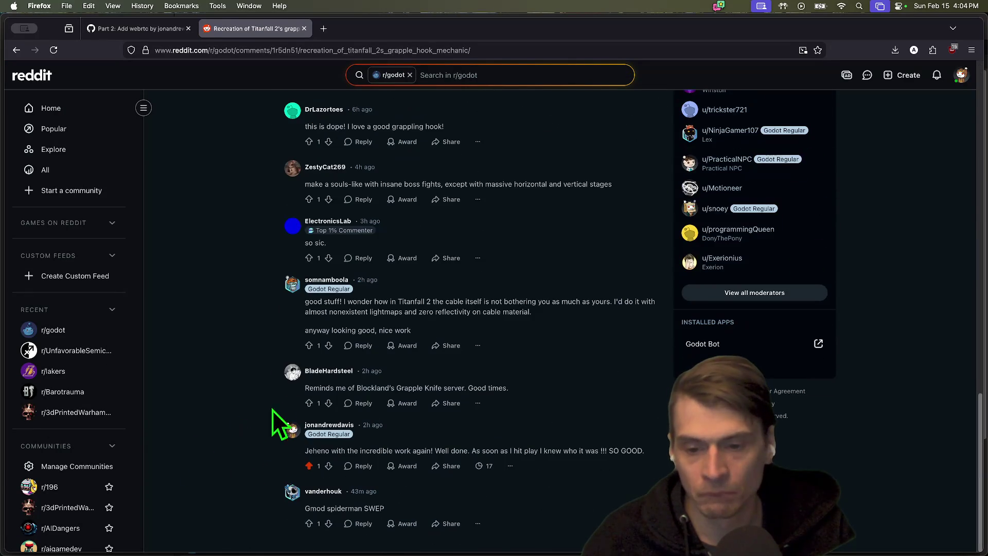
{"action": "left_click", "coordinate": [362, 466]}
{"action": "type", "text": "Any chance to ma"}
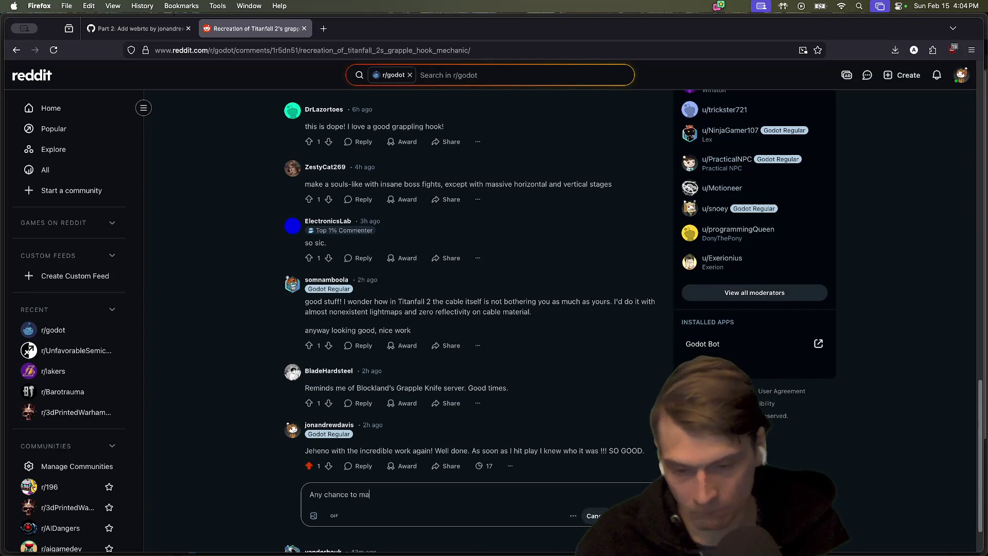
Write the reply 'Any chance to make this available in GitHub alongside your FPS template? Both are great'.
{"action": "type", "text": "ke this available alongs"}
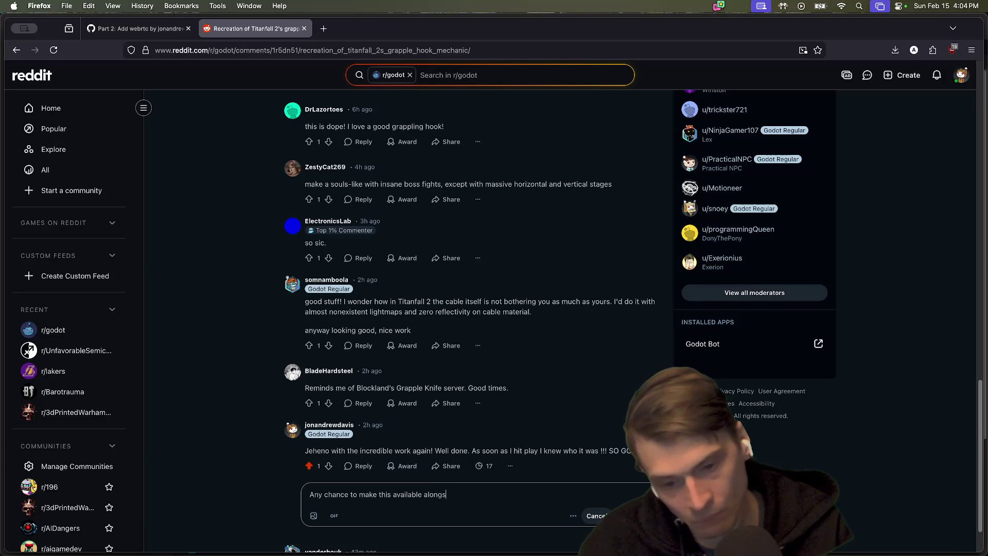
{"action": "type", "text": "ide yo"}
{"action": "type", "text": "palte"}
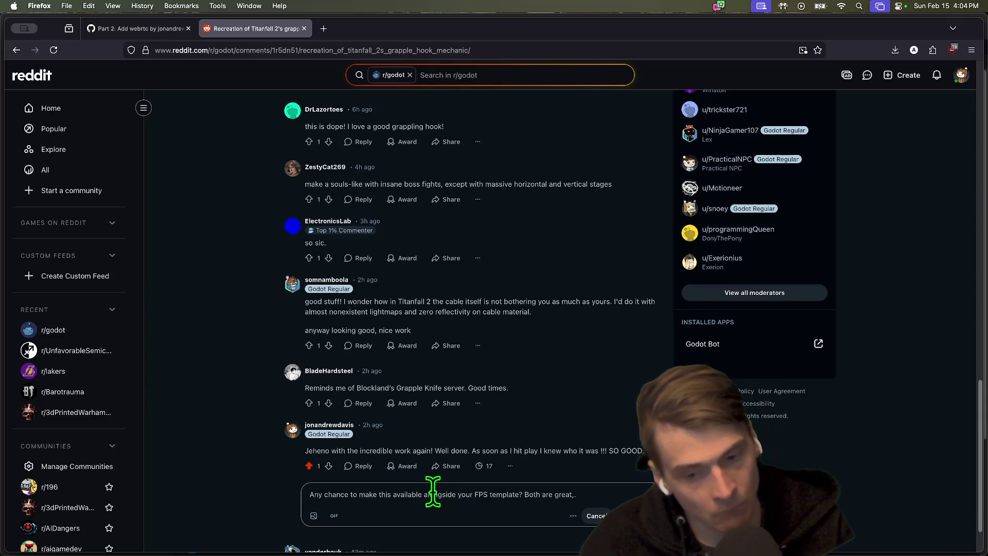
{"action": "type", "text": "in GitHub"}
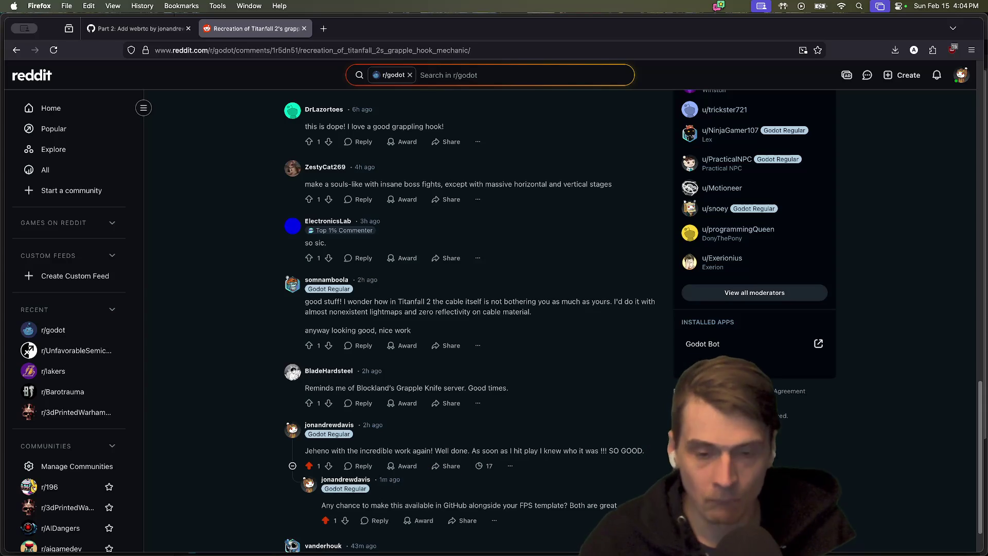
{"action": "scroll", "coordinate": [909, 443], "scroll_direction": "up", "scroll_amount": 20}
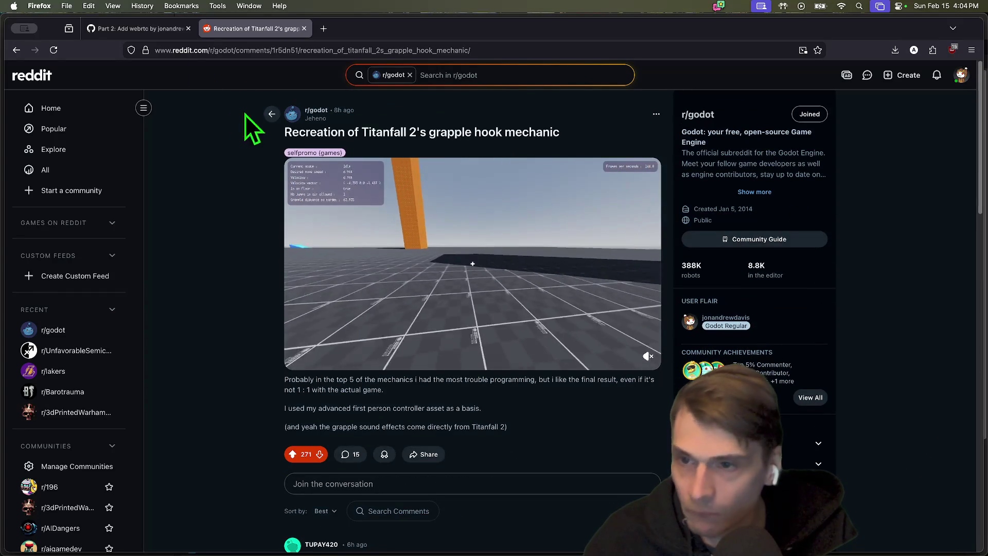
Go back to the Reddit home feed, reveal a spoiler post and scroll through the feed.
{"action": "left_click", "coordinate": [272, 114]}
{"action": "left_click", "coordinate": [472, 187]}
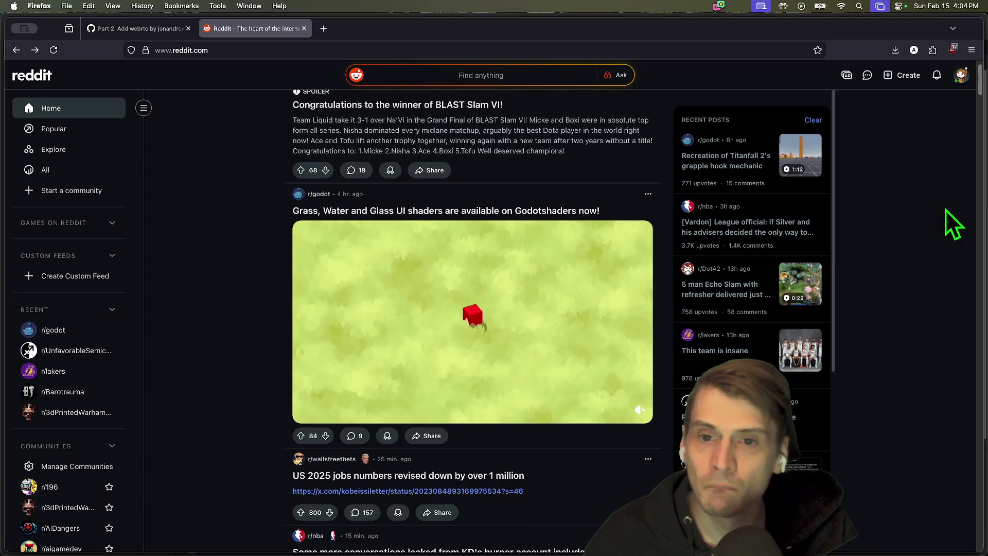
{"action": "scroll", "coordinate": [873, 249], "scroll_direction": "down", "scroll_amount": 9}
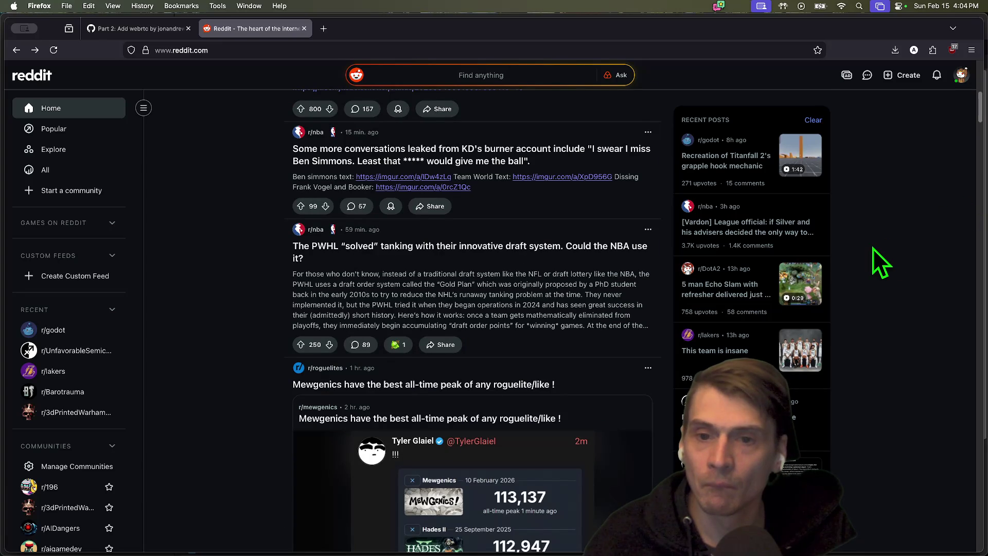
{"action": "scroll", "coordinate": [956, 276], "scroll_direction": "up", "scroll_amount": 10}
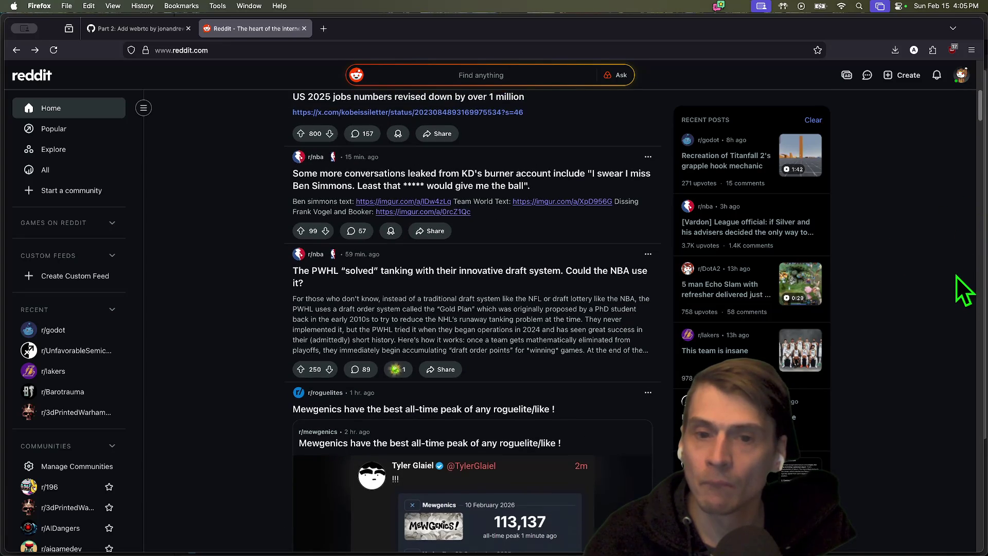
{"action": "scroll", "coordinate": [956, 276], "scroll_direction": "down", "scroll_amount": 15}
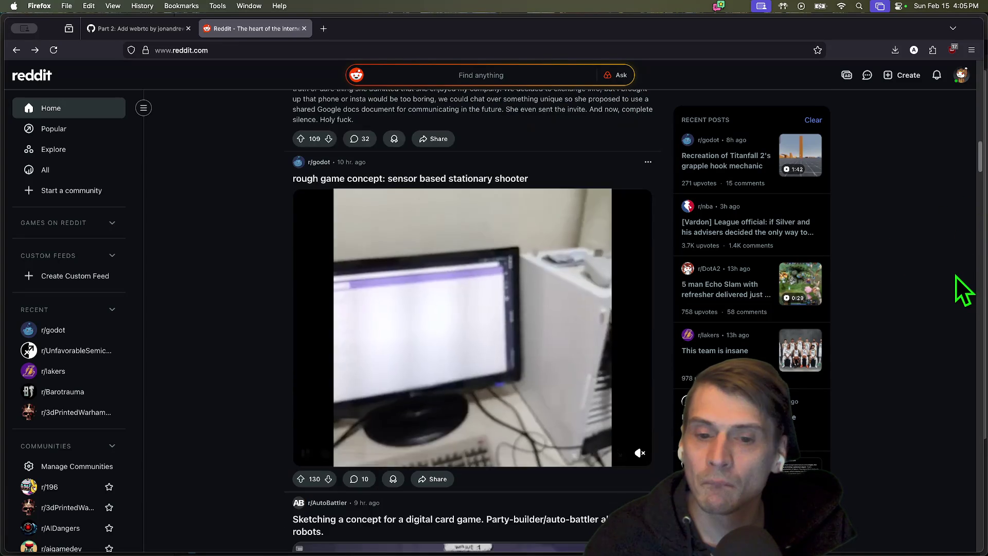
{"action": "scroll", "coordinate": [301, 354], "scroll_direction": "down", "scroll_amount": 15}
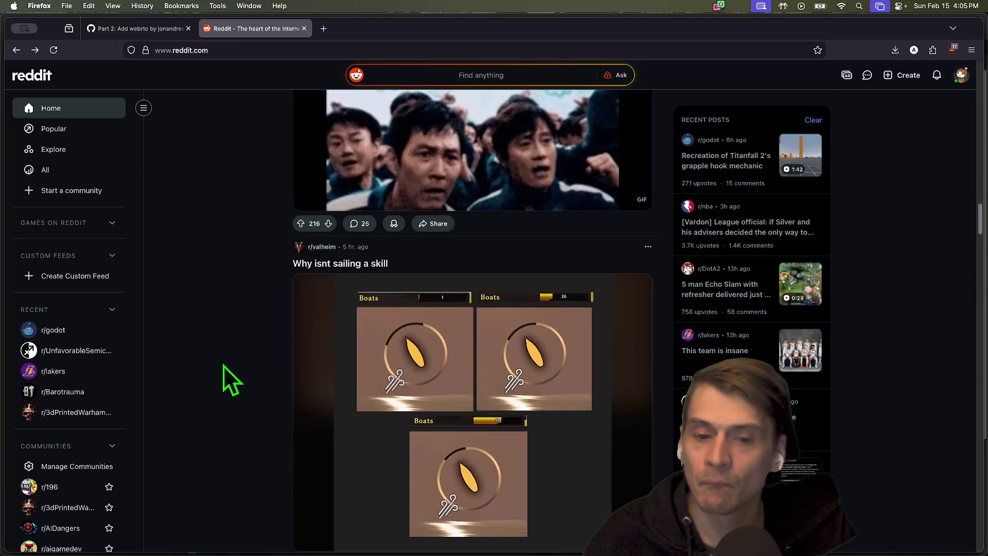
{"action": "scroll", "coordinate": [224, 368], "scroll_direction": "down", "scroll_amount": 5}
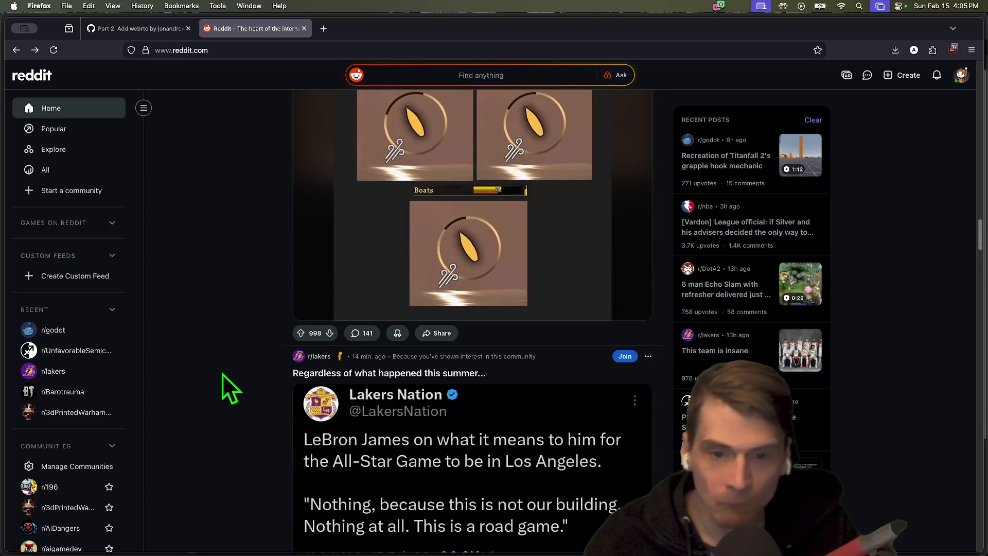
{"action": "scroll", "coordinate": [222, 374], "scroll_direction": "up", "scroll_amount": 2}
{"action": "scroll", "coordinate": [217, 352], "scroll_direction": "up", "scroll_amount": 1}
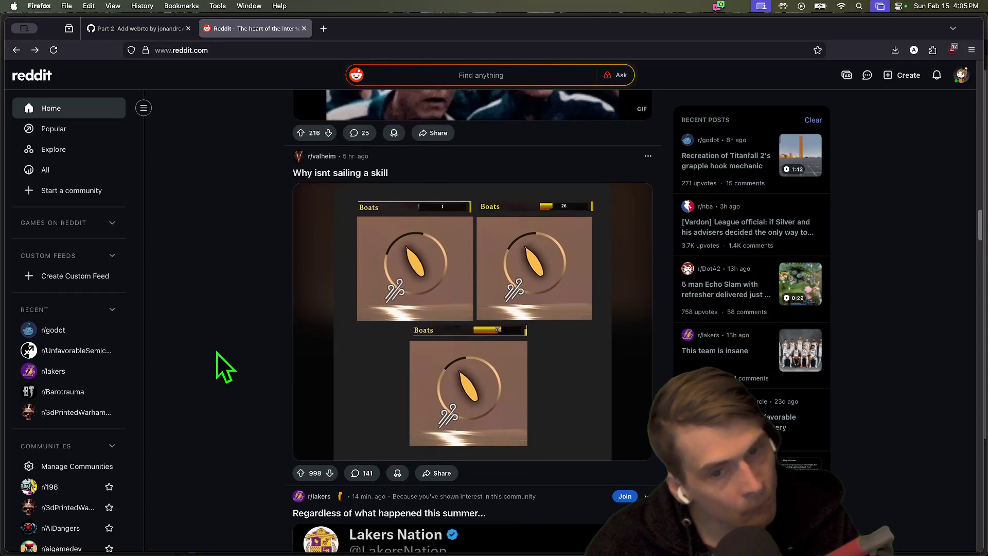
{"action": "scroll", "coordinate": [217, 352], "scroll_direction": "down", "scroll_amount": 2}
{"action": "scroll", "coordinate": [216, 353], "scroll_direction": "down", "scroll_amount": 2}
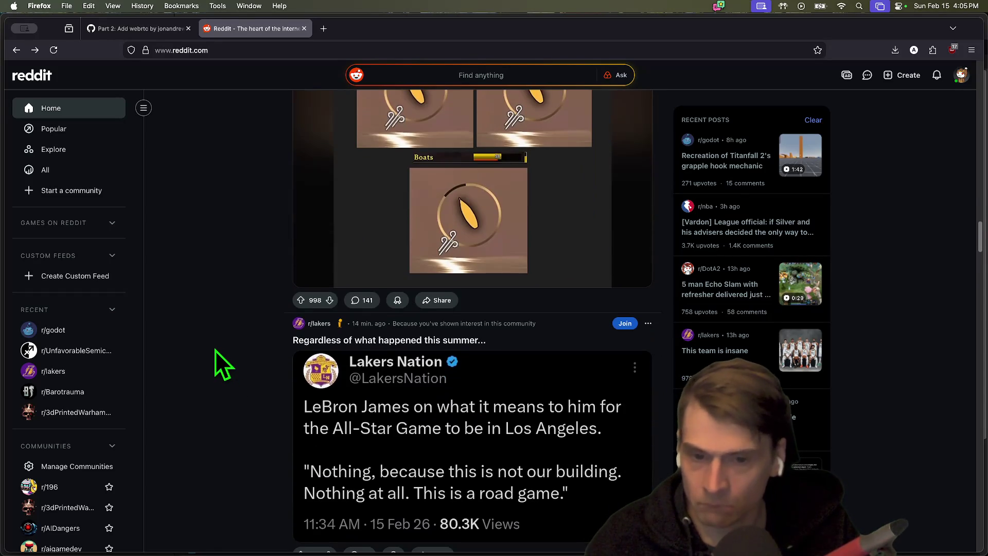
{"action": "scroll", "coordinate": [219, 347], "scroll_direction": "up", "scroll_amount": 5}
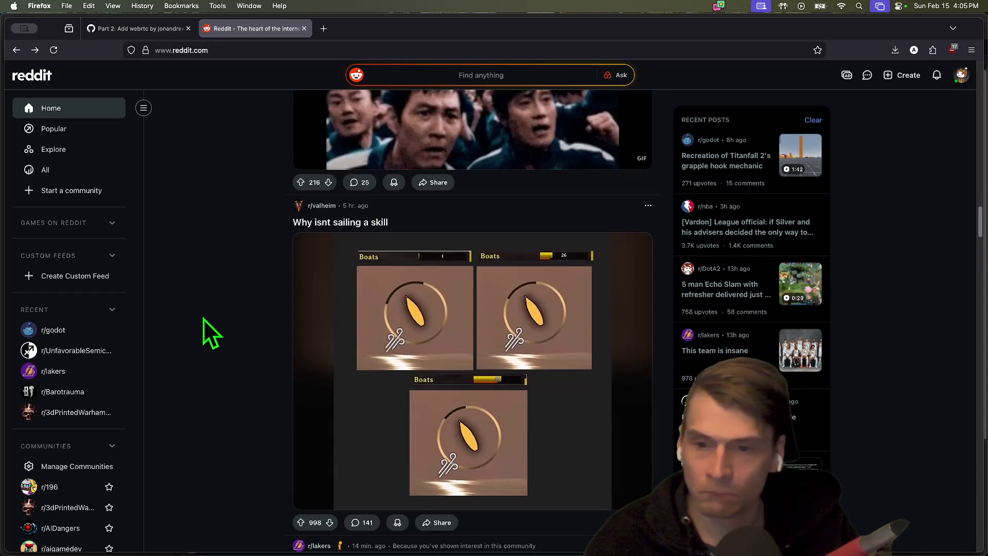
{"action": "scroll", "coordinate": [203, 319], "scroll_direction": "down", "scroll_amount": 3}
{"action": "scroll", "coordinate": [202, 317], "scroll_direction": "down", "scroll_amount": 6}
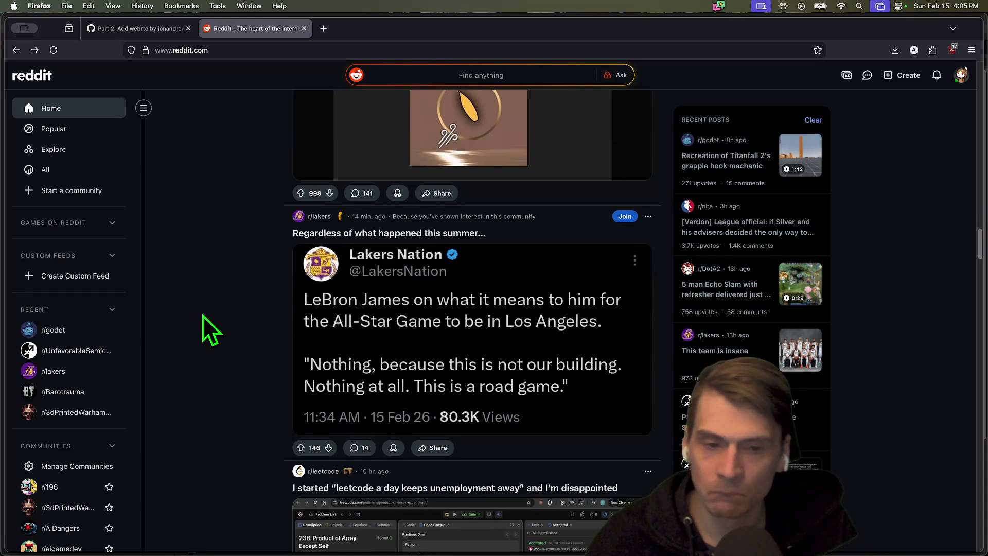
{"action": "scroll", "coordinate": [202, 316], "scroll_direction": "down", "scroll_amount": 10}
{"action": "scroll", "coordinate": [202, 316], "scroll_direction": "up", "scroll_amount": 10}
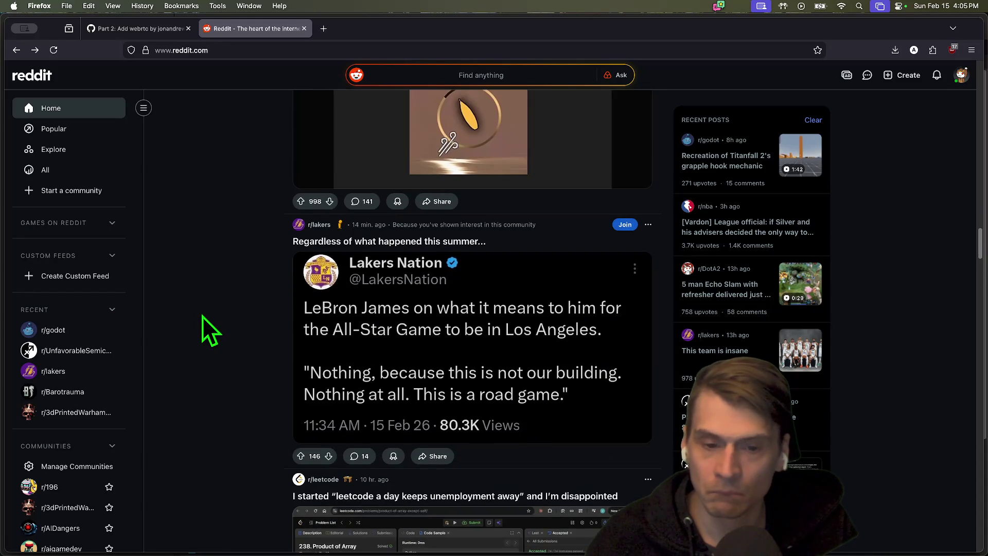
{"action": "scroll", "coordinate": [202, 316], "scroll_direction": "down", "scroll_amount": 1}
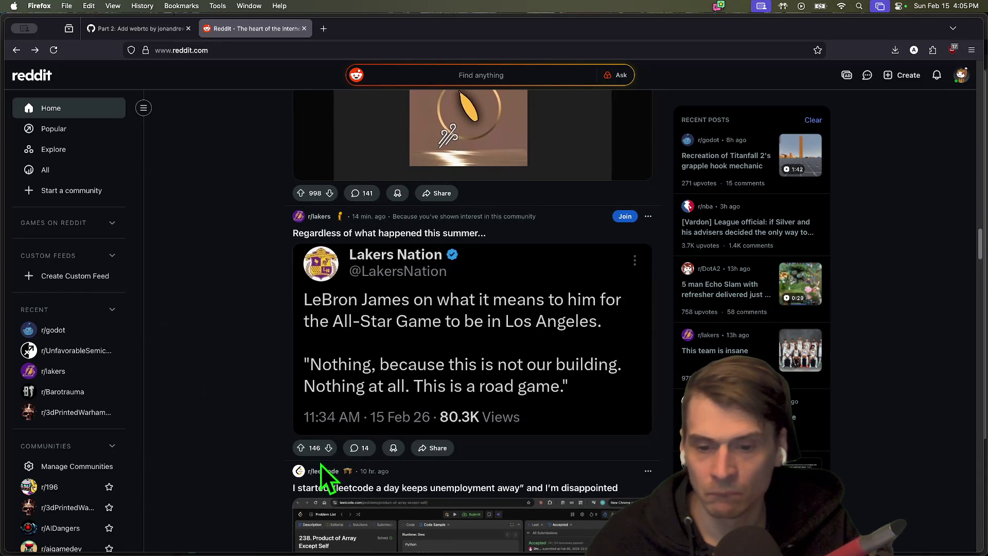
{"action": "scroll", "coordinate": [230, 456], "scroll_direction": "down", "scroll_amount": 3}
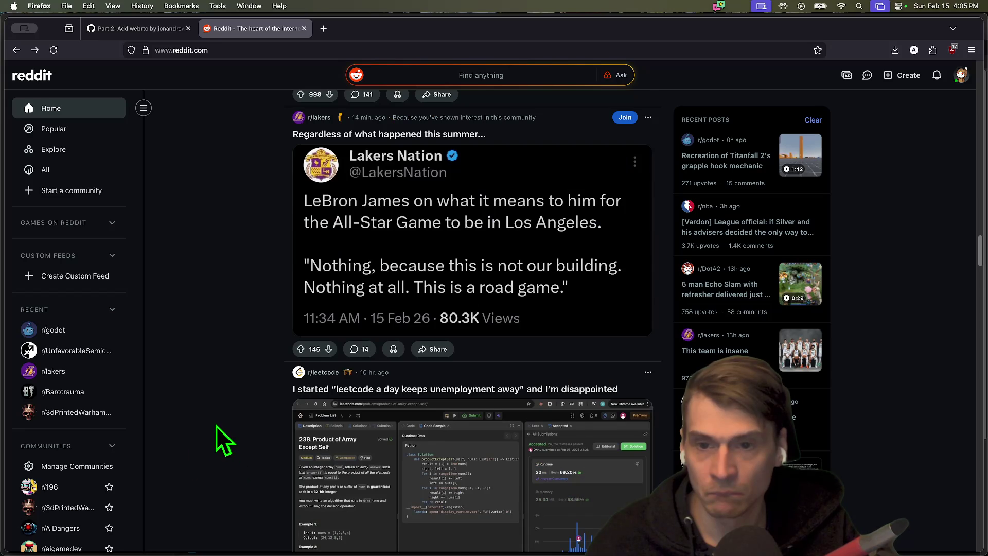
{"action": "scroll", "coordinate": [216, 425], "scroll_direction": "down", "scroll_amount": 10}
{"action": "scroll", "coordinate": [194, 451], "scroll_direction": "down", "scroll_amount": 10}
Close the Reddit tab to return to the GitHub pull request.
{"action": "key", "text": "ctrl+w"}
{"action": "scroll", "coordinate": [154, 402], "scroll_direction": "down", "scroll_amount": 5}
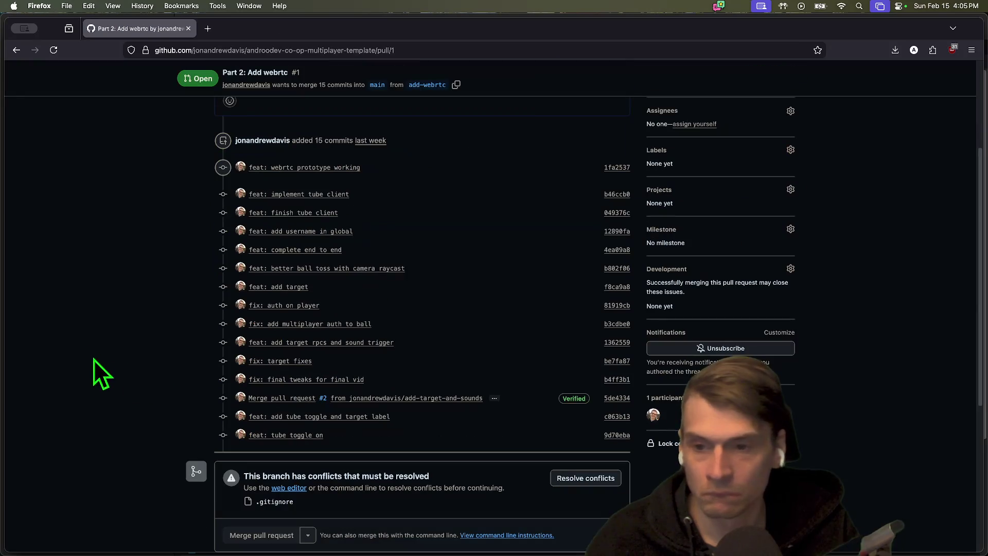
{"action": "scroll", "coordinate": [98, 401], "scroll_direction": "up", "scroll_amount": 5}
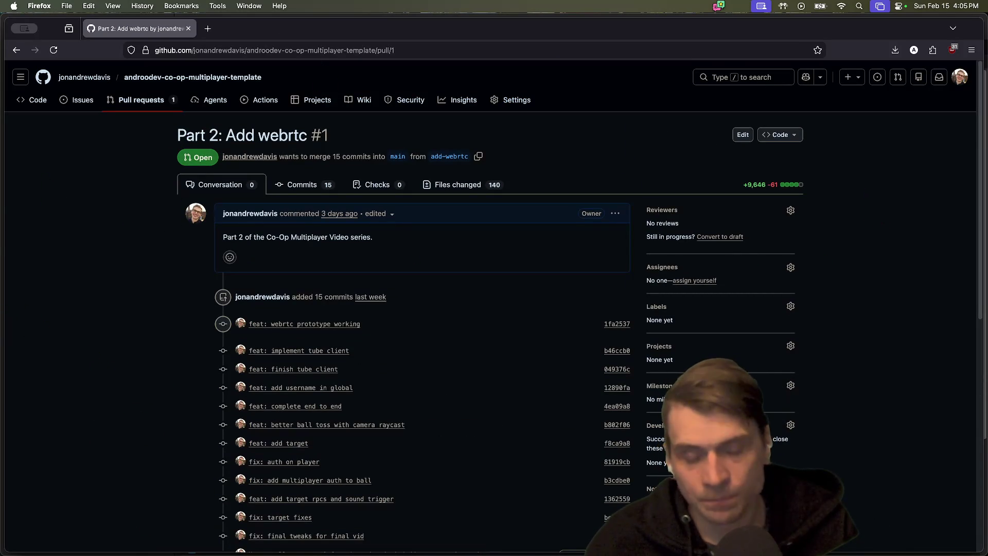
Launch Godot and open the androodev-co-op-template project.
{"action": "mouse_move", "coordinate": [268, 494]}
{"action": "left_click", "coordinate": [230, 468]}
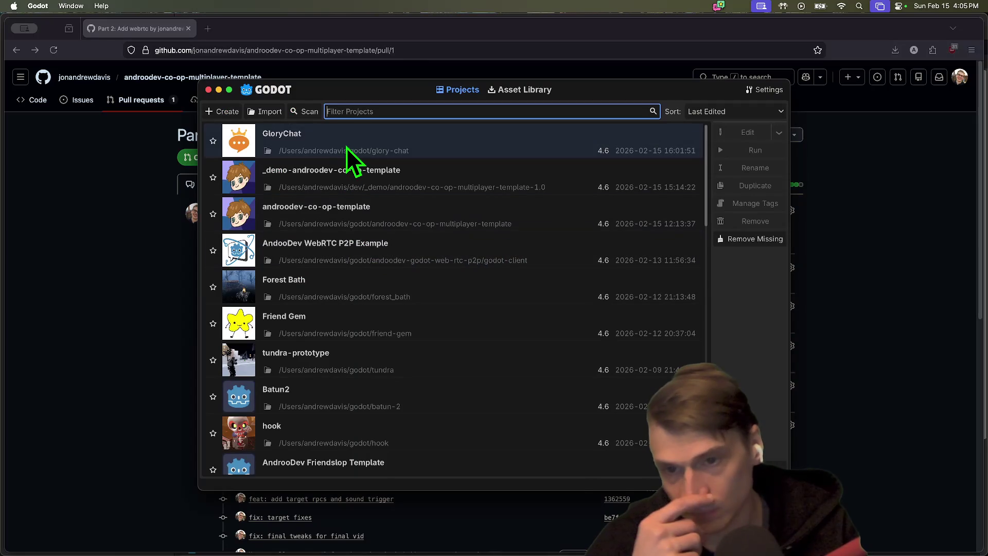
{"action": "double_click", "coordinate": [322, 218]}
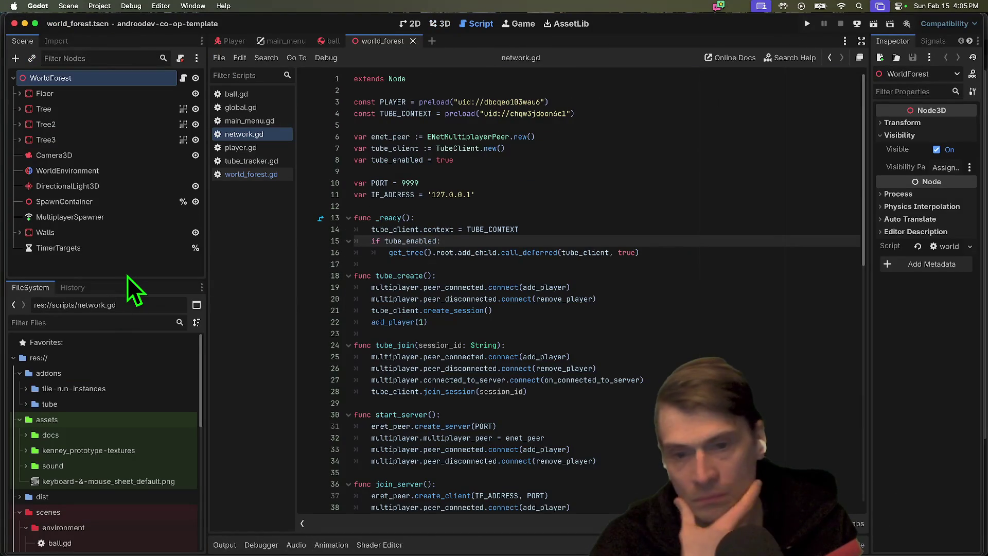
Close every open script except ball.gd, including player.gd, then launch Alacritty.
{"action": "middle_click", "coordinate": [258, 159]}
{"action": "middle_click", "coordinate": [259, 160]}
{"action": "middle_click", "coordinate": [270, 137]}
{"action": "middle_click", "coordinate": [278, 122]}
{"action": "middle_click", "coordinate": [280, 108]}
{"action": "middle_click", "coordinate": [280, 108]}
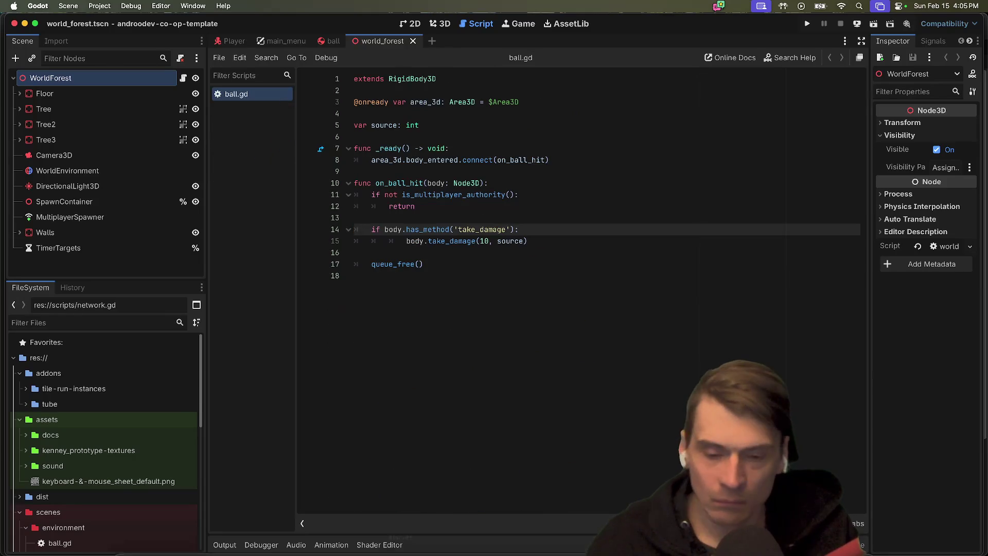
{"action": "left_click", "coordinate": [400, 520]}
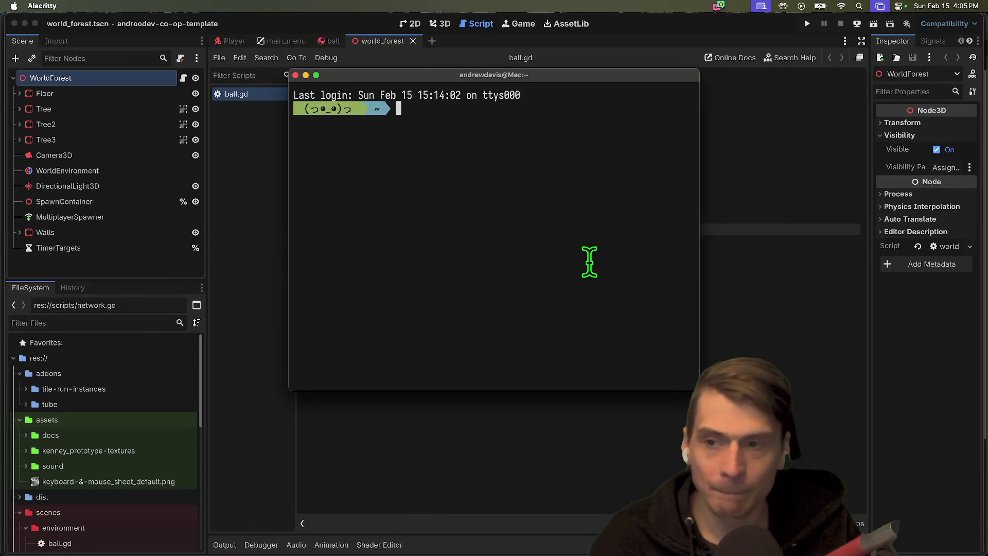
Jump to the co-op template folder, check git status and enlarge the terminal window.
{"action": "mouse_move", "coordinate": [400, 538]}
{"action": "type", "text": "j"}
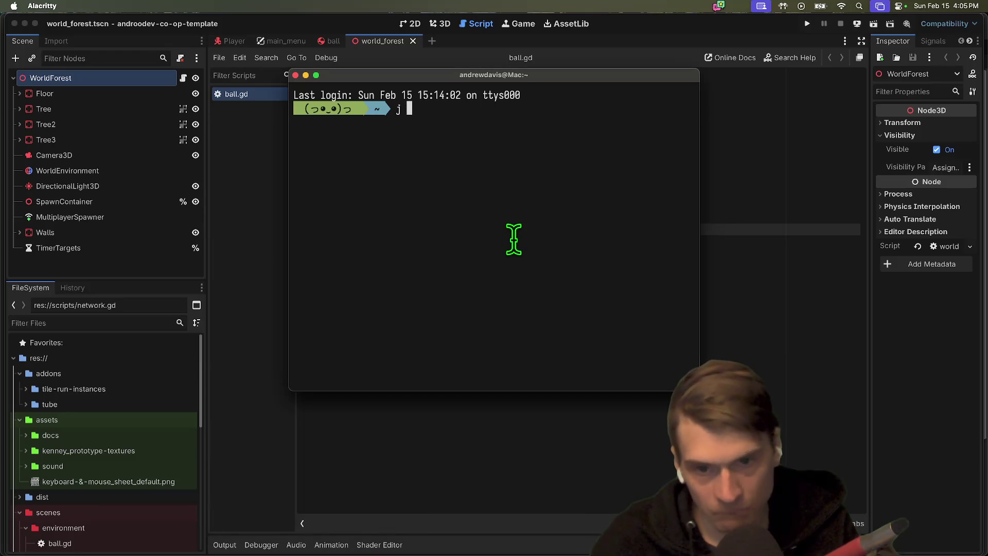
{"action": "type", "text": "co-op"}
{"action": "key", "text": "Return"}
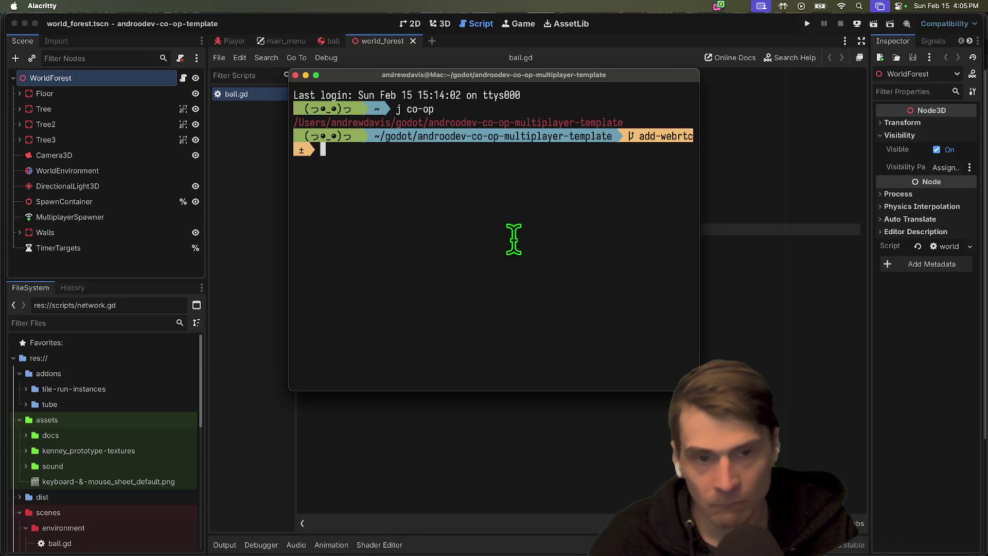
{"action": "type", "text": "gst"}
{"action": "key", "text": "Return"}
{"action": "left_click_drag", "start_coordinate": [538, 93], "coordinate": [445, 123]}
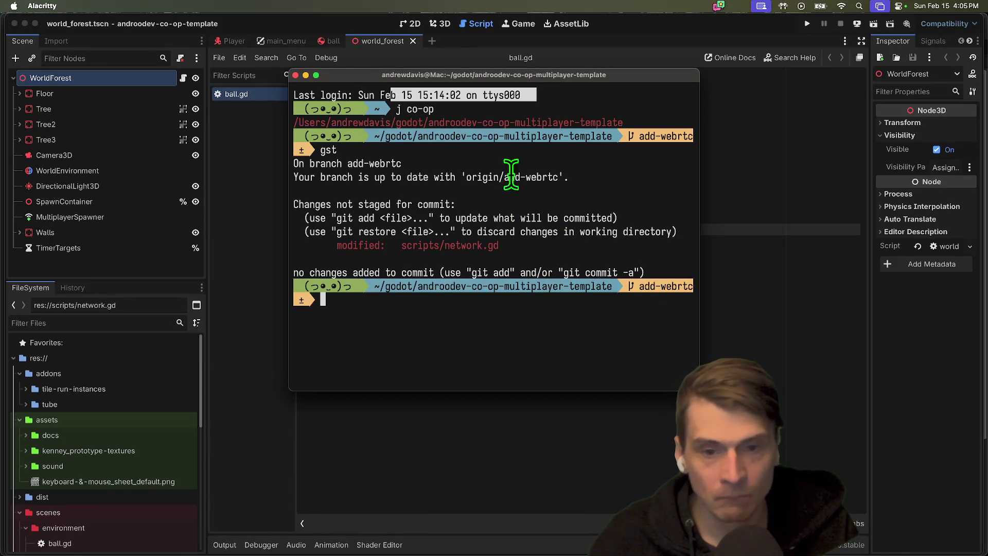
{"action": "left_click_drag", "start_coordinate": [699, 390], "coordinate": [841, 443]}
Review the uncommitted diff with gd and stage all changes with qgit.
{"action": "type", "text": "gd"}
{"action": "key", "text": "Return"}
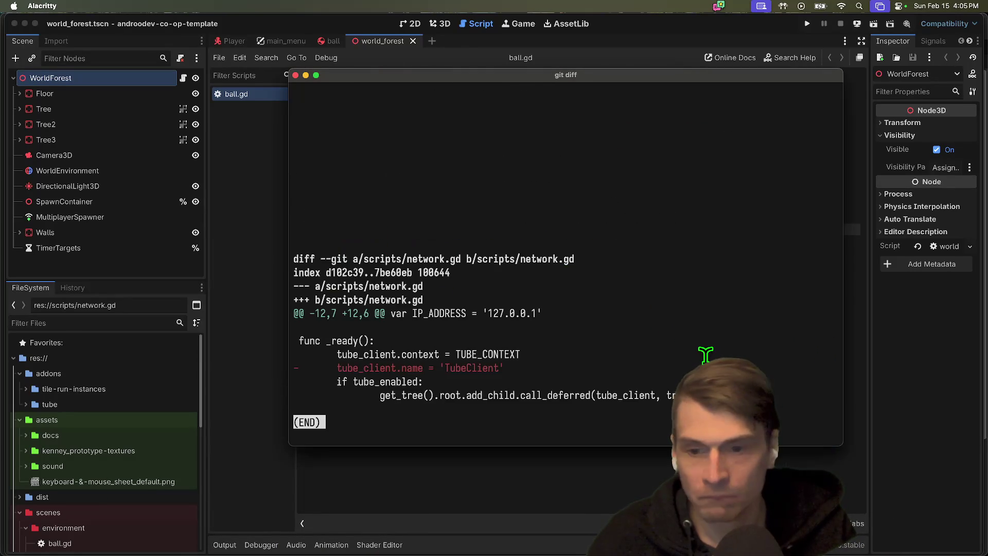
{"action": "type", "text": "qgit"}
{"action": "key", "text": "Return"}
Commit as 'feat: remove un-used tubeclient name' and git push to add-webrtc.
{"action": "type", "text": "gcam 'feat: update to "}
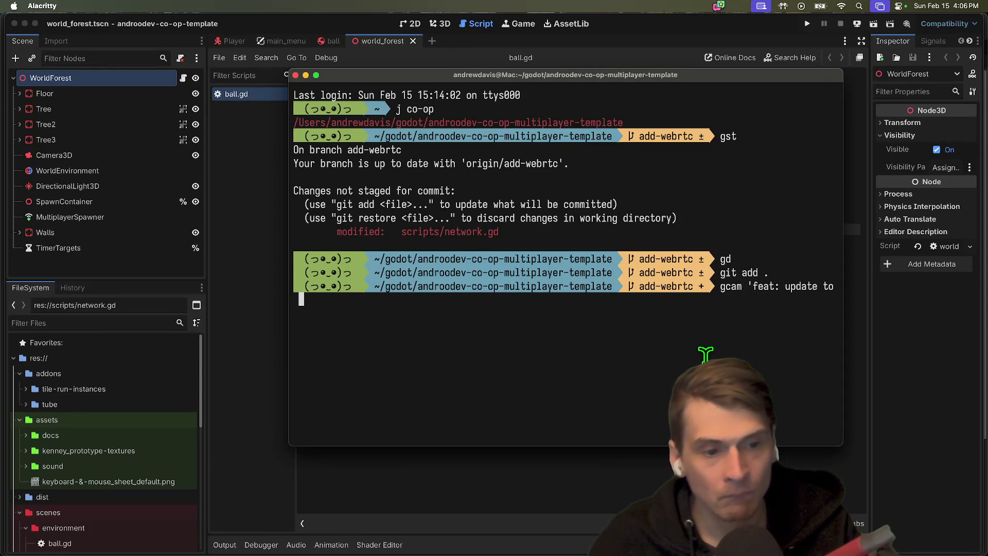
{"action": "type", "text": "4.6, used tubeclient name'"}
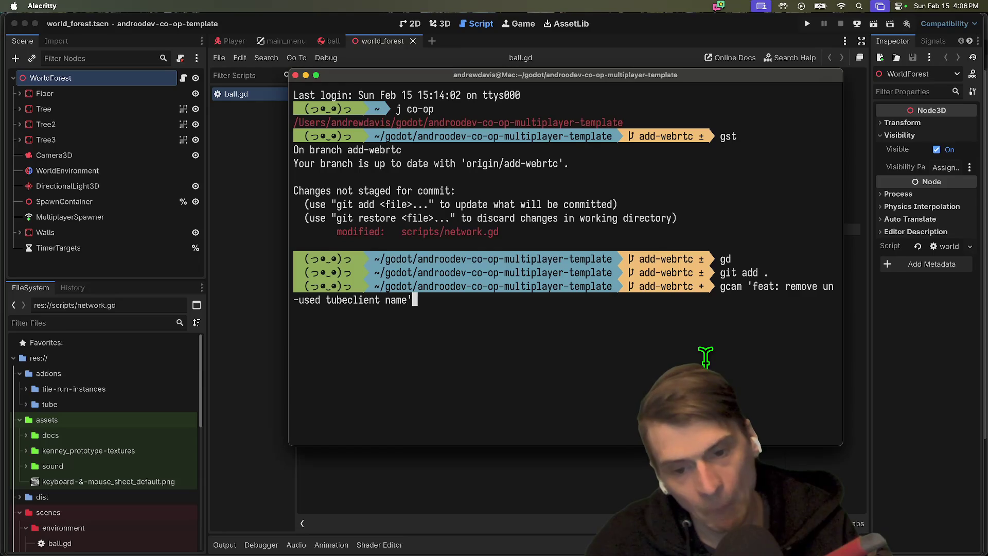
{"action": "key", "text": "Return"}
{"action": "type", "text": "git pu"}
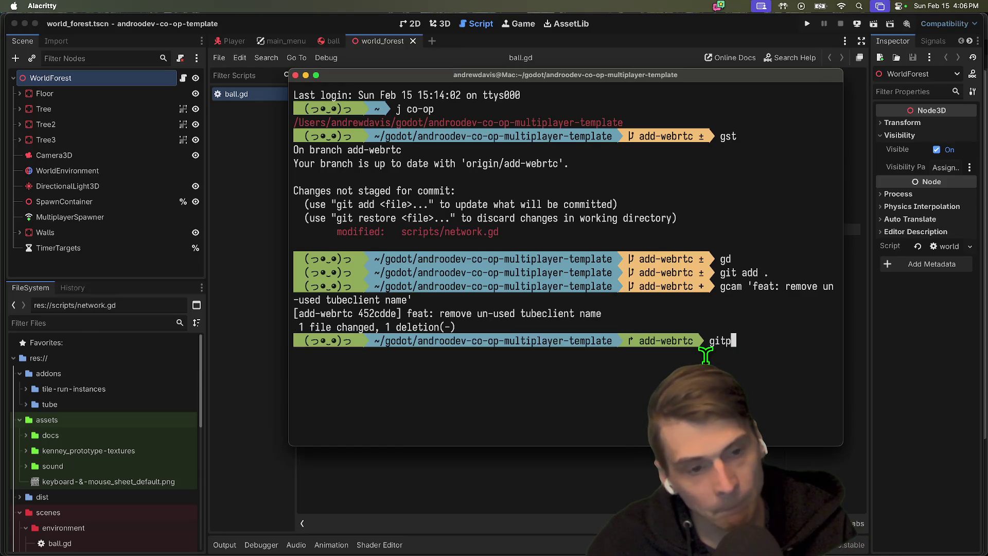
{"action": "type", "text": "sh"}
{"action": "key", "text": "Return"}
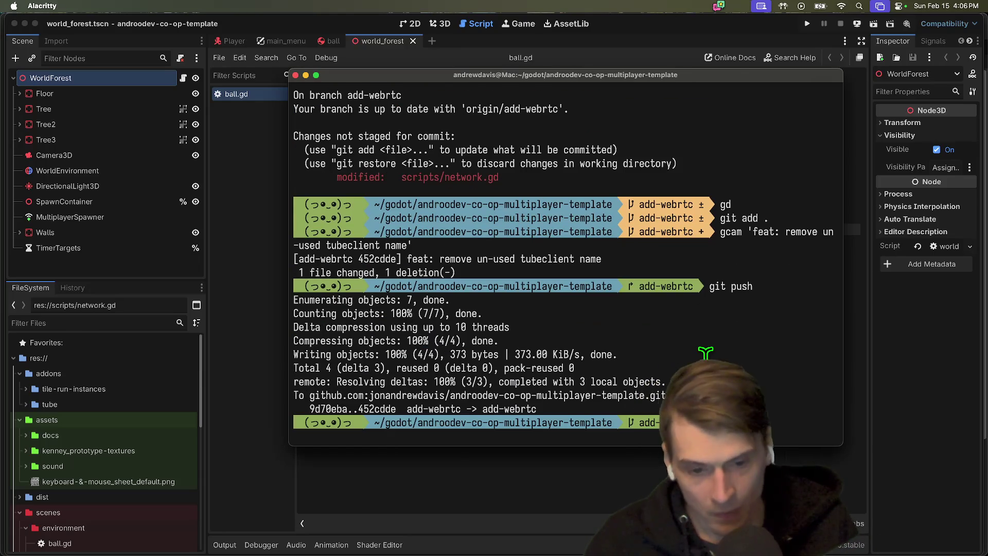
{"action": "mouse_move", "coordinate": [294, 546]}
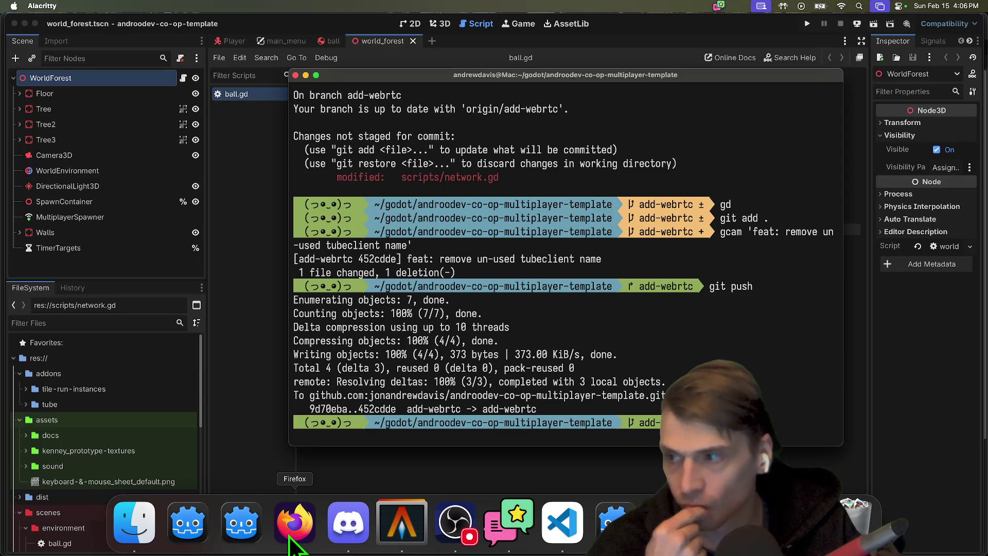
Open Google Drive in a new Firefox tab and open the AndrooDev Co Op Template Script doc.
{"action": "left_click", "coordinate": [295, 523]}
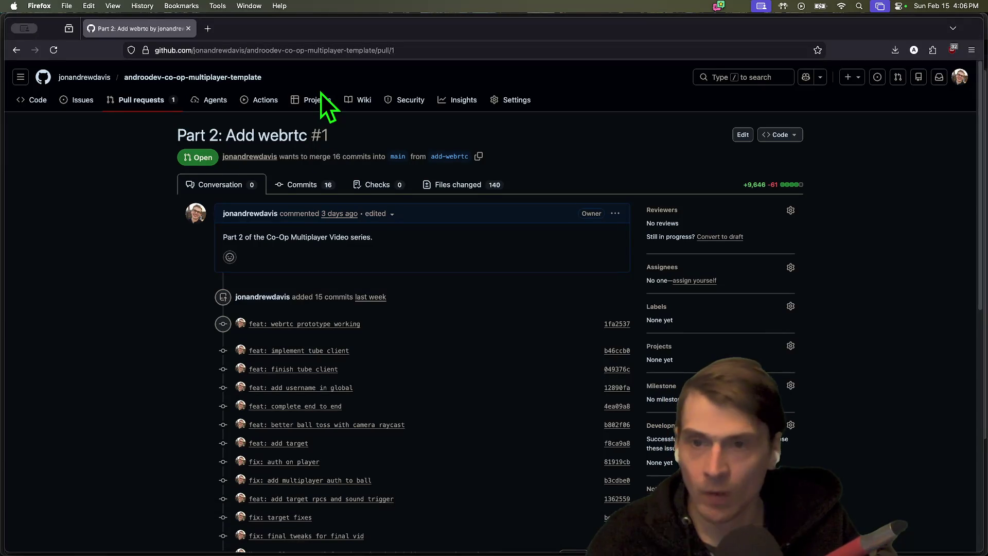
{"action": "key", "text": "super+t"}
{"action": "type", "text": "drive.google.com/"}
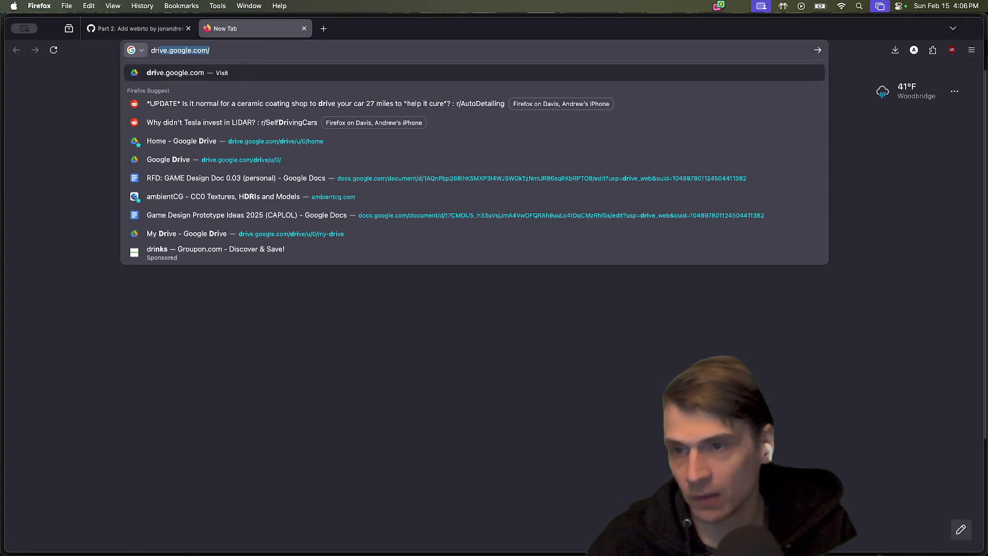
{"action": "key", "text": "Return"}
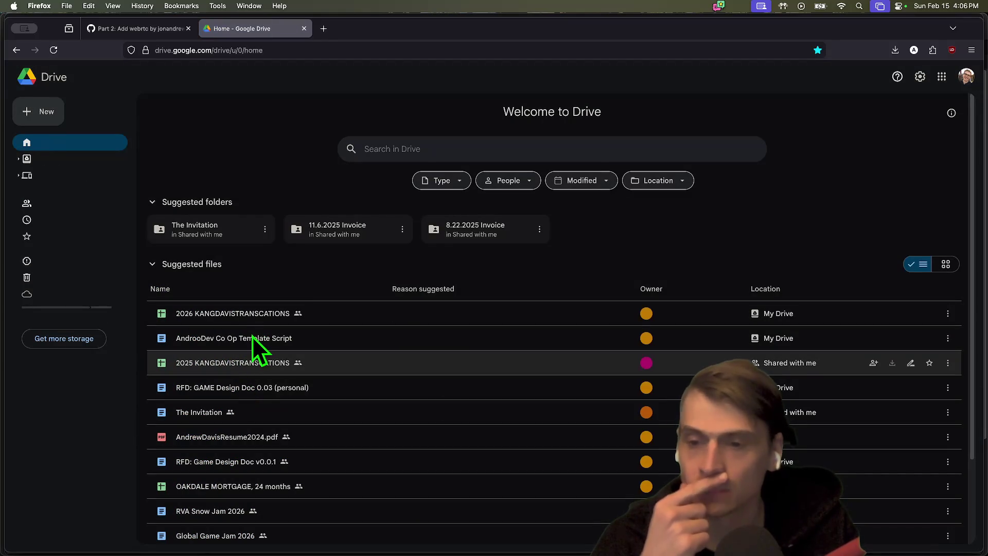
{"action": "double_click", "coordinate": [252, 338]}
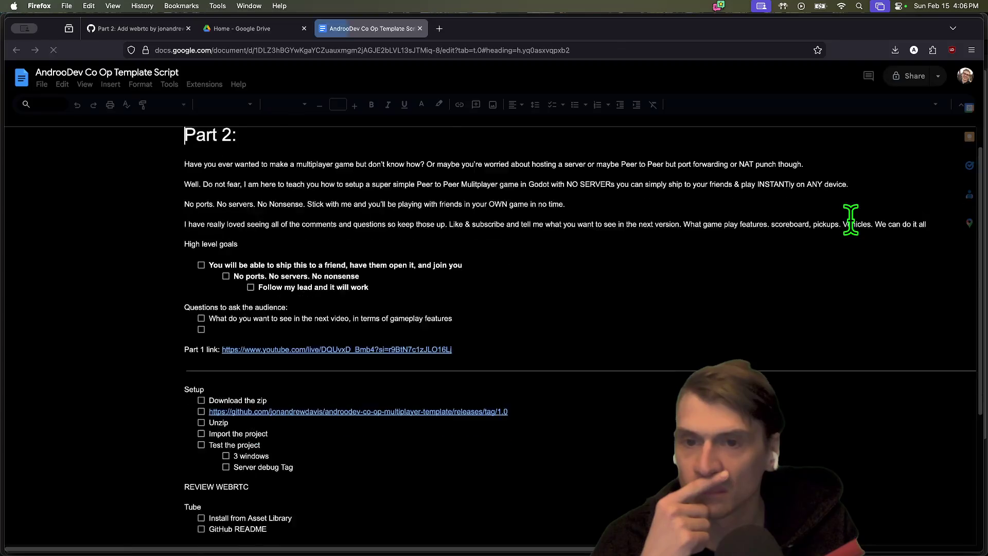
Scroll to Part 3 and delete the blank line above its checklist.
{"action": "scroll", "coordinate": [479, 326], "scroll_direction": "down", "scroll_amount": 10}
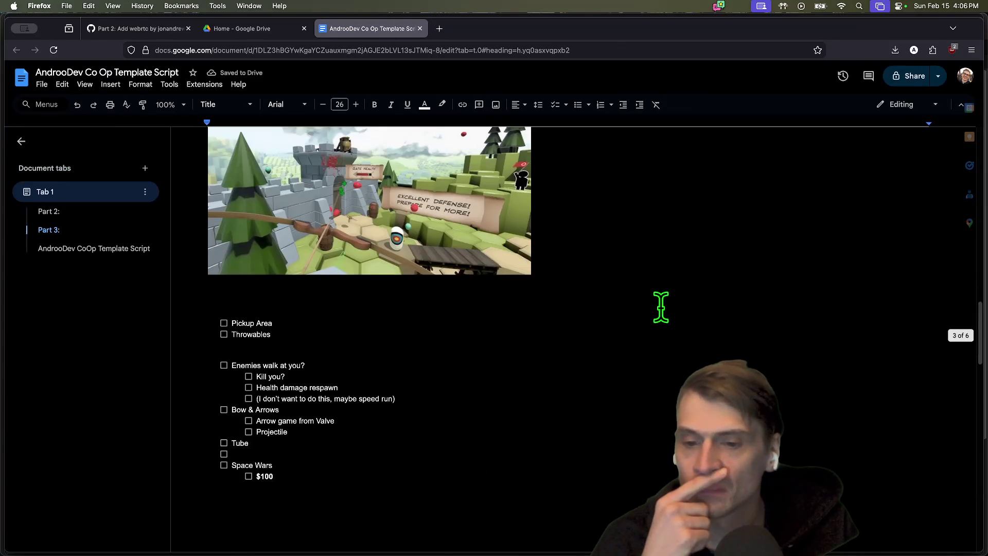
{"action": "left_click", "coordinate": [415, 404]}
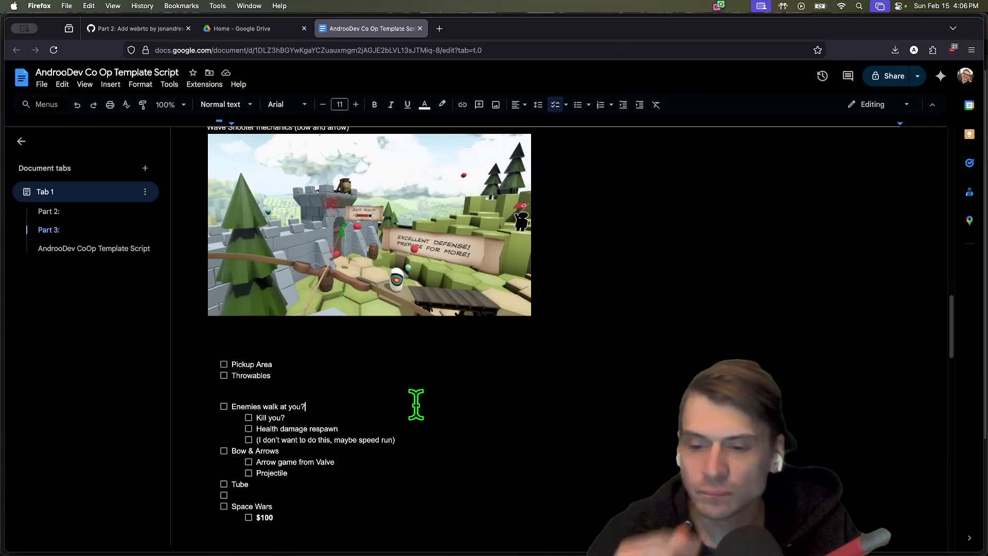
{"action": "key", "text": "BackSpace"}
{"action": "key", "text": "BackSpace"}
{"action": "key", "text": "BackSpace"}
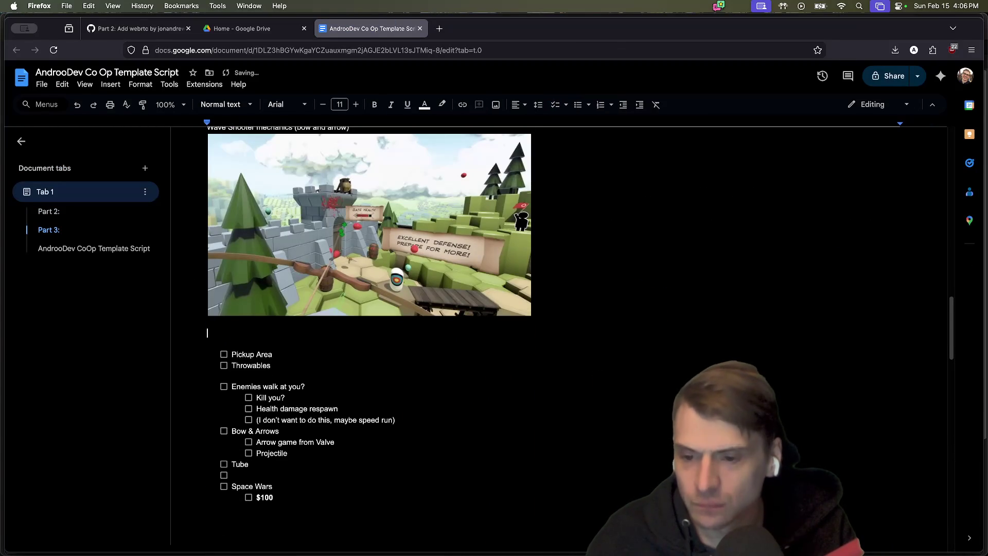
Bring the Alacritty terminal window back to the front.
{"action": "key", "text": "super+Tab"}
{"action": "left_click", "coordinate": [397, 167]}
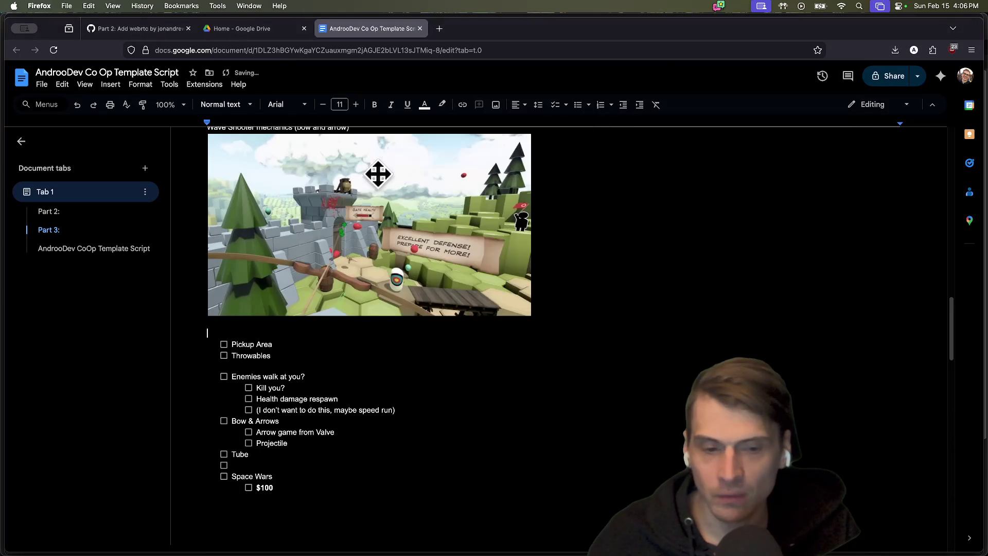
{"action": "left_click", "coordinate": [401, 523]}
{"action": "type", "text": "part-3-pickups"}
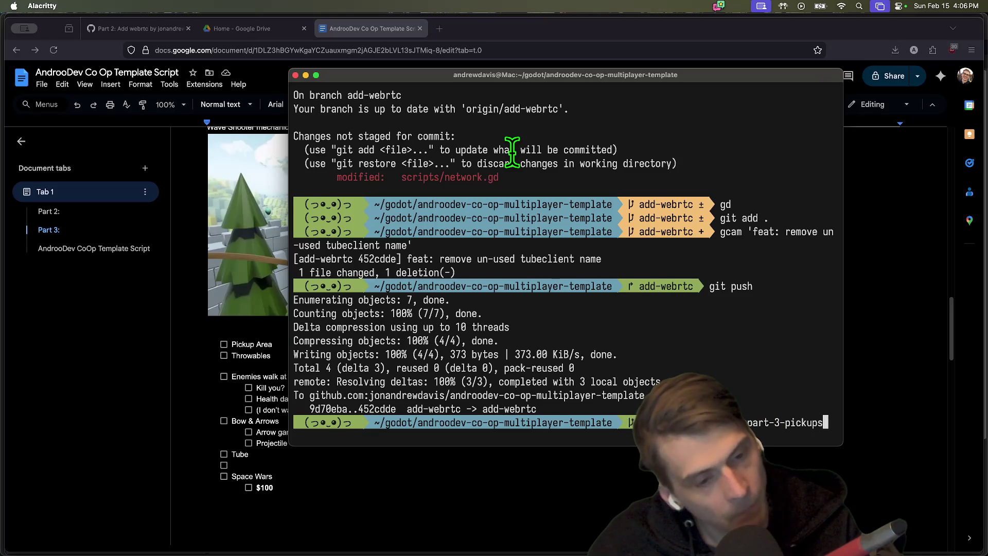
Create and check out branch part-3-pickups-and-gameplay, then return to Godot.
{"action": "type", "text": "-gameplay"}
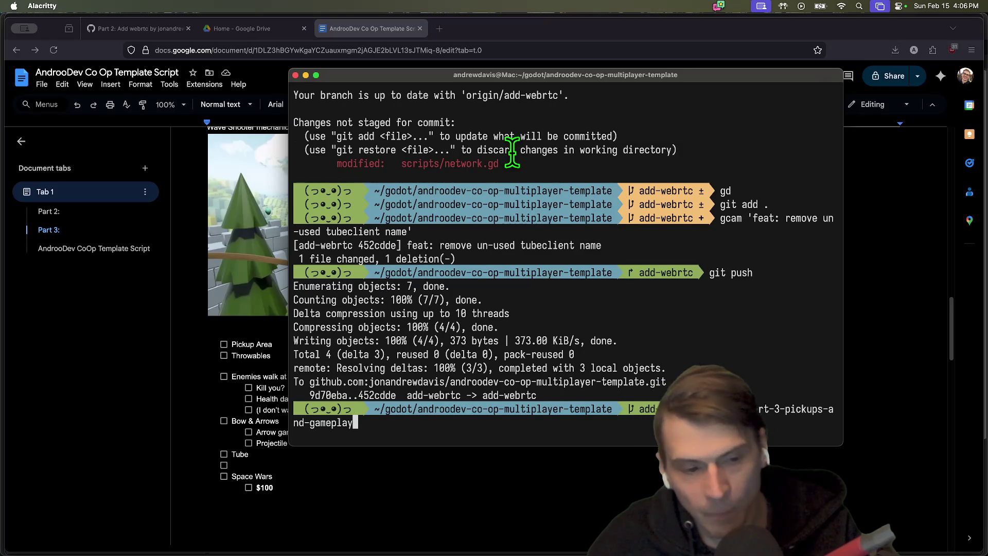
{"action": "key", "text": "Return"}
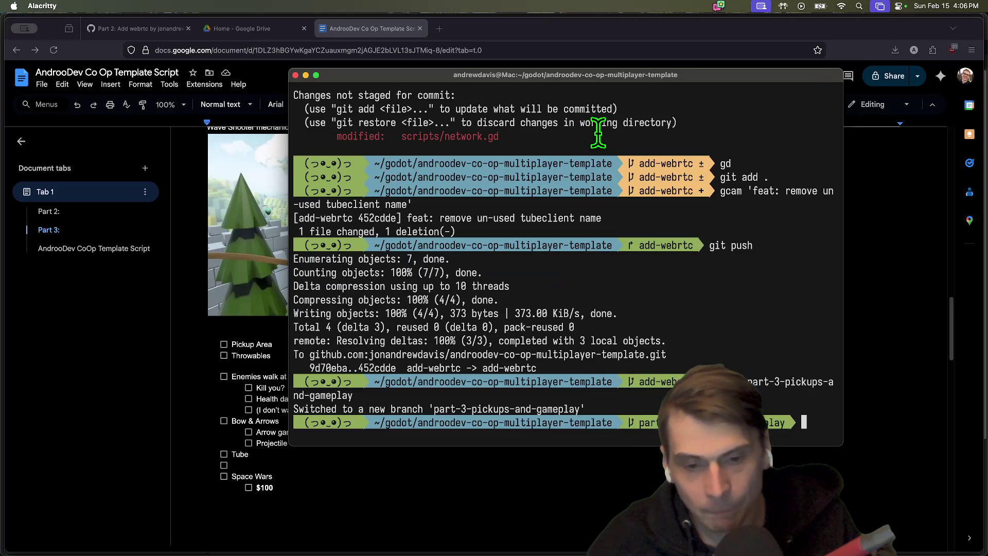
{"action": "key", "text": "super+Tab"}
{"action": "key", "text": "super+Tab"}
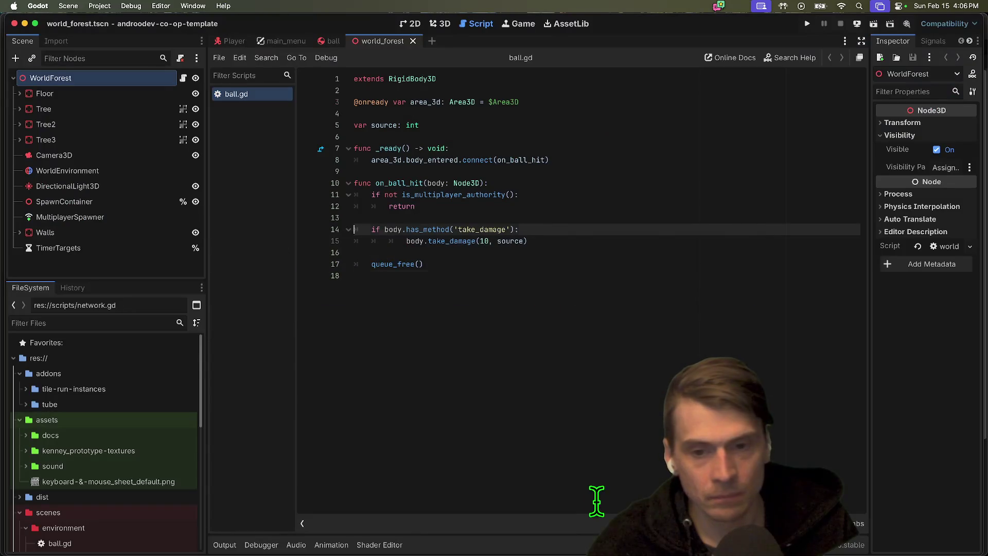
Enlarge the FileSystem panel, collapse assets, environment and ui, and open main.tscn.
{"action": "left_click_drag", "start_coordinate": [128, 280], "coordinate": [127, 216]}
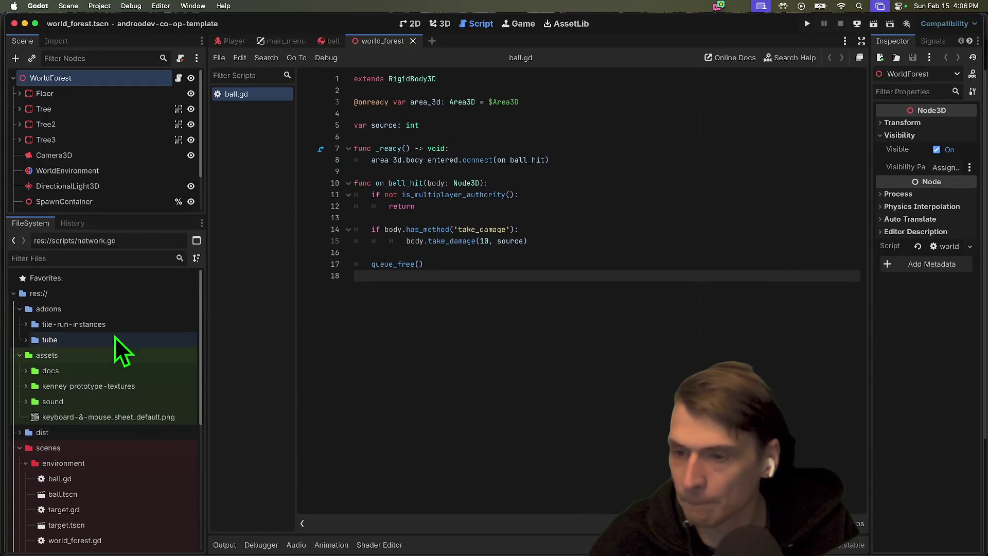
{"action": "double_click", "coordinate": [108, 356]}
{"action": "double_click", "coordinate": [101, 399]}
{"action": "double_click", "coordinate": [110, 433]}
{"action": "double_click", "coordinate": [106, 451]}
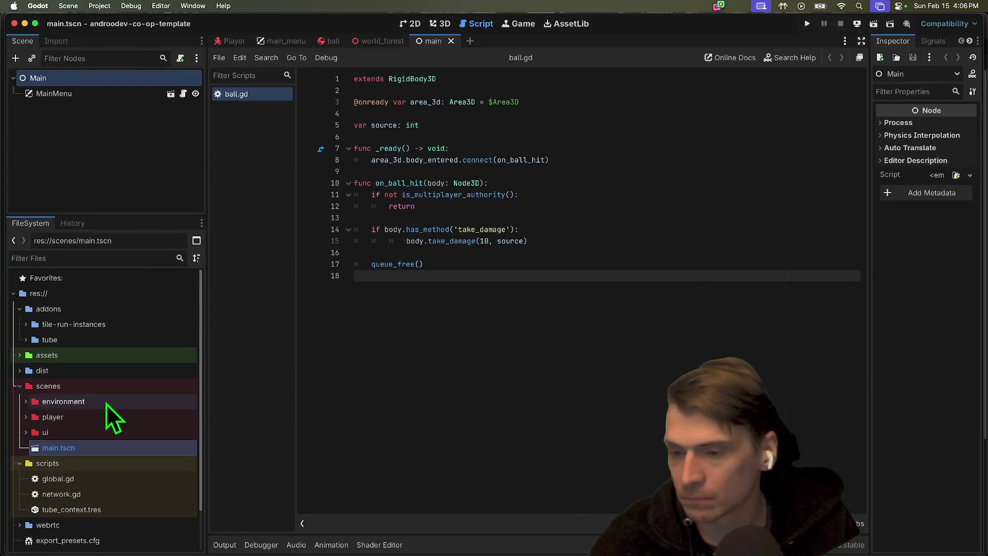
Select the scenes folder and cancel the new folder prompt from its context menu.
{"action": "left_click", "coordinate": [106, 390]}
{"action": "right_click", "coordinate": [107, 391]}
{"action": "mouse_move", "coordinate": [150, 354]}
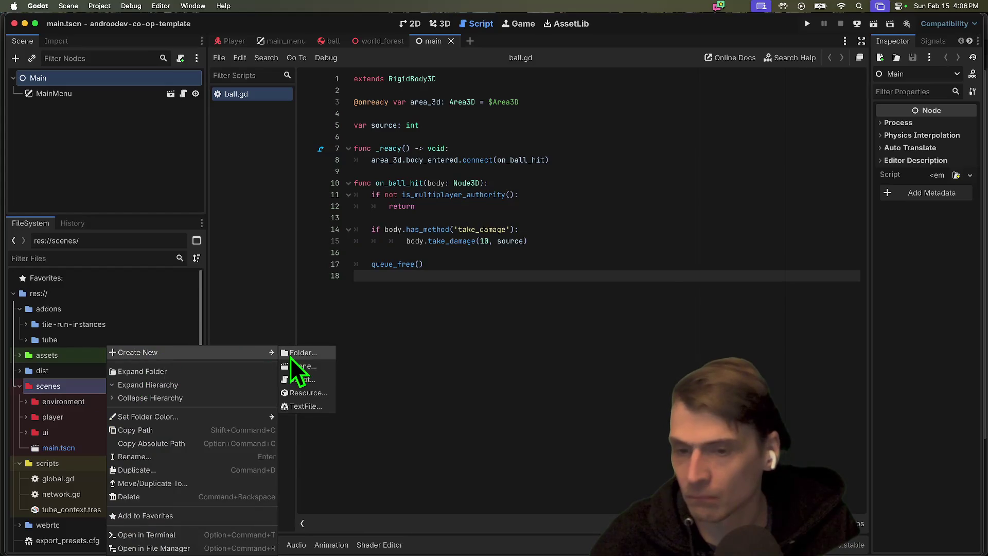
{"action": "left_click", "coordinate": [310, 353]}
{"action": "key", "text": "Escape"}
Start a new scene in the environment folder with a 3D Scene root.
{"action": "double_click", "coordinate": [92, 400]}
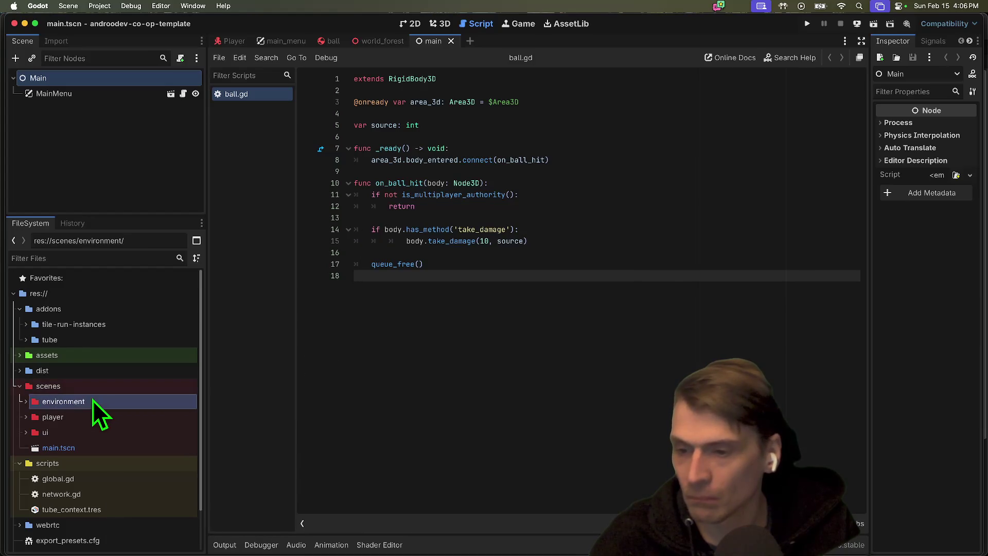
{"action": "right_click", "coordinate": [93, 400]}
{"action": "right_click", "coordinate": [45, 405]}
{"action": "mouse_move", "coordinate": [133, 354]}
{"action": "left_click", "coordinate": [248, 367]}
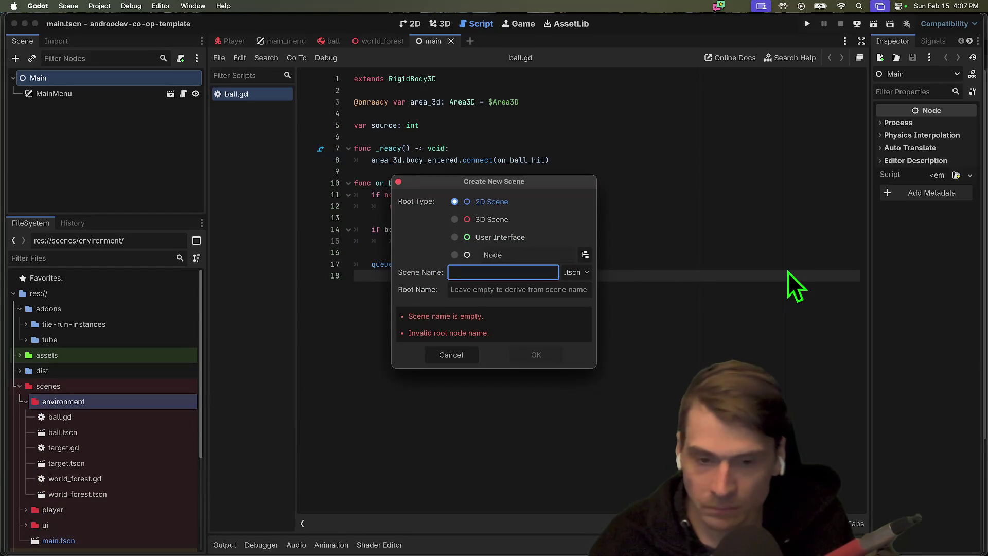
{"action": "left_click", "coordinate": [455, 220]}
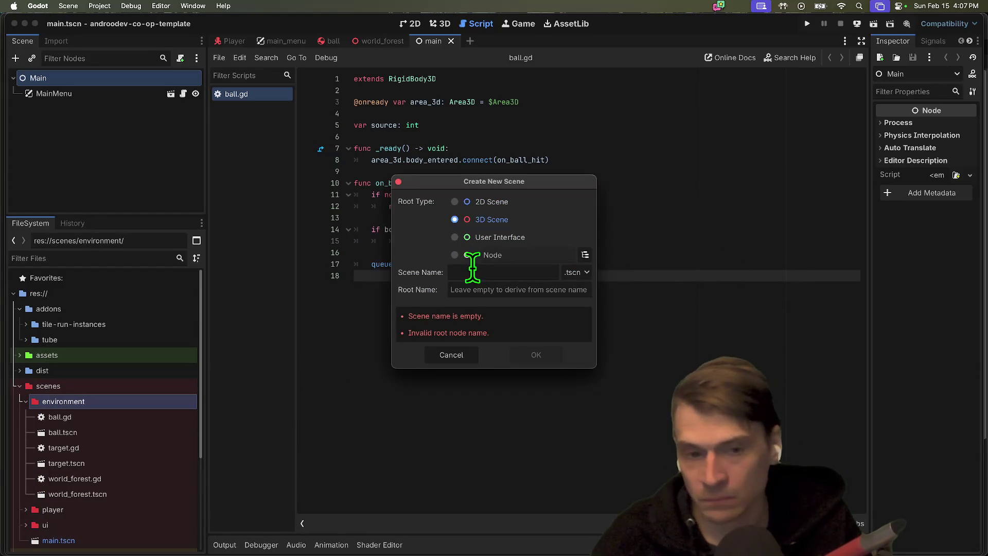
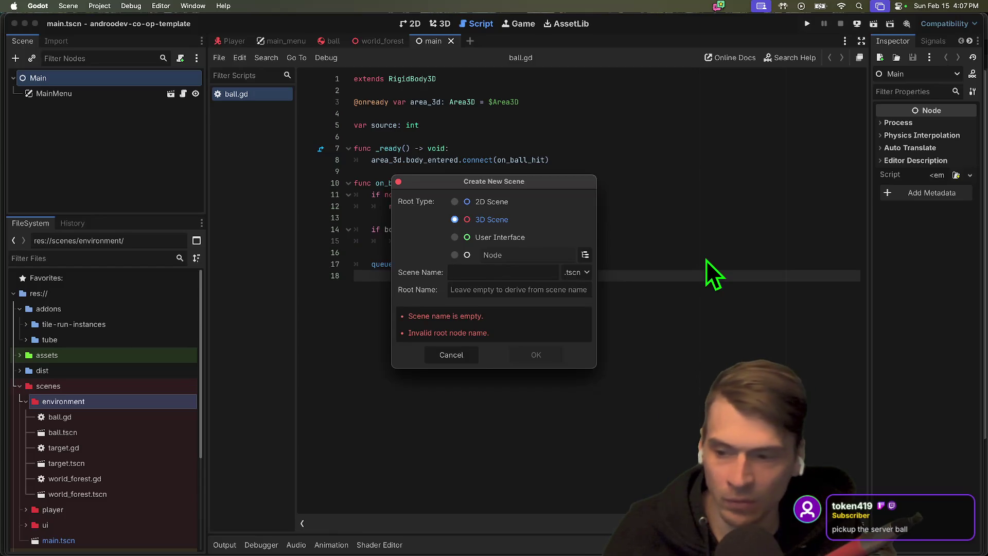
Dismiss the new-scene dialog and launch the game in multiple debug instances.
{"action": "key", "text": "Escape"}
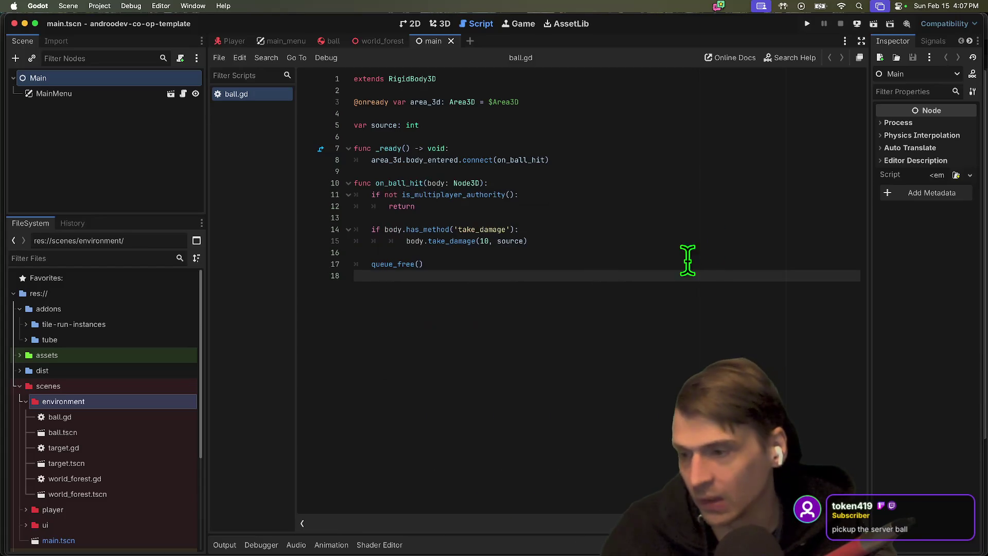
{"action": "key", "text": "super+b"}
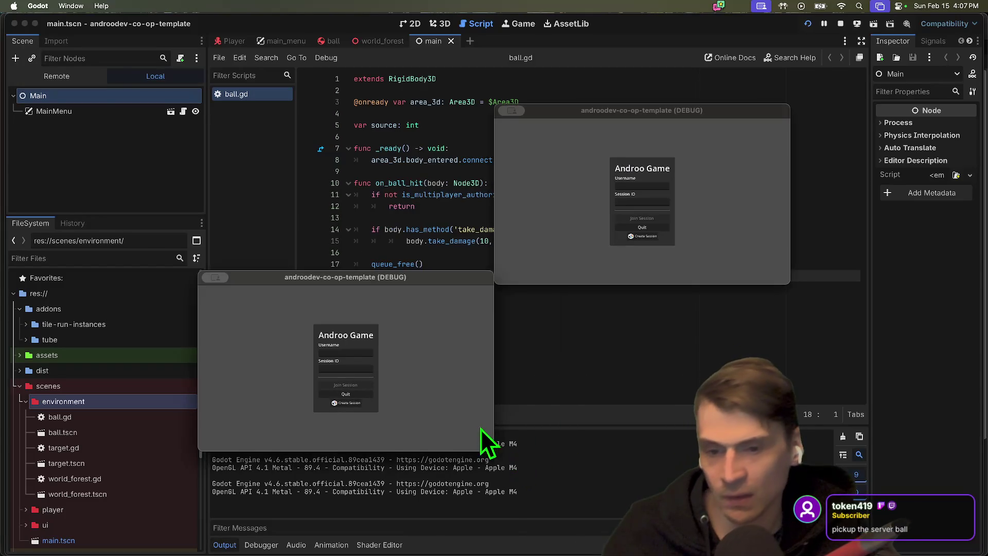
{"action": "key", "text": "super+Tab"}
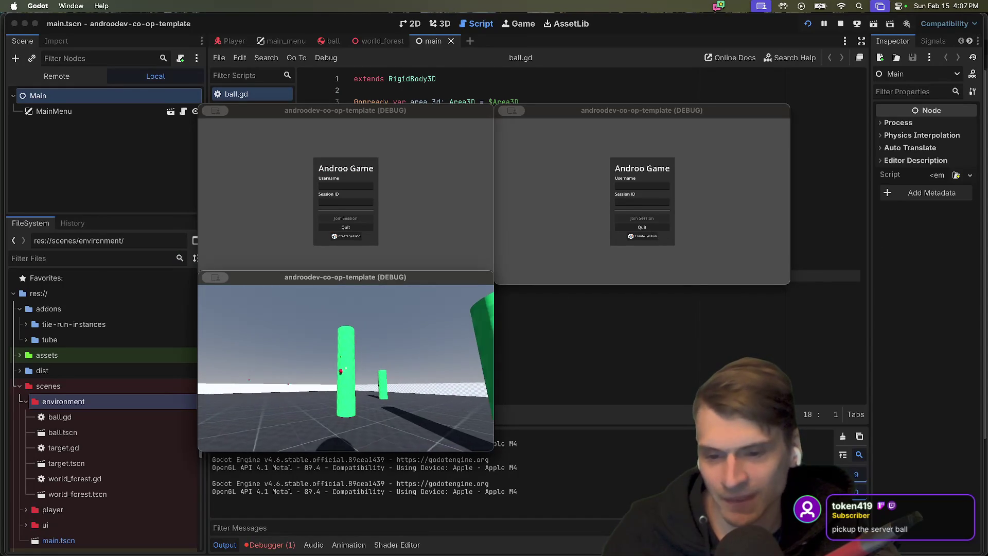
{"action": "key", "text": "Escape"}
Paste the hosted session ID into the second game window and join the session.
{"action": "left_click", "coordinate": [653, 201]}
{"action": "key", "text": "super+v"}
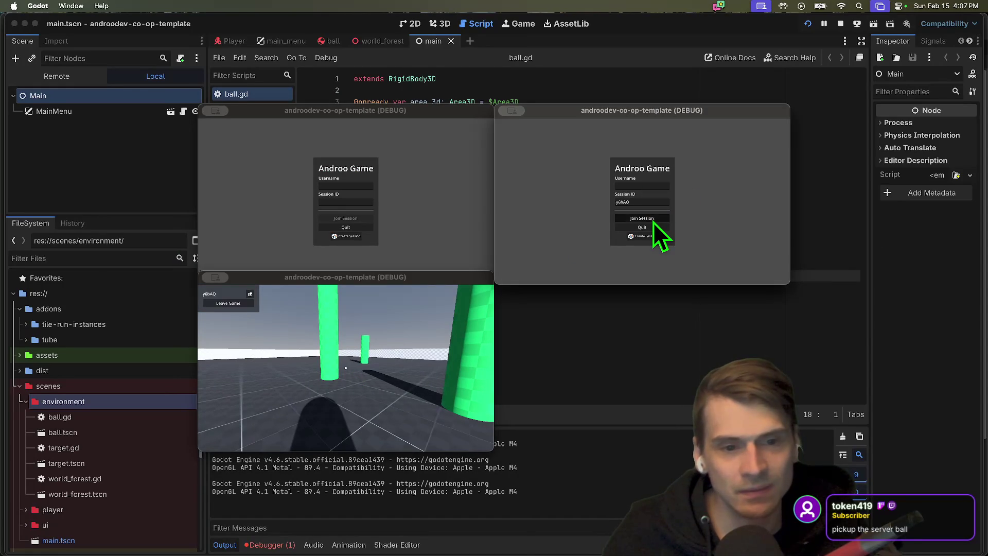
{"action": "left_click", "coordinate": [653, 221]}
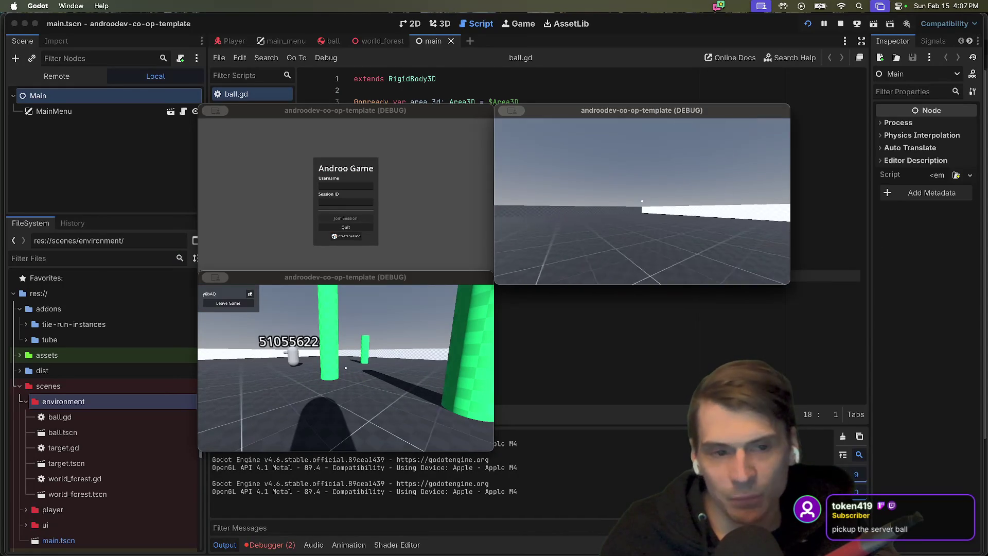
{"action": "key", "text": "super+Tab"}
{"action": "key", "text": "super+Tab"}
{"action": "key", "text": "super+Tab"}
{"action": "key", "text": "super+Tab"}
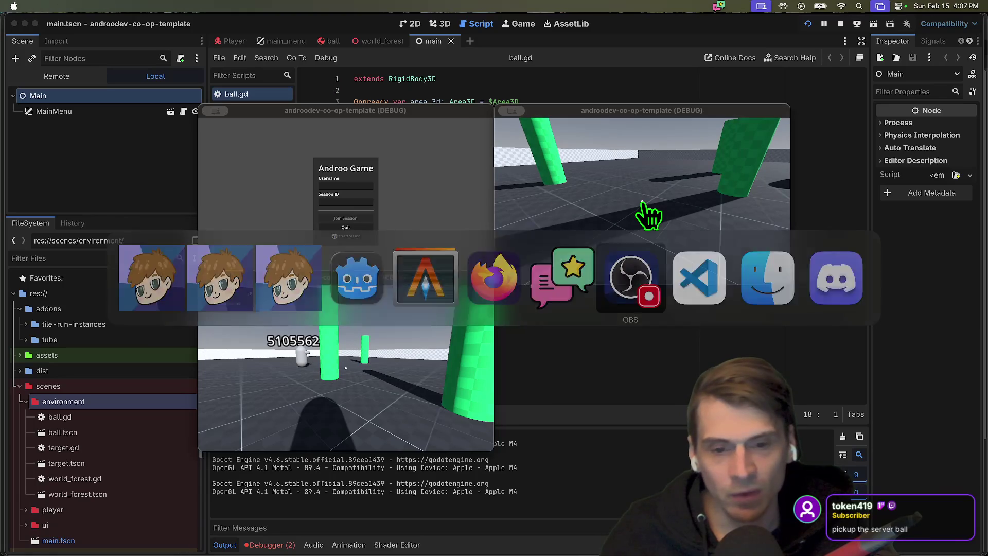
{"action": "key", "text": "super+Tab"}
{"action": "key", "text": "super+Tab"}
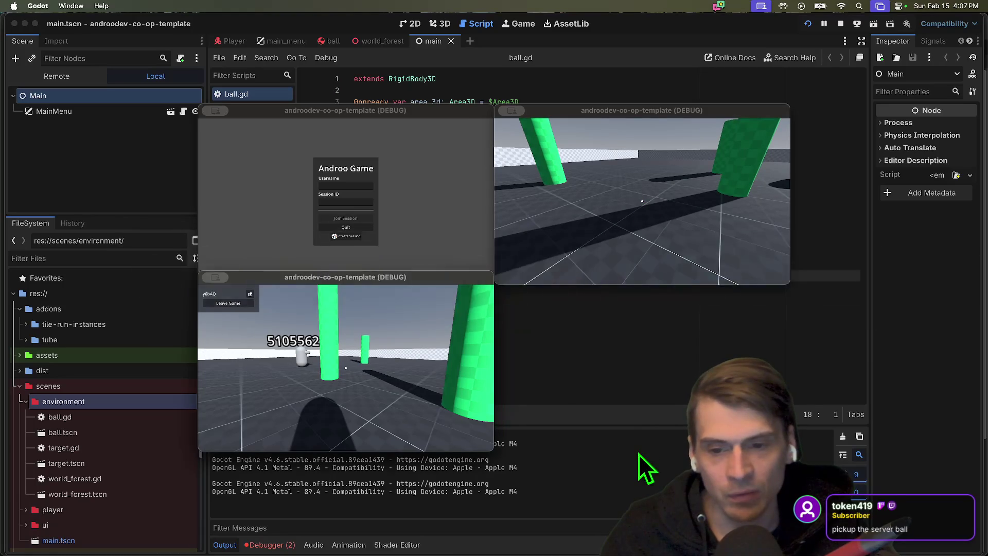
{"action": "key", "text": "super+Tab"}
As the host, walk to the orange box, pick it up, shoot a ball at it, then return to Godot.
{"action": "left_click", "coordinate": [360, 408]}
{"action": "key", "text": "w"}
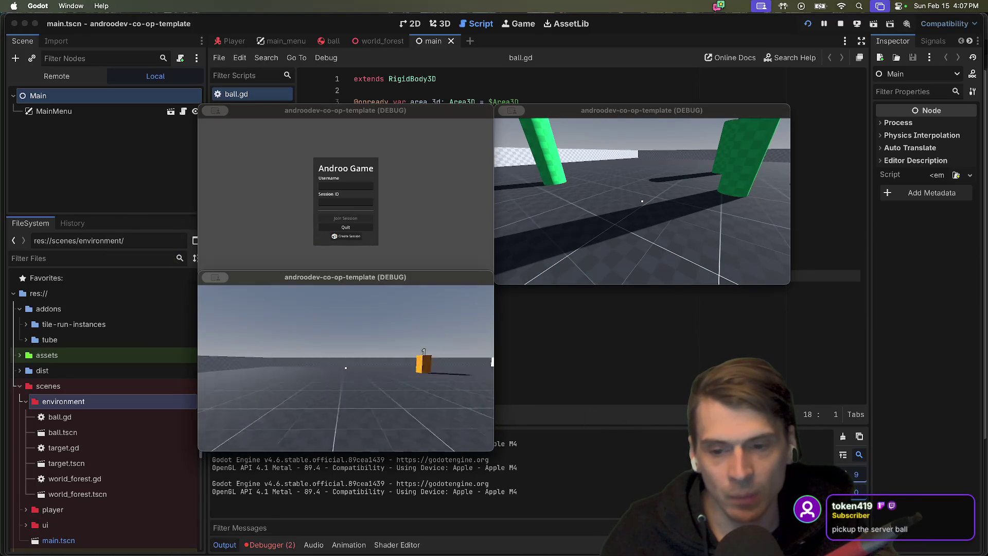
{"action": "key", "text": "w"}
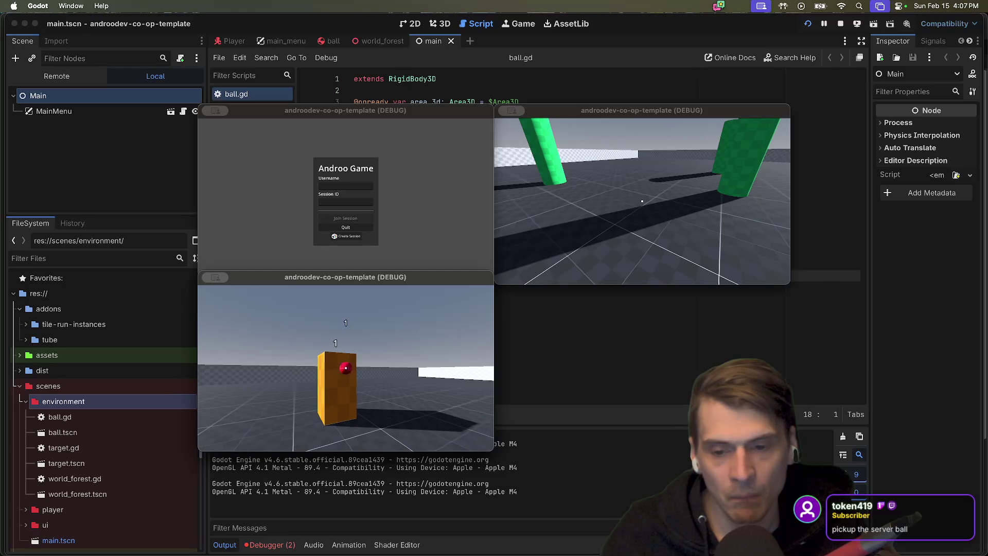
{"action": "left_click", "coordinate": [346, 367]}
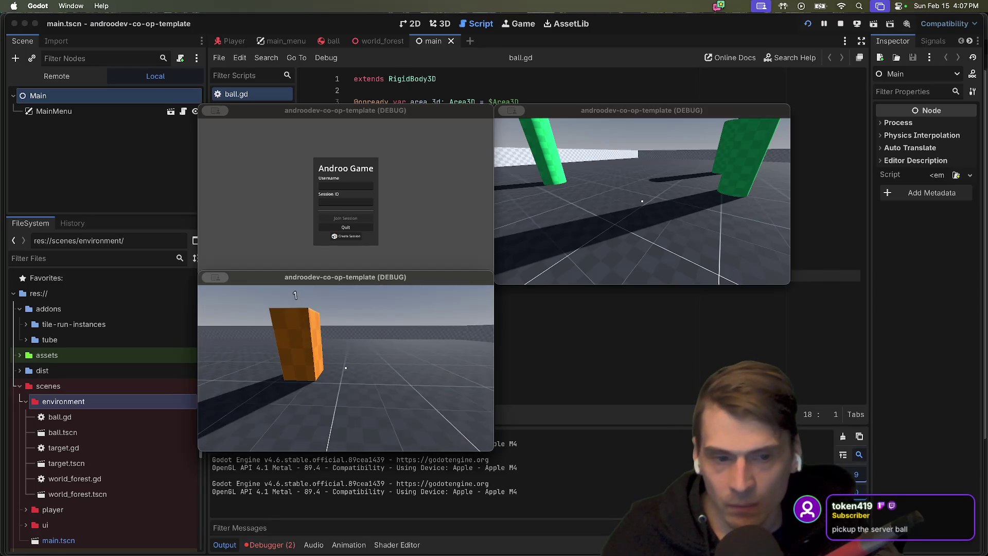
{"action": "left_click", "coordinate": [346, 368]}
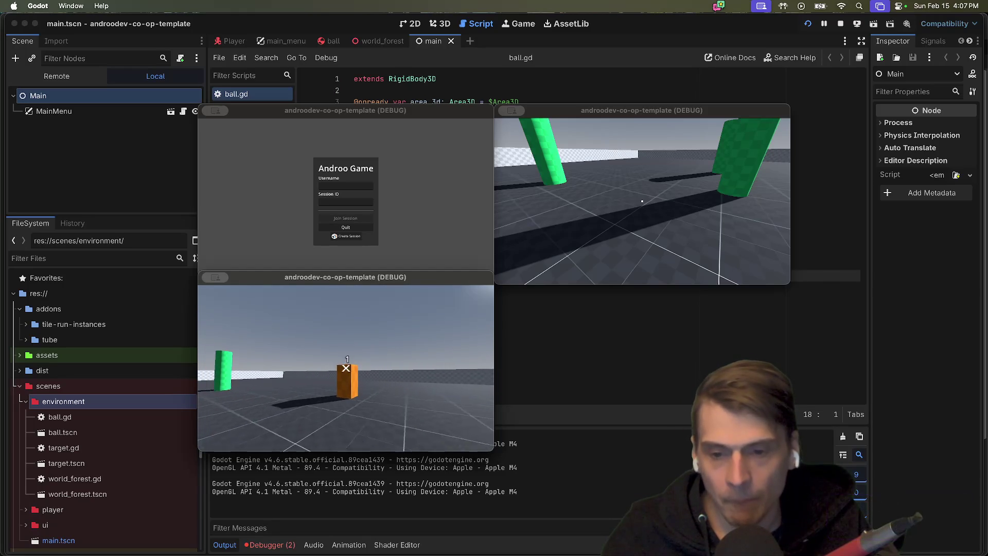
{"action": "left_click", "coordinate": [346, 368]}
{"action": "mouse_move", "coordinate": [345, 367]}
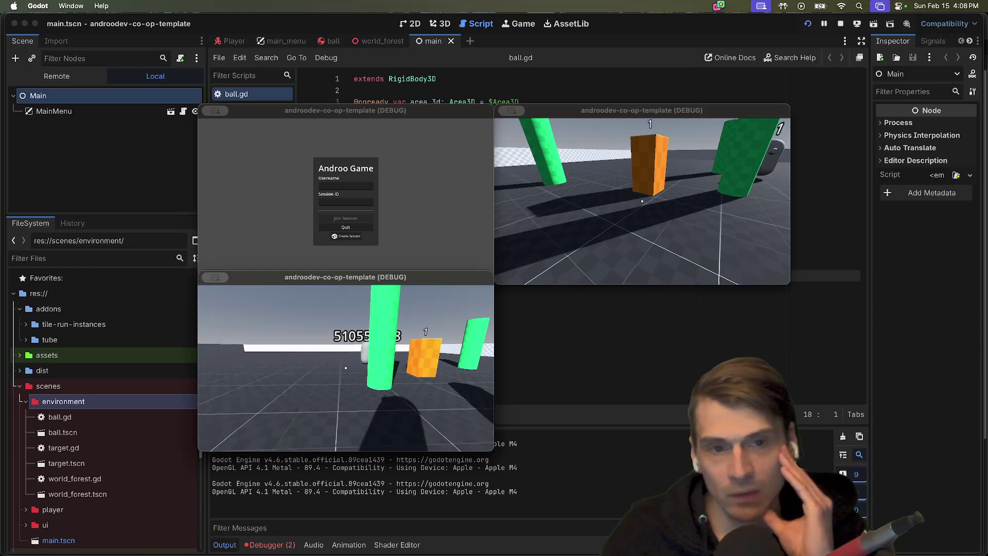
{"action": "left_click", "coordinate": [345, 368]}
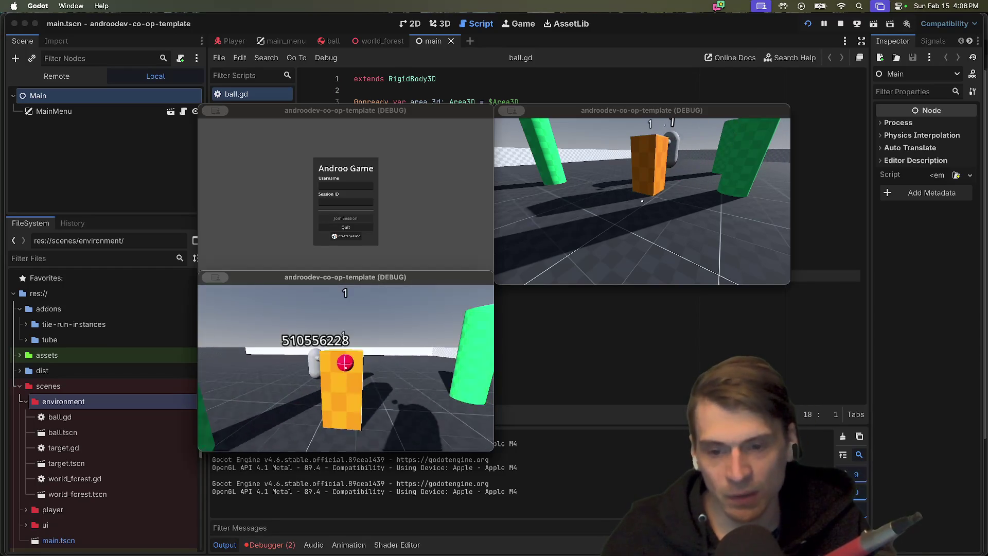
{"action": "mouse_move", "coordinate": [346, 367]}
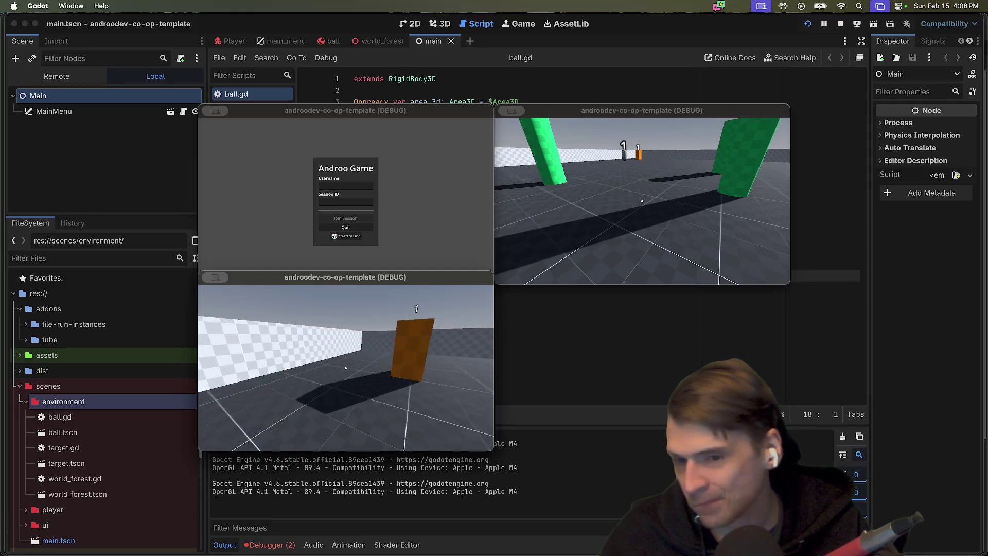
{"action": "left_click", "coordinate": [346, 368]}
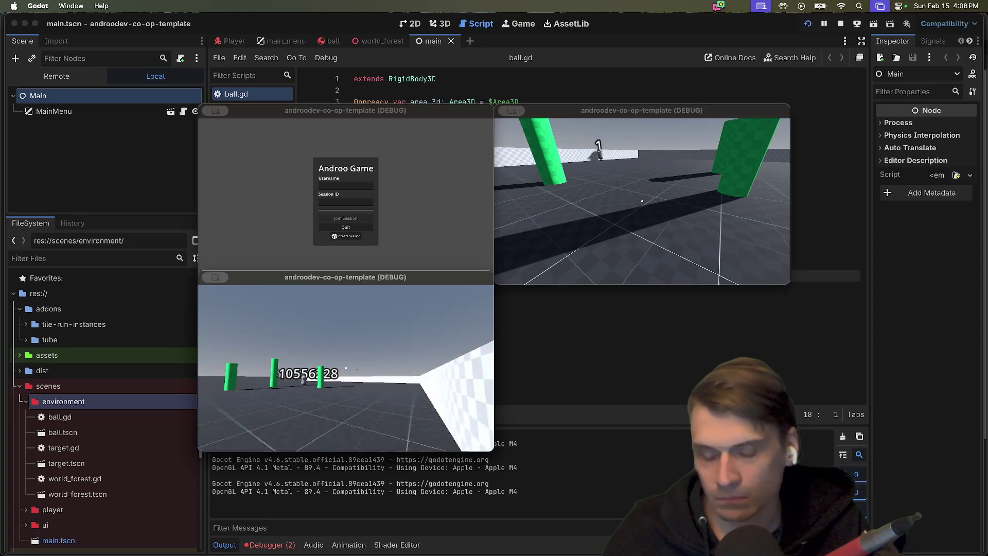
{"action": "key", "text": "Escape"}
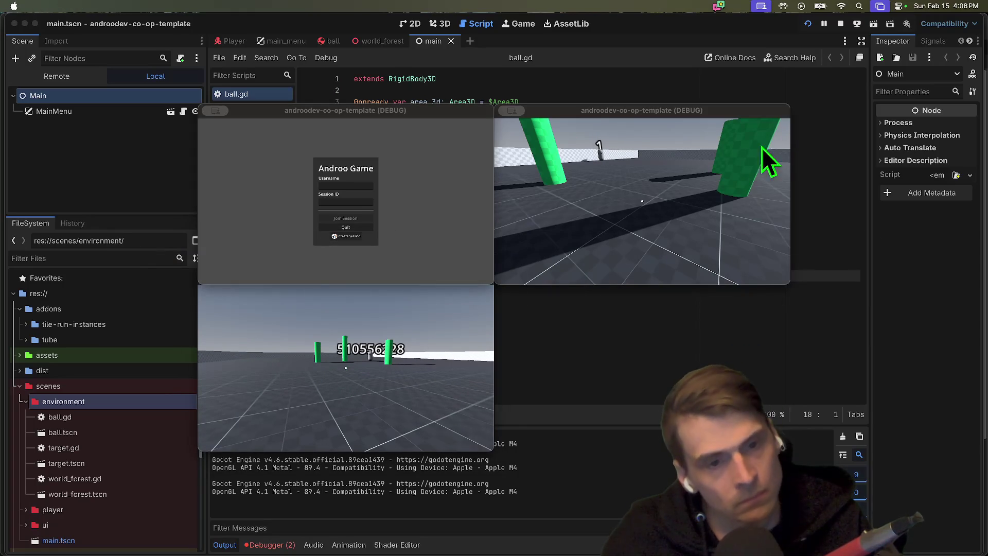
{"action": "key", "text": "super+Tab"}
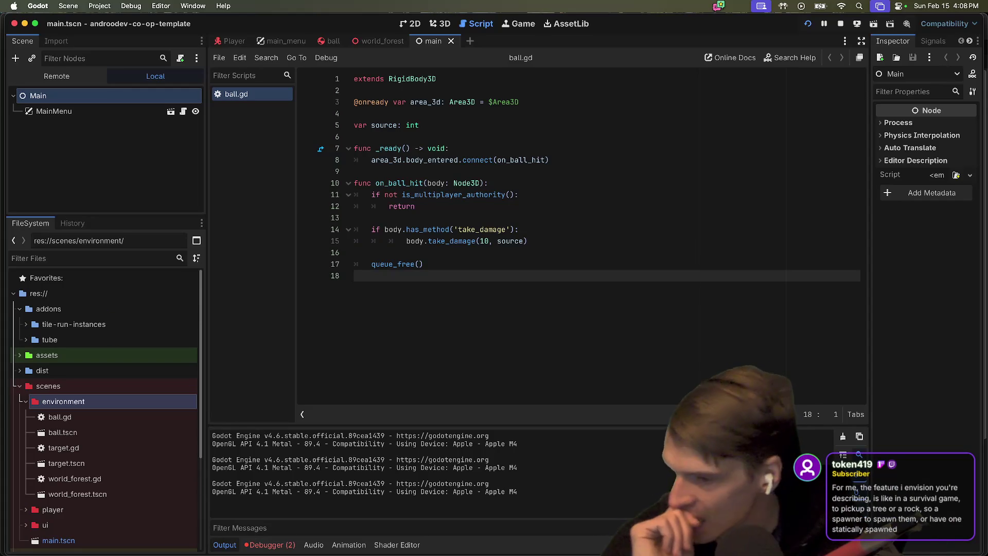
Create a new scene named 'rock' in the environment folder.
{"action": "right_click", "coordinate": [141, 406]}
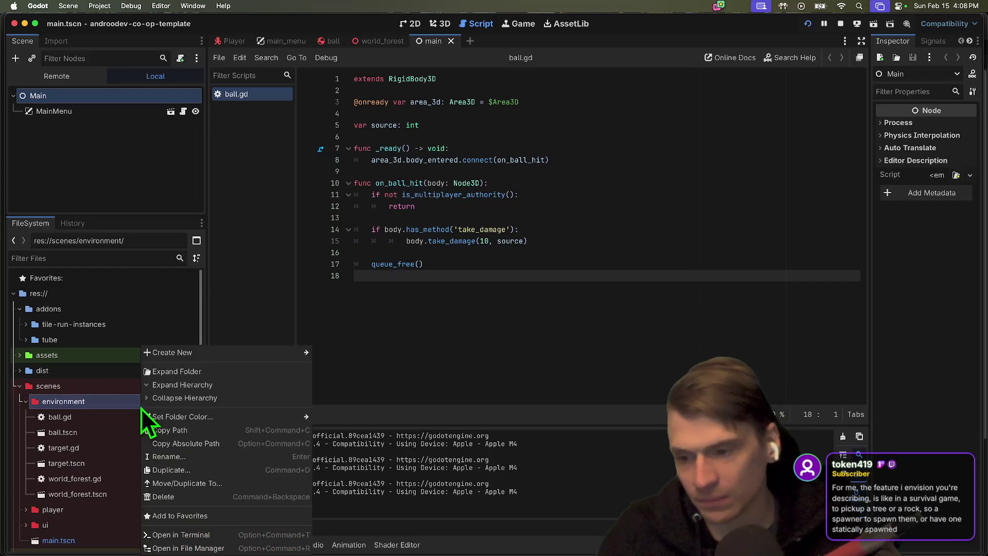
{"action": "left_click", "coordinate": [232, 344]}
{"action": "left_click", "coordinate": [140, 387]}
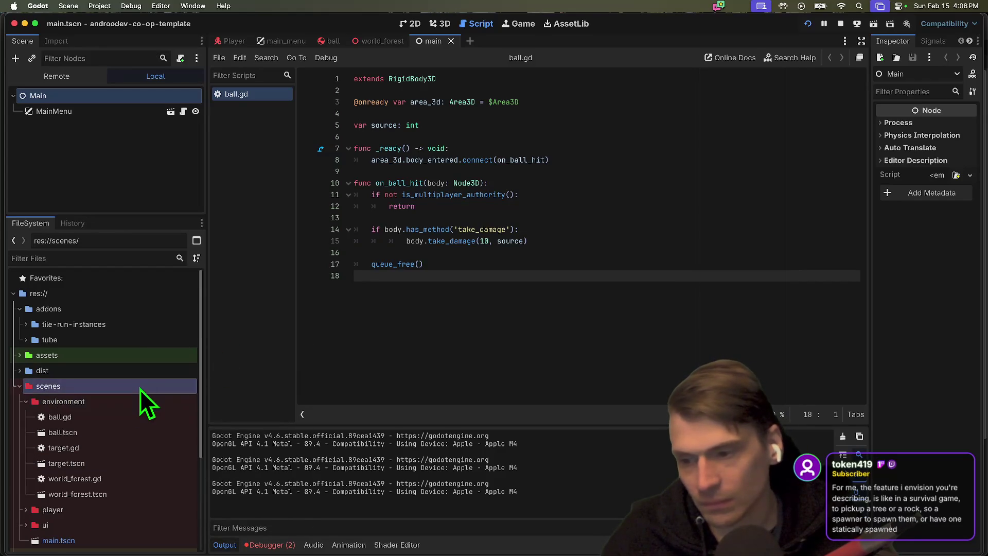
{"action": "right_click", "coordinate": [155, 401]}
{"action": "mouse_move", "coordinate": [235, 357]}
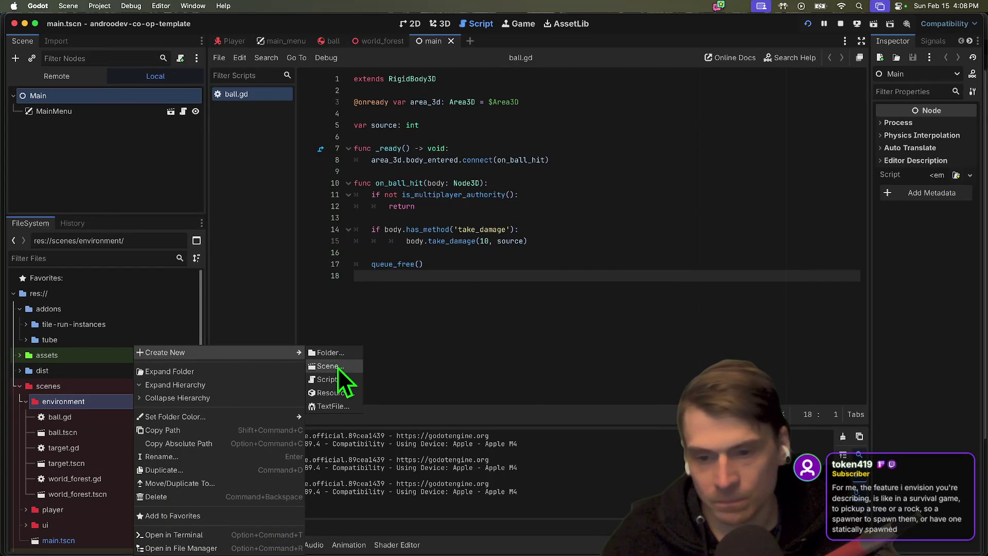
{"action": "left_click", "coordinate": [338, 367]}
{"action": "type", "text": "rock"}
{"action": "left_click", "coordinate": [536, 356]}
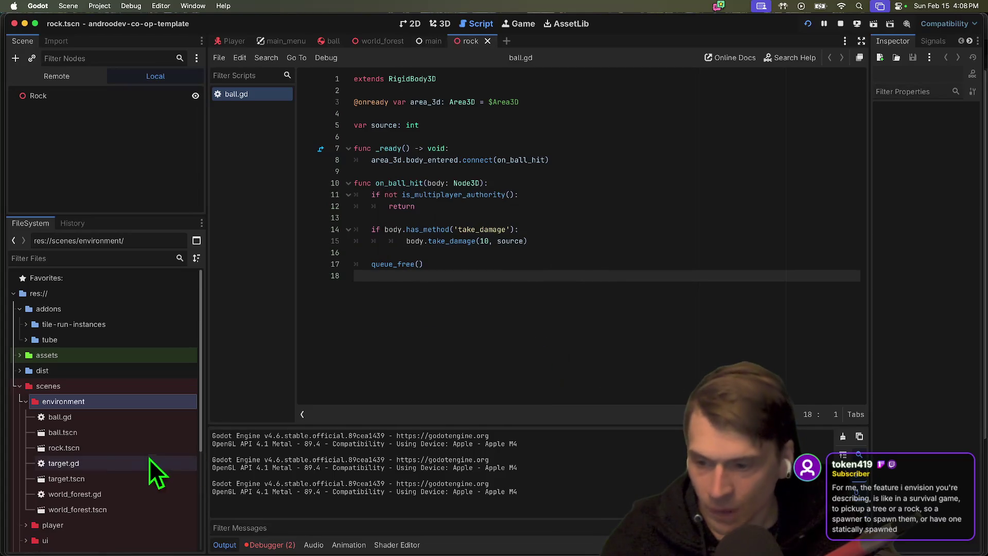
Change the Rock root node's type to RigidBody3D.
{"action": "left_click", "coordinate": [140, 98]}
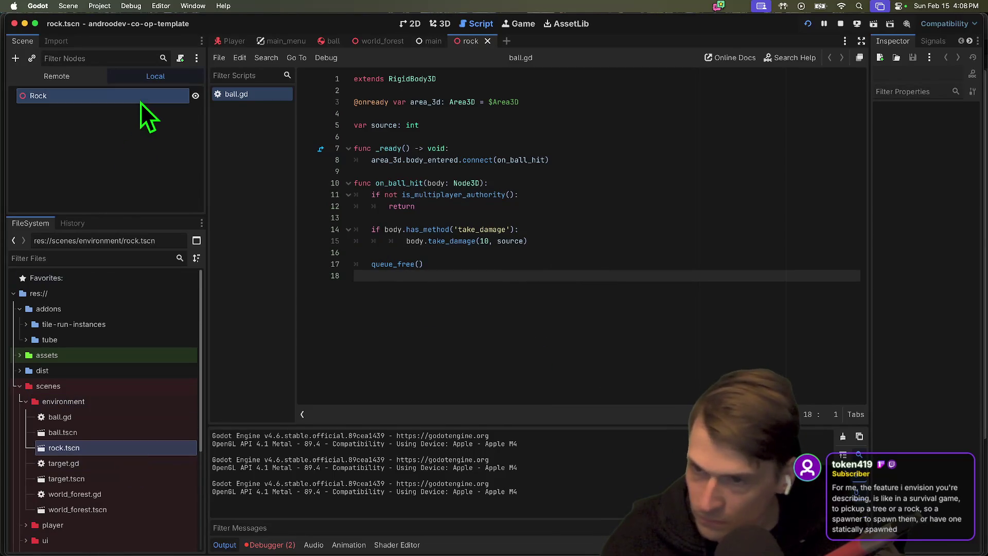
{"action": "right_click", "coordinate": [142, 98]}
{"action": "left_click", "coordinate": [193, 216]}
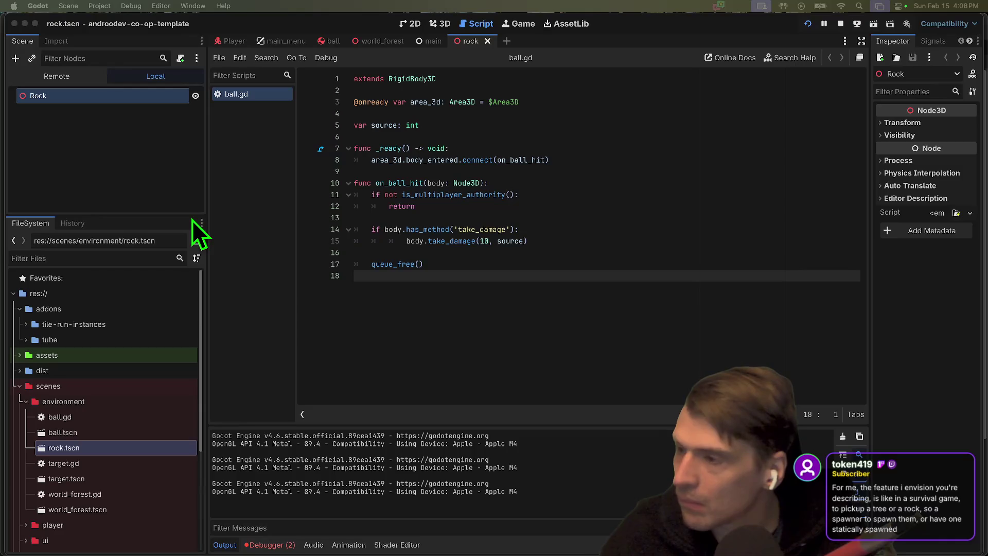
{"action": "key", "text": "Return"}
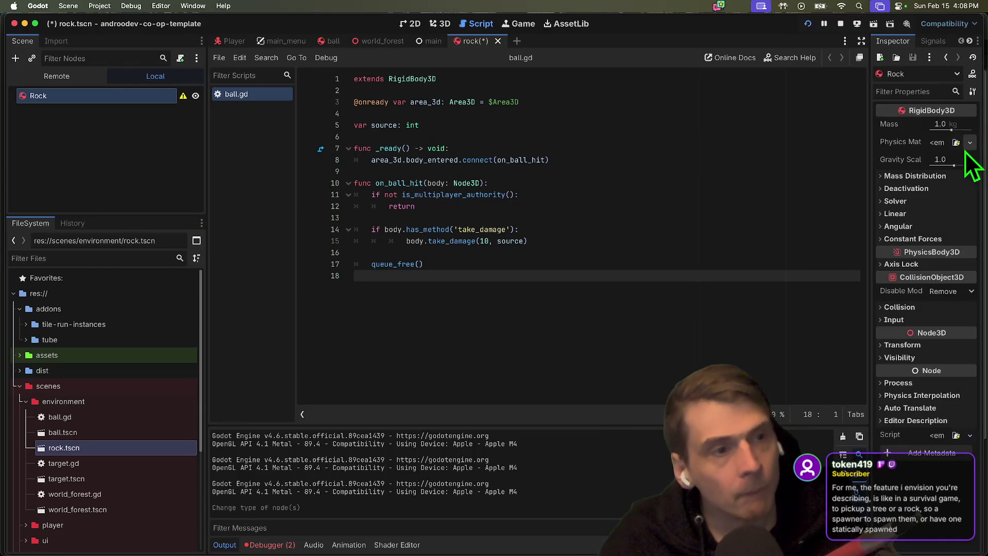
{"action": "left_click", "coordinate": [956, 143]}
{"action": "key", "text": "Escape"}
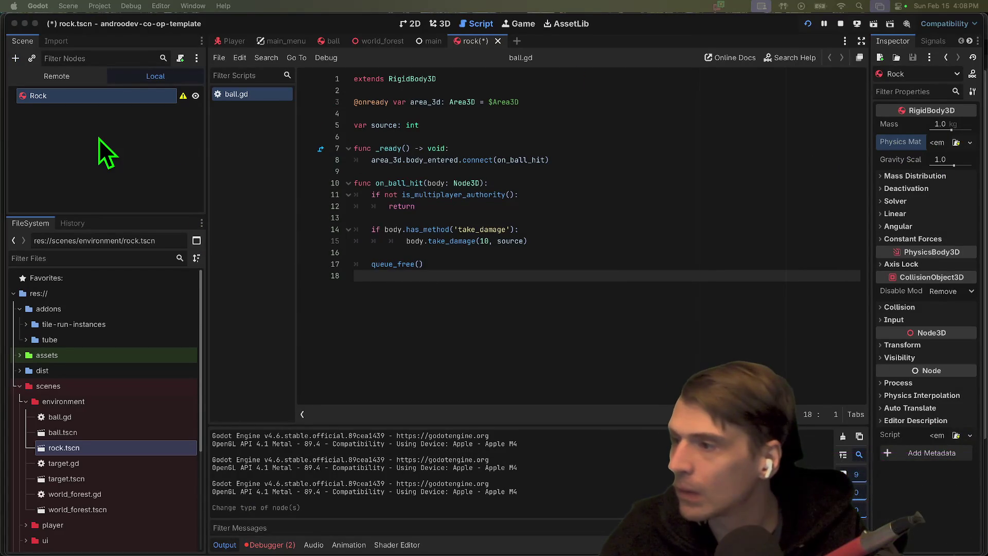
Add CollisionShape3D and MeshInstance3D children directly under Rock and view it in 3D.
{"action": "key", "text": "Return"}
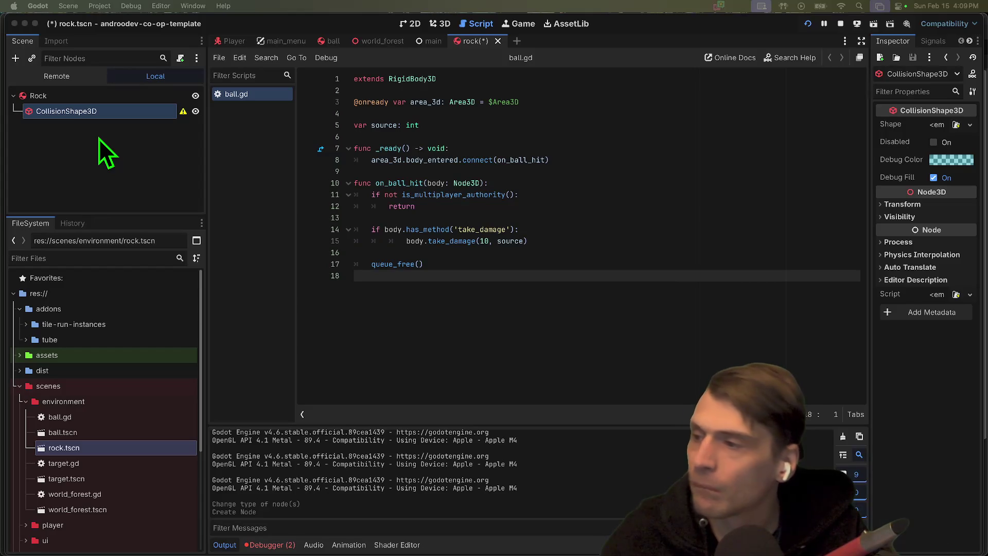
{"action": "key", "text": "Return"}
{"action": "left_click_drag", "start_coordinate": [113, 124], "coordinate": [107, 96]}
{"action": "left_click", "coordinate": [105, 111]}
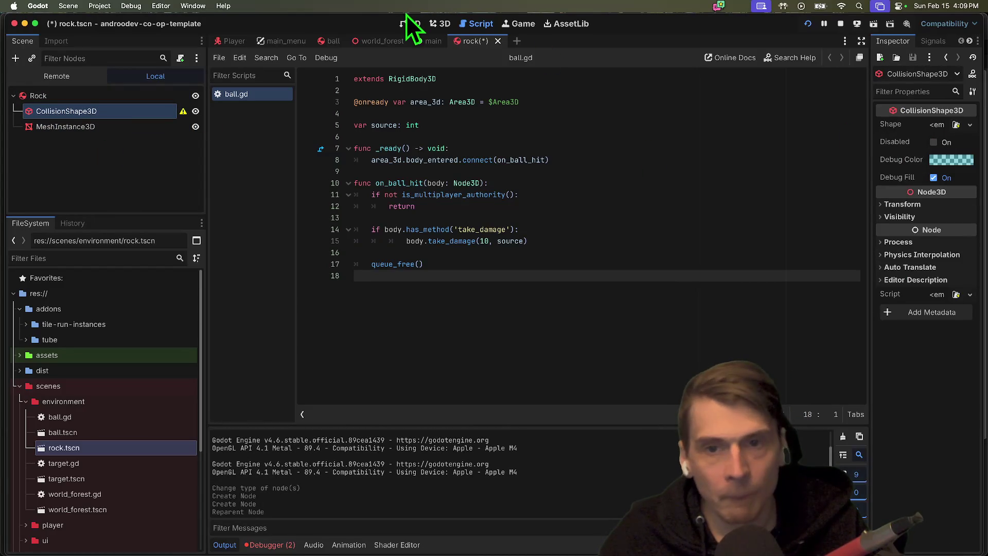
{"action": "left_click", "coordinate": [410, 24]}
{"action": "left_click", "coordinate": [441, 23]}
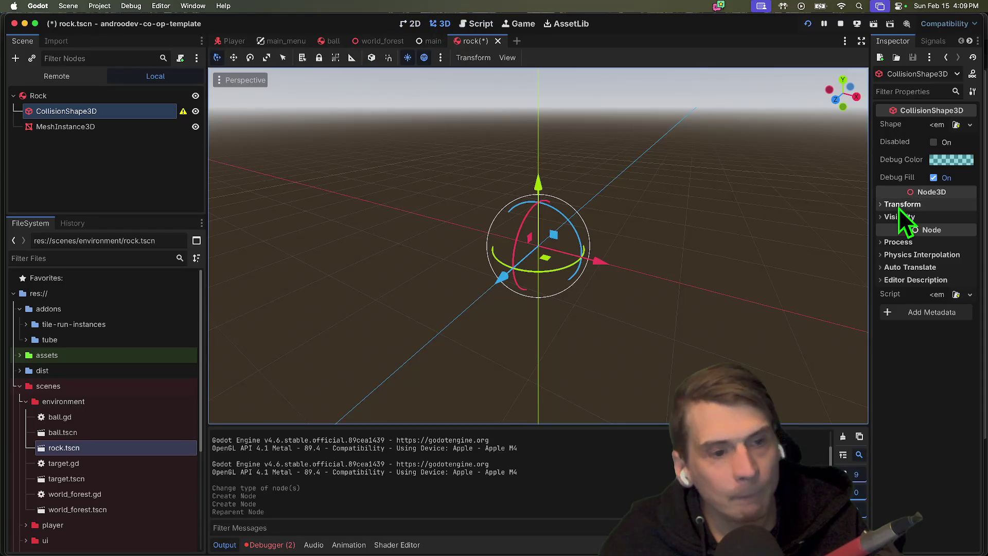
Try a CylinderShape3D, then a ConvexPolygonShape3D, as the collision shape.
{"action": "left_click", "coordinate": [946, 130]}
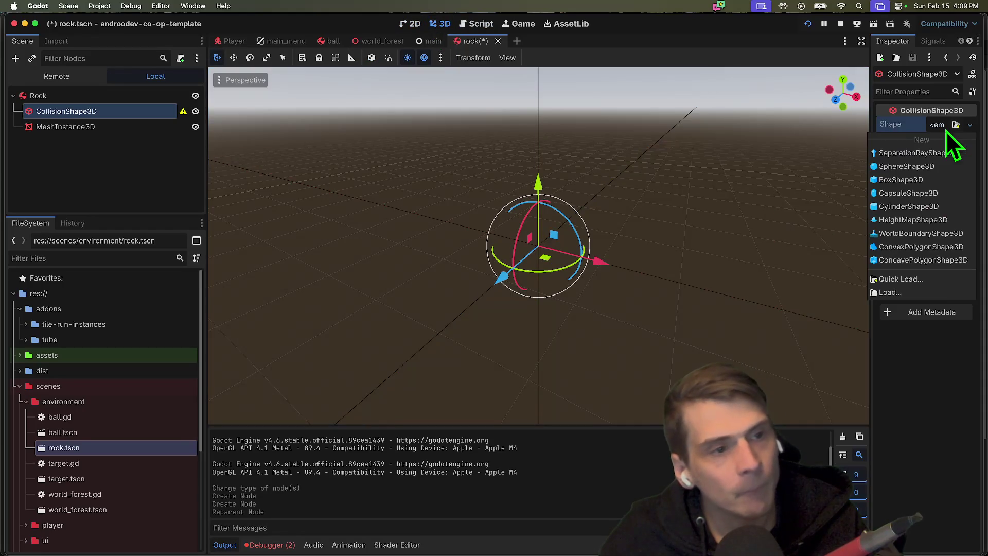
{"action": "left_click", "coordinate": [945, 209]}
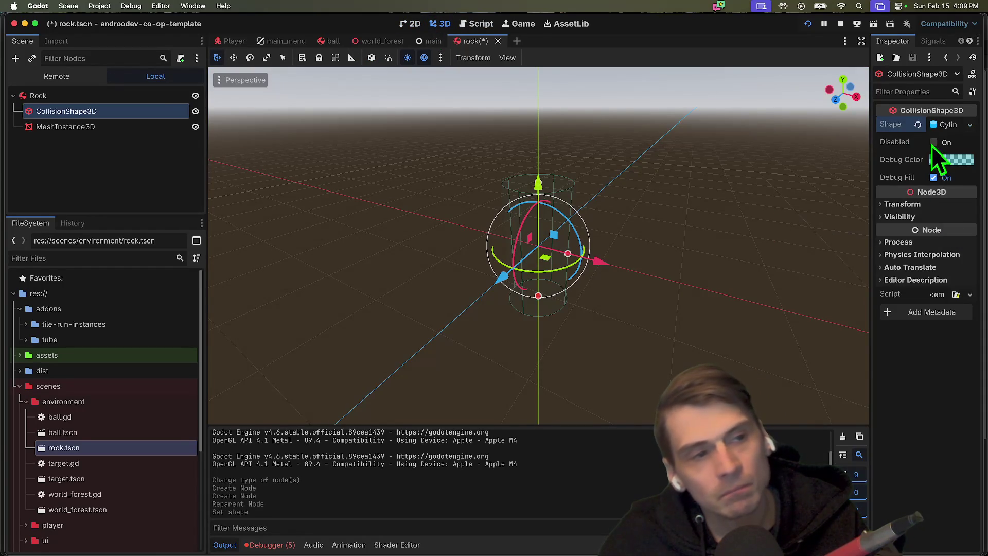
{"action": "left_click", "coordinate": [946, 126]}
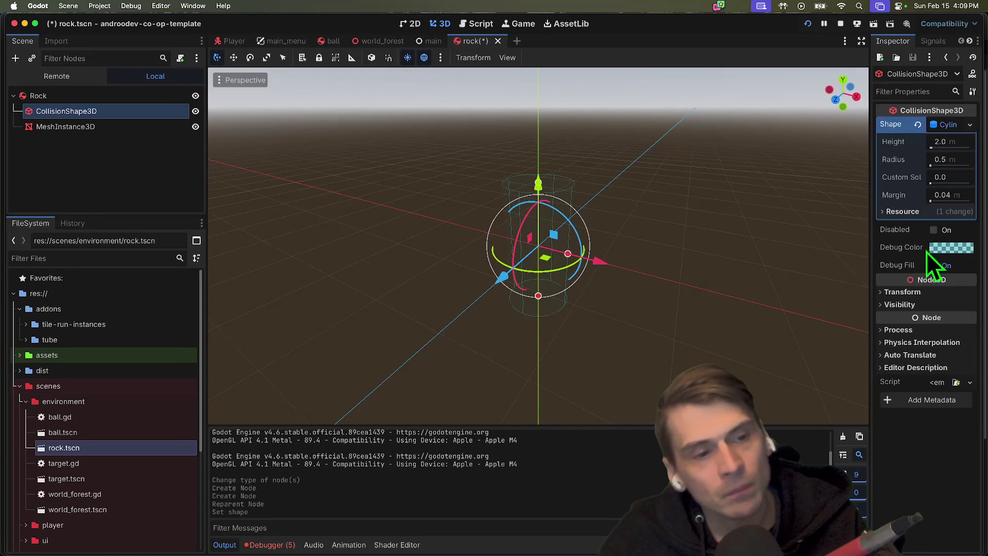
{"action": "left_click", "coordinate": [918, 125]}
{"action": "left_click", "coordinate": [970, 125]}
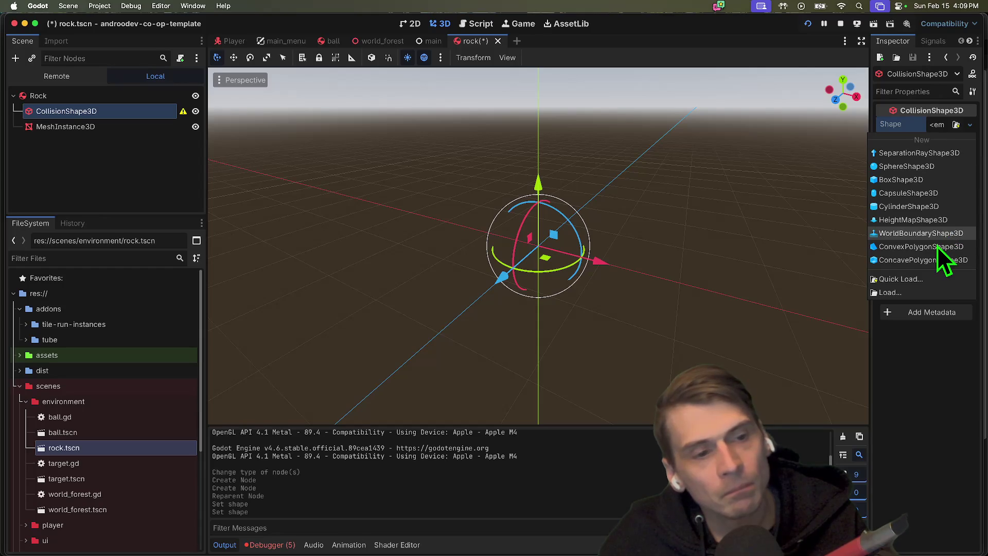
{"action": "left_click", "coordinate": [874, 246]}
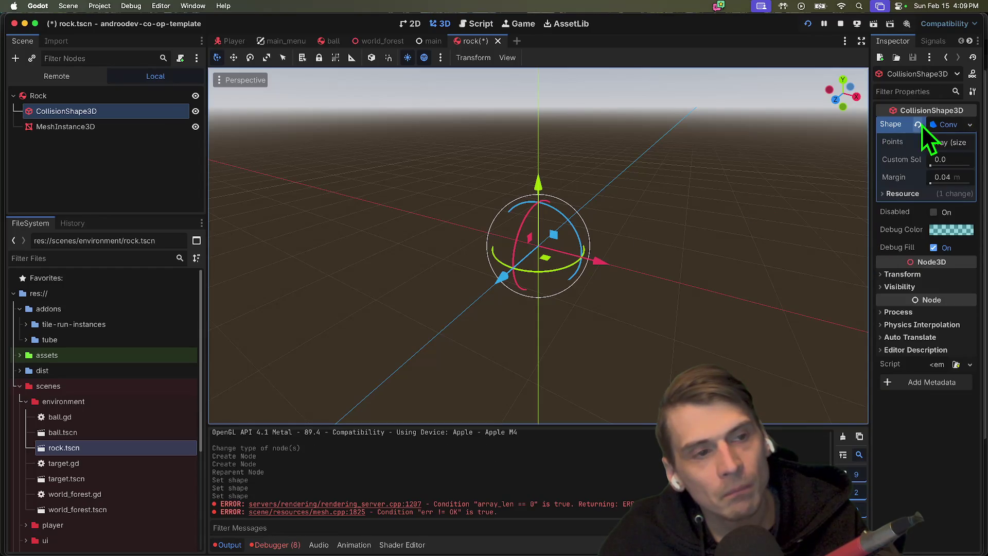
{"action": "left_click", "coordinate": [947, 125]}
Add three points to the convex polygon shape and save the rock scene.
{"action": "left_click_drag", "start_coordinate": [871, 143], "coordinate": [754, 147]}
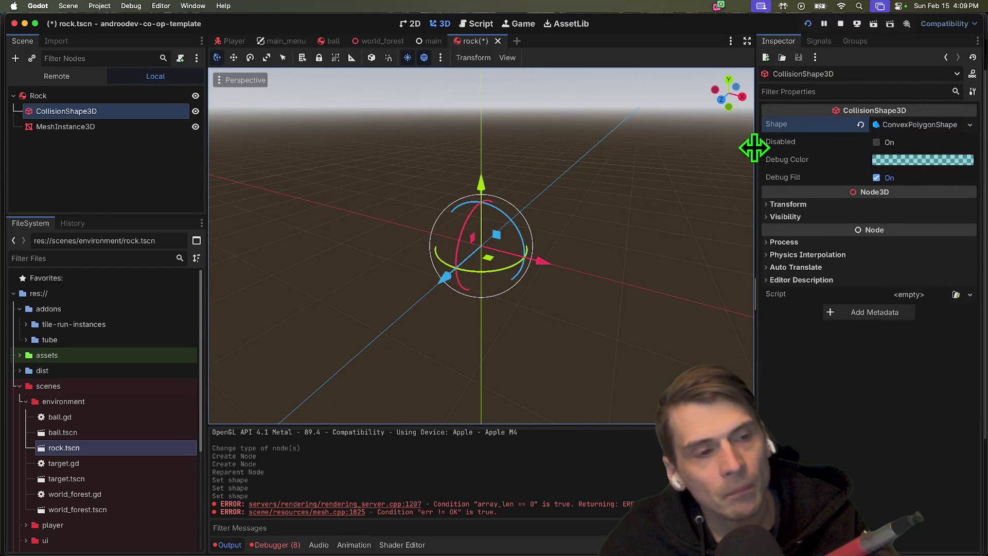
{"action": "left_click", "coordinate": [921, 127]}
{"action": "left_click", "coordinate": [922, 145]}
{"action": "left_click", "coordinate": [875, 177]}
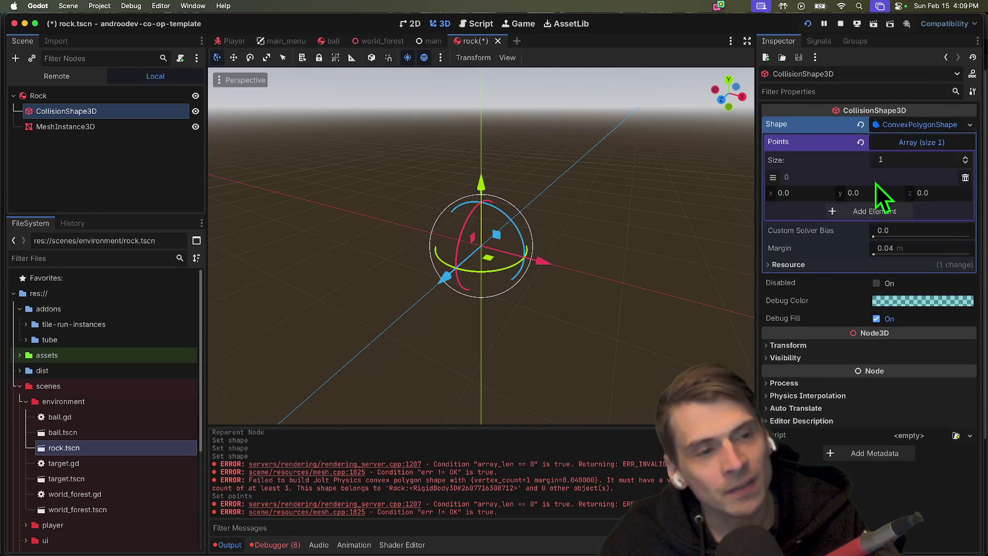
{"action": "key", "text": "ctrl+s"}
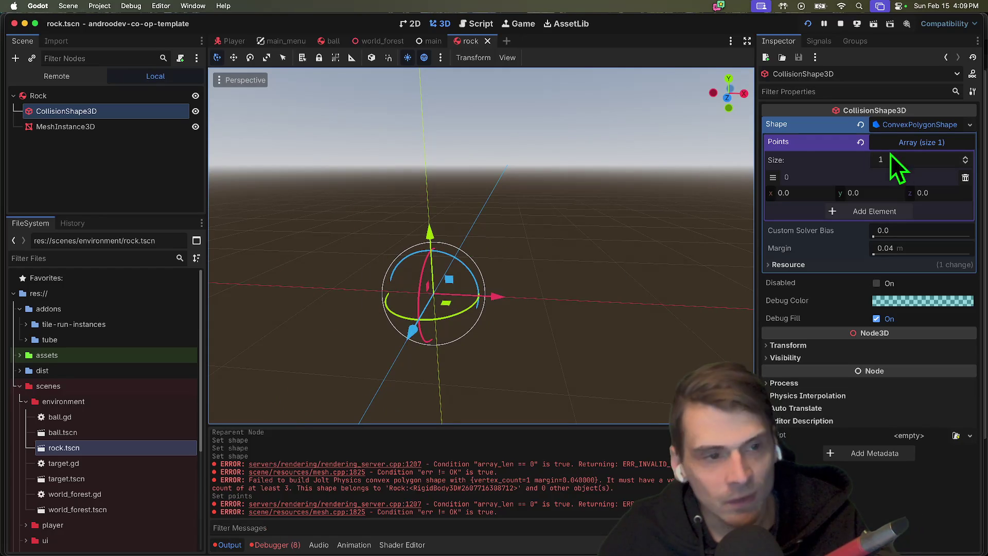
{"action": "left_click", "coordinate": [470, 297]}
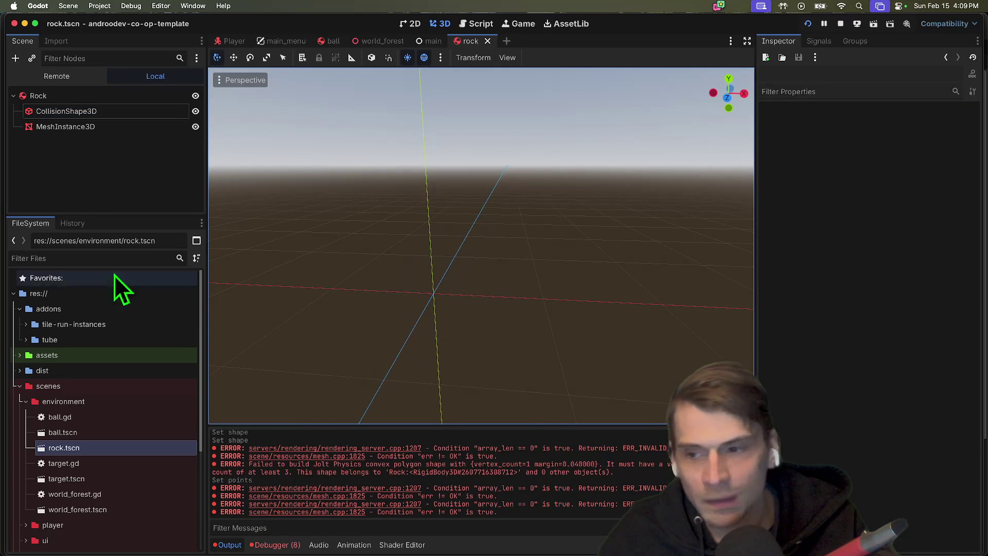
{"action": "left_click", "coordinate": [98, 112]}
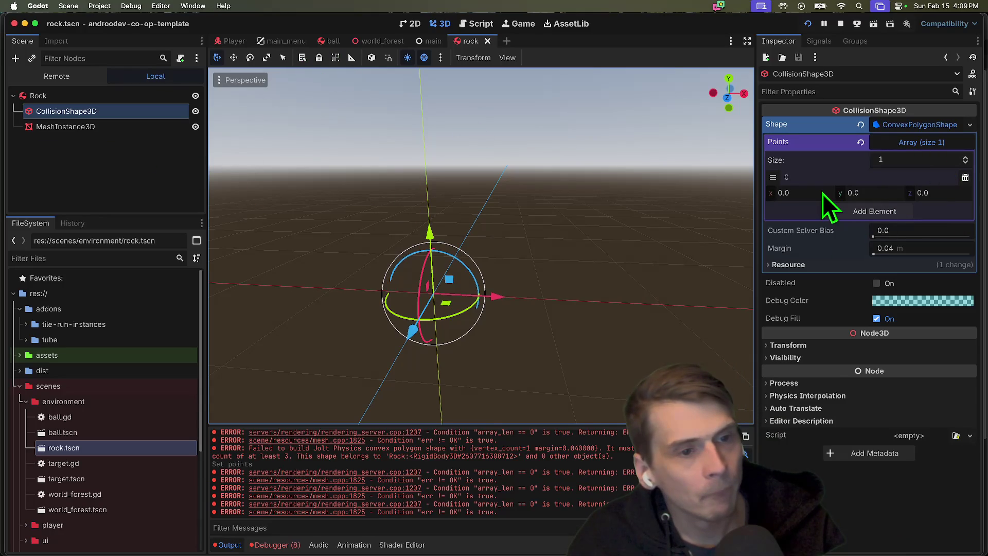
{"action": "left_click", "coordinate": [878, 211]}
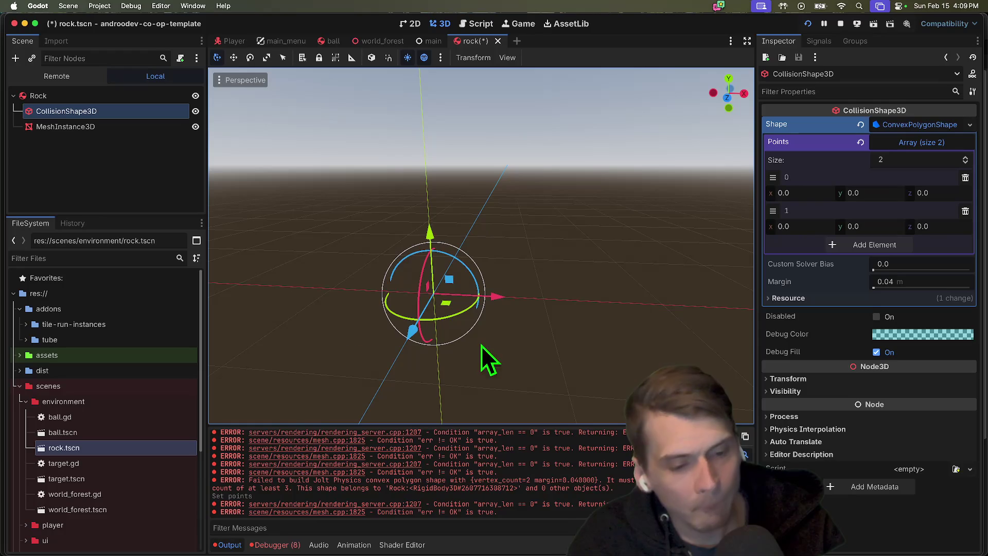
{"action": "left_click", "coordinate": [875, 245]}
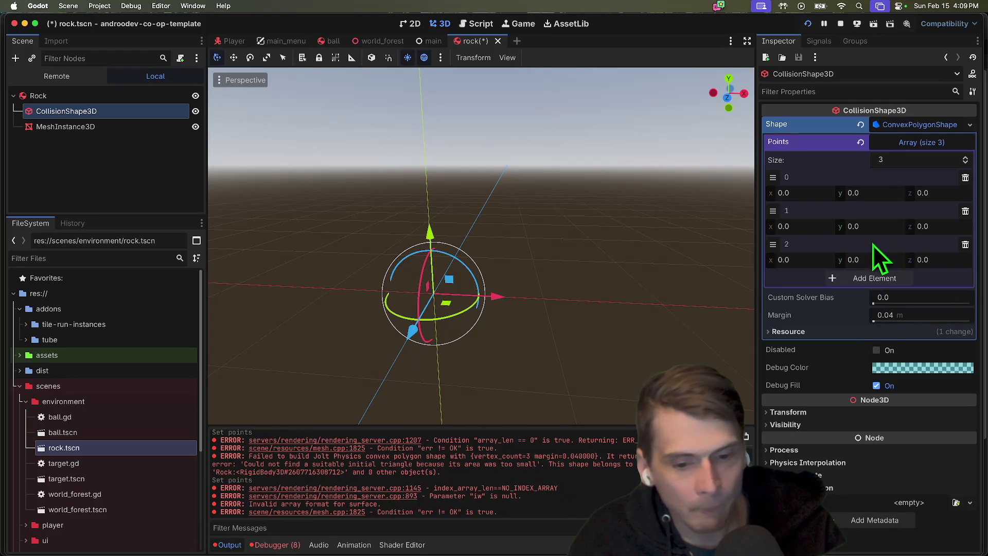
{"action": "left_click", "coordinate": [812, 194]}
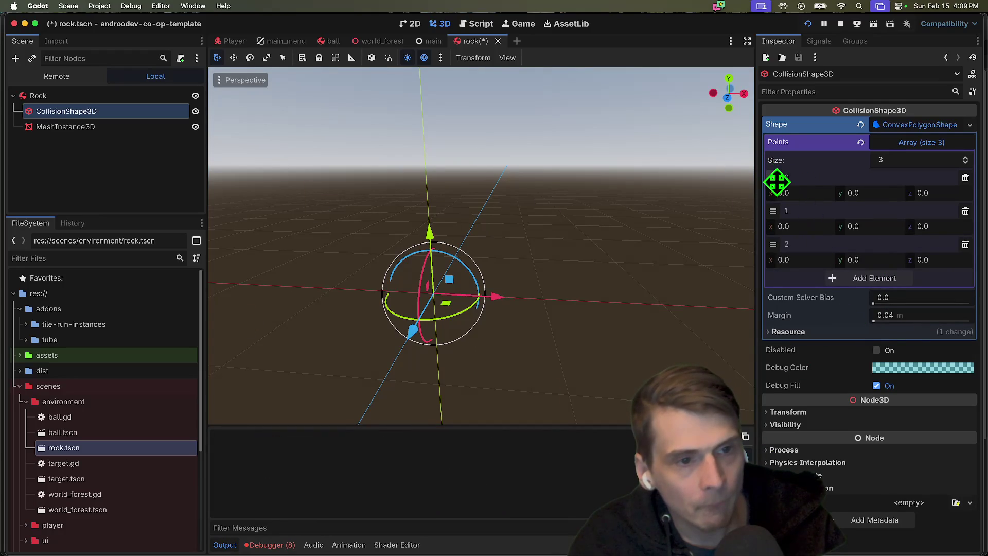
{"action": "scroll", "coordinate": [388, 360], "scroll_direction": "down", "scroll_amount": 5}
{"action": "scroll", "coordinate": [388, 361], "scroll_direction": "up", "scroll_amount": 5}
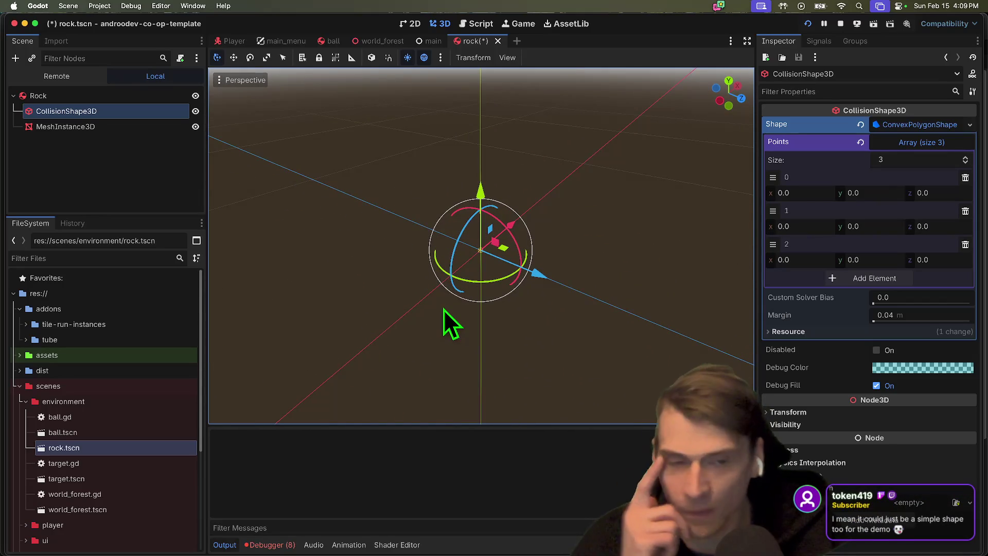
Browse the viewport's transform, view and preview sun and environment menus.
{"action": "left_click", "coordinate": [474, 60]}
{"action": "left_click", "coordinate": [521, 51]}
{"action": "left_click", "coordinate": [517, 57]}
{"action": "left_click", "coordinate": [516, 57]}
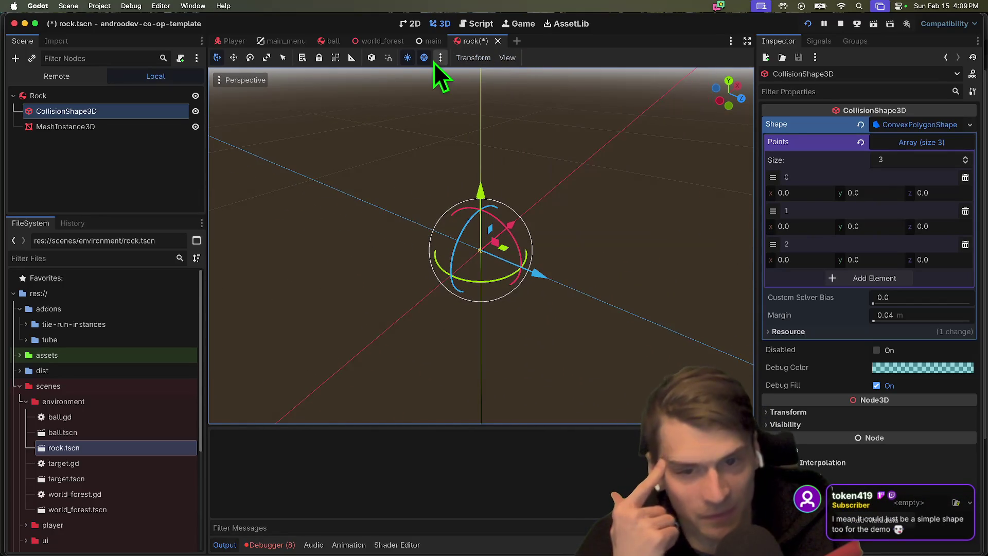
{"action": "left_click", "coordinate": [437, 60]}
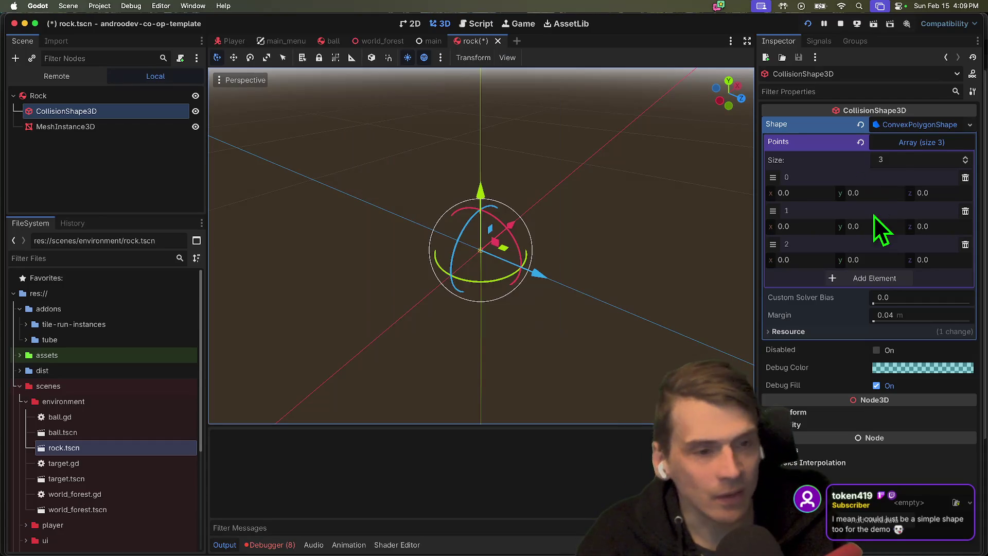
Replace the convex polygon with a BoxShape3D of height 0.4 and save the scene.
{"action": "left_click", "coordinate": [906, 123]}
{"action": "left_click", "coordinate": [861, 124]}
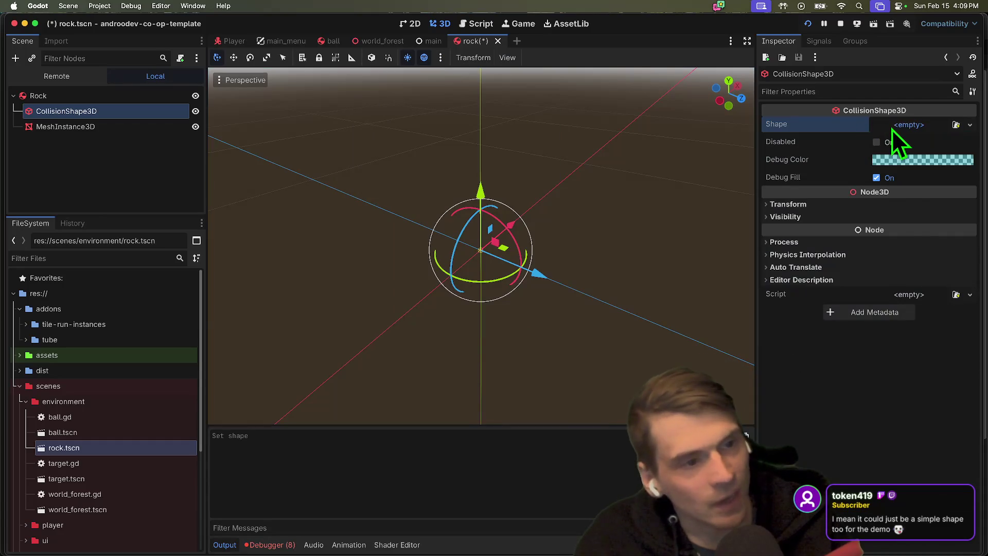
{"action": "left_click", "coordinate": [900, 128]}
{"action": "left_click", "coordinate": [930, 179]}
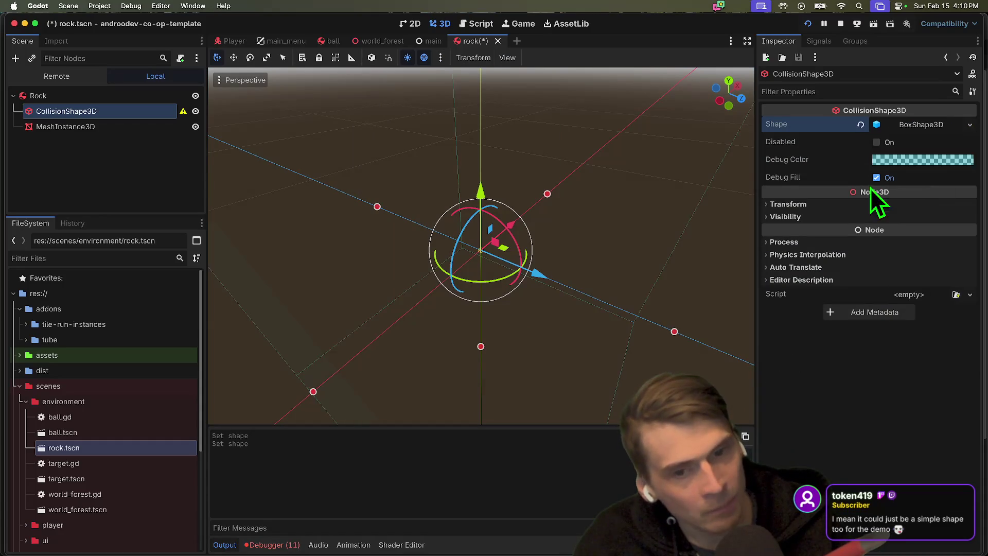
{"action": "scroll", "coordinate": [567, 283], "scroll_direction": "right", "scroll_amount": 2}
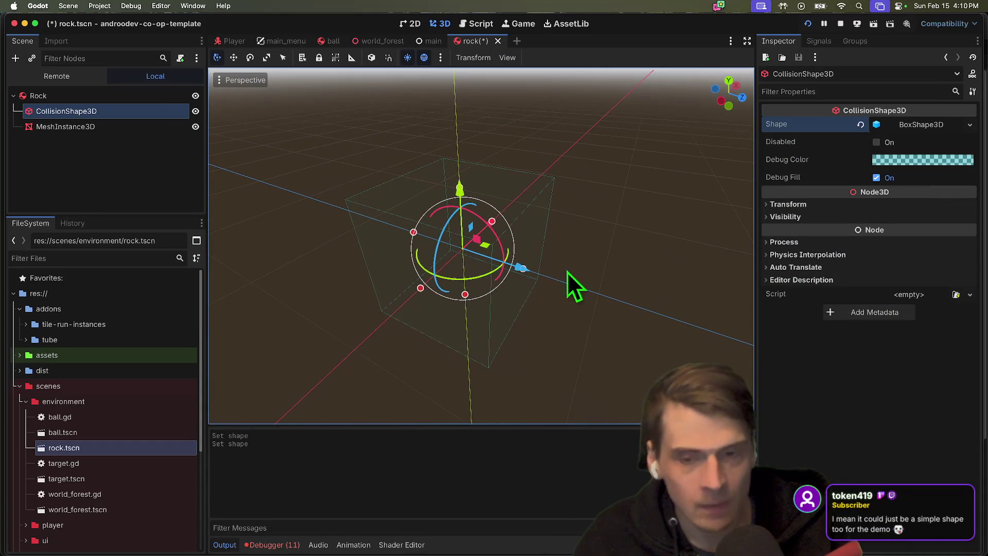
{"action": "left_click", "coordinate": [94, 128]}
{"action": "left_click", "coordinate": [543, 199]}
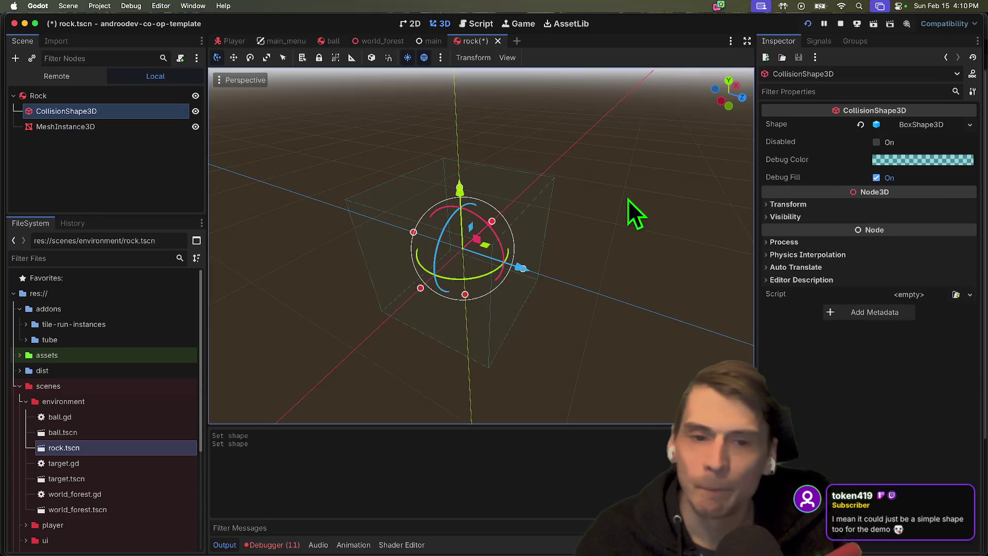
{"action": "left_click", "coordinate": [914, 124]}
{"action": "left_click", "coordinate": [873, 161]}
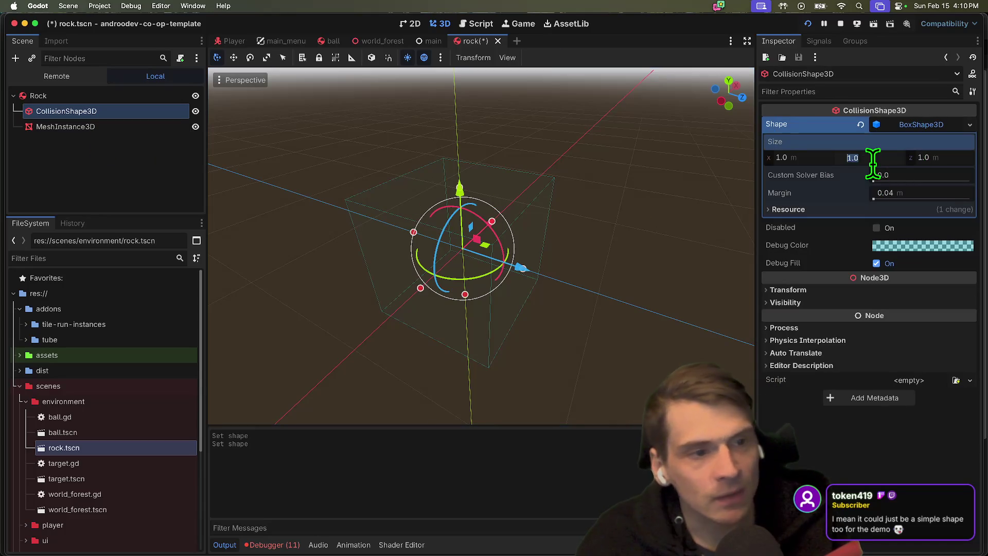
{"action": "left_click", "coordinate": [566, 265]}
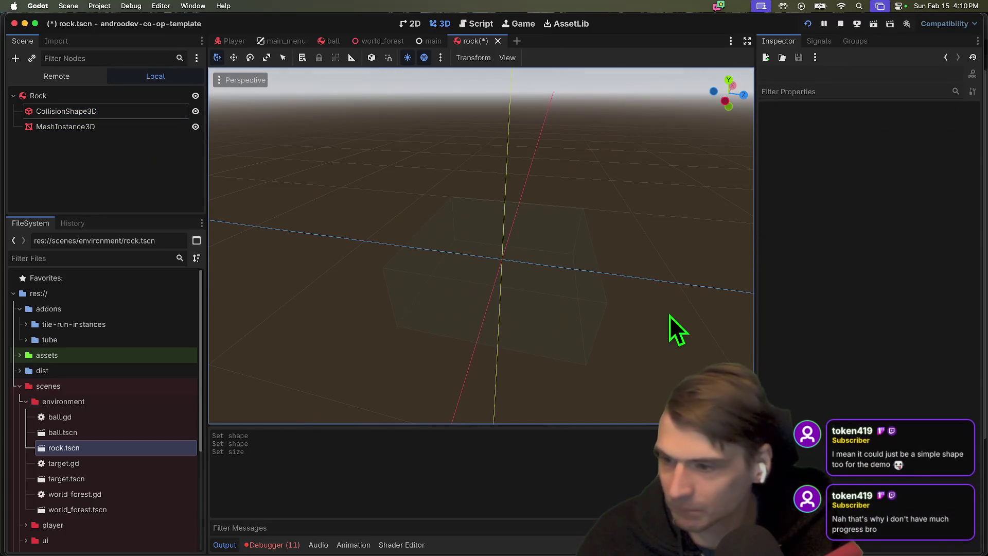
{"action": "key", "text": "super+s"}
{"action": "left_click", "coordinate": [49, 110]}
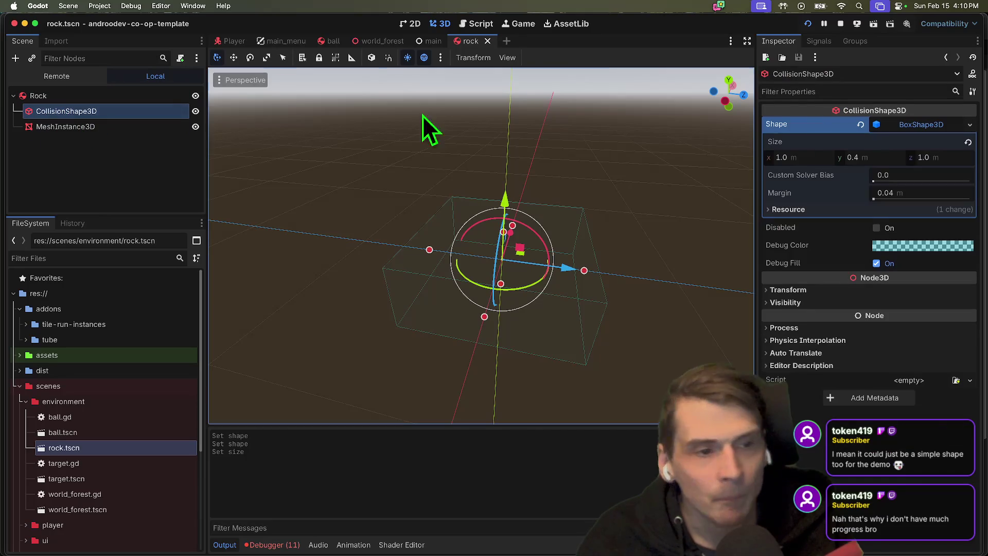
{"action": "left_click", "coordinate": [96, 127]}
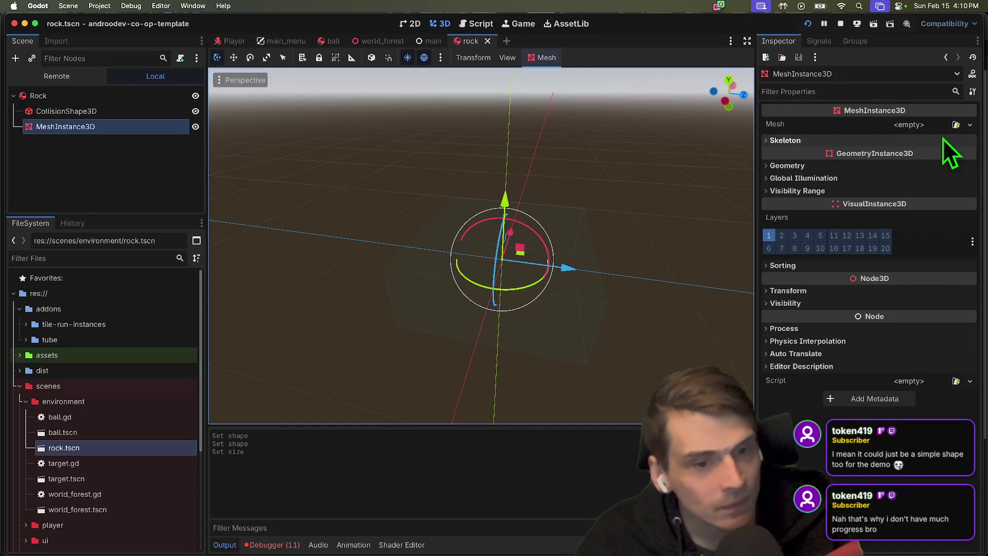
Give the MeshInstance3D a box mesh with height 0.4.
{"action": "left_click", "coordinate": [934, 128]}
{"action": "left_click", "coordinate": [921, 181]}
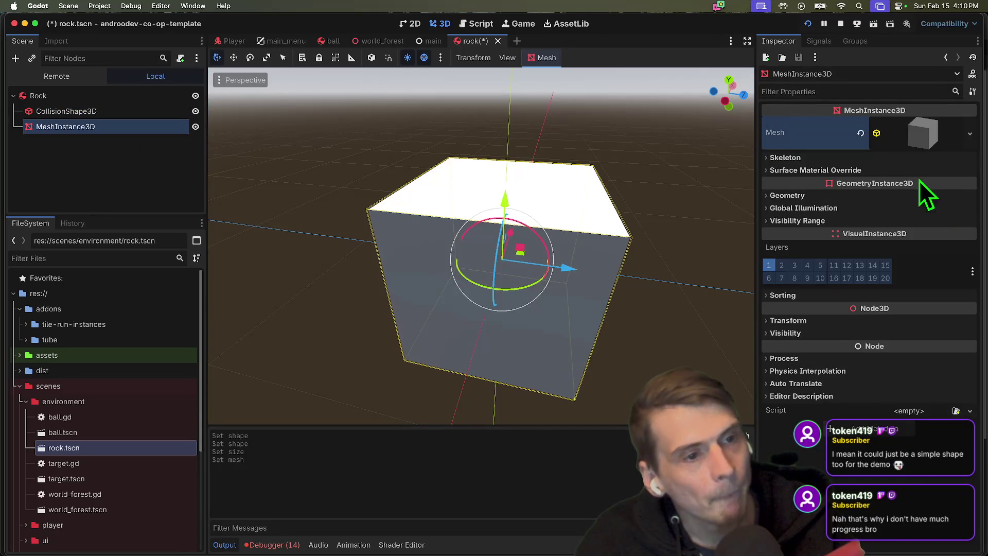
{"action": "left_click", "coordinate": [926, 134]}
{"action": "left_click", "coordinate": [869, 252]}
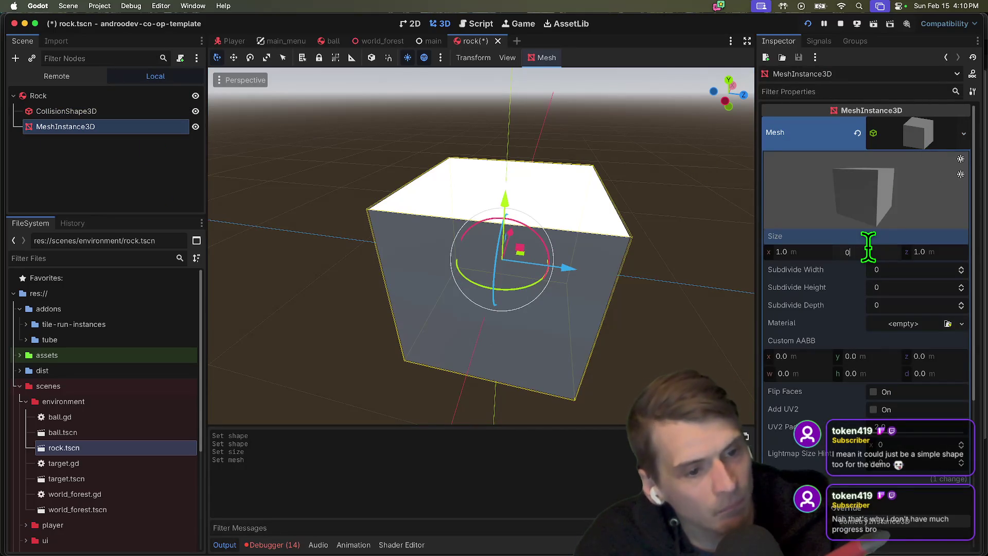
{"action": "type", "text": ".4"}
{"action": "key", "text": "Return"}
Create a standard material for the box with Light/texture_11.png as its albedo texture.
{"action": "left_click", "coordinate": [903, 323]}
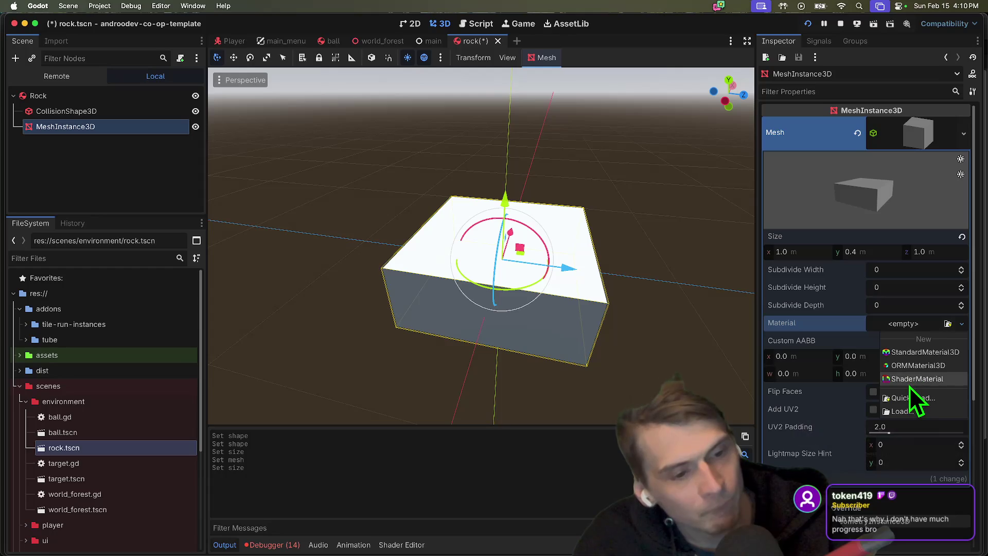
{"action": "left_click", "coordinate": [918, 355]}
{"action": "left_click", "coordinate": [925, 330]}
{"action": "scroll", "coordinate": [923, 348], "scroll_direction": "down", "scroll_amount": 3}
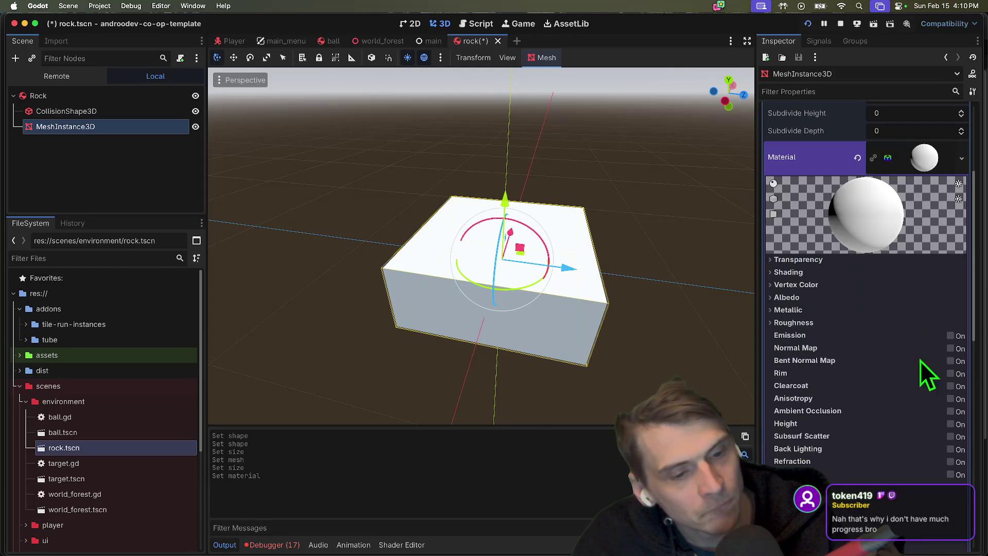
{"action": "left_click", "coordinate": [898, 299]}
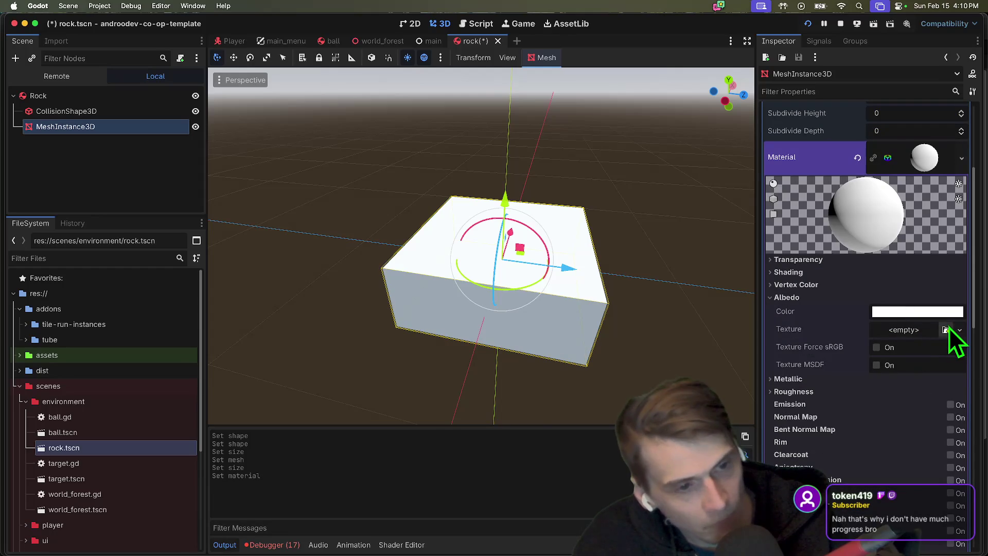
{"action": "left_click", "coordinate": [946, 330]}
{"action": "scroll", "coordinate": [407, 206], "scroll_direction": "down", "scroll_amount": 15}
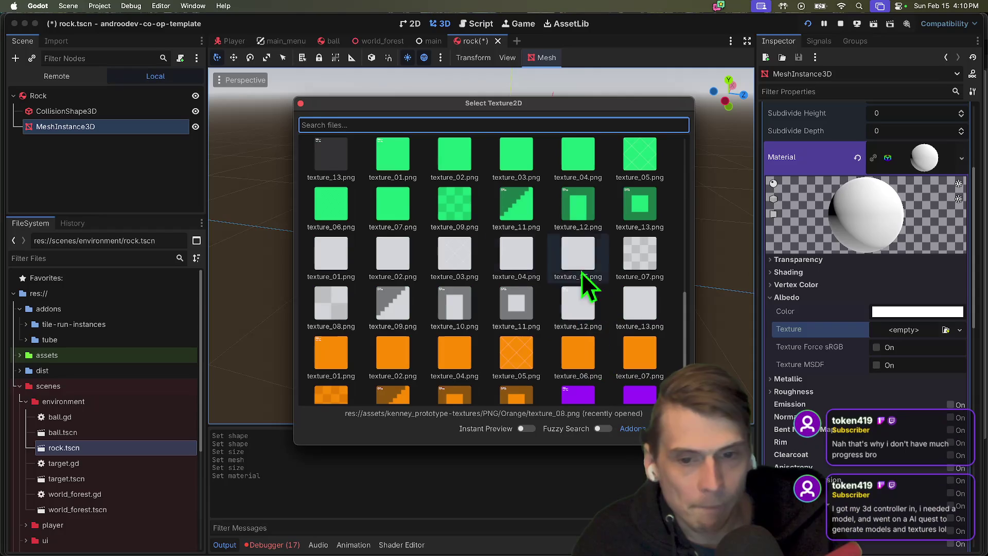
{"action": "left_click", "coordinate": [515, 309]}
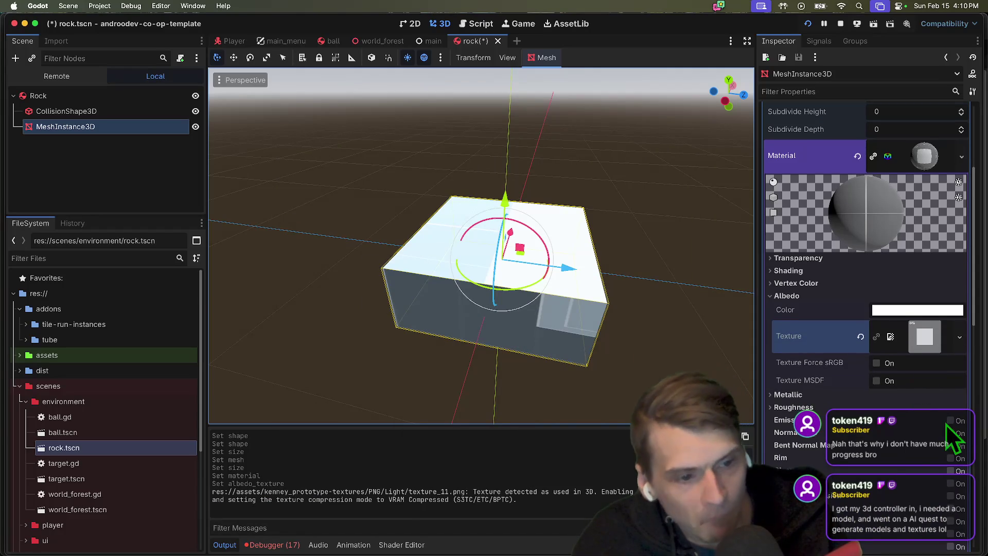
Enable UV1 triplanar mapping on the material and save the rock scene.
{"action": "scroll", "coordinate": [946, 424], "scroll_direction": "down", "scroll_amount": 5}
{"action": "left_click", "coordinate": [838, 363]}
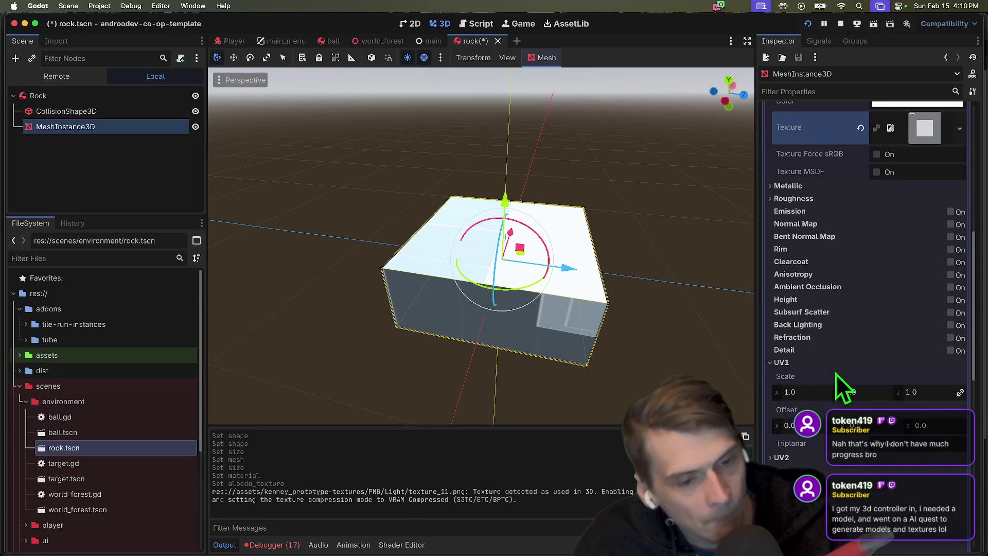
{"action": "left_click", "coordinate": [880, 446]}
{"action": "left_click", "coordinate": [692, 294]}
{"action": "scroll", "coordinate": [481, 247], "scroll_direction": "left", "scroll_amount": 5}
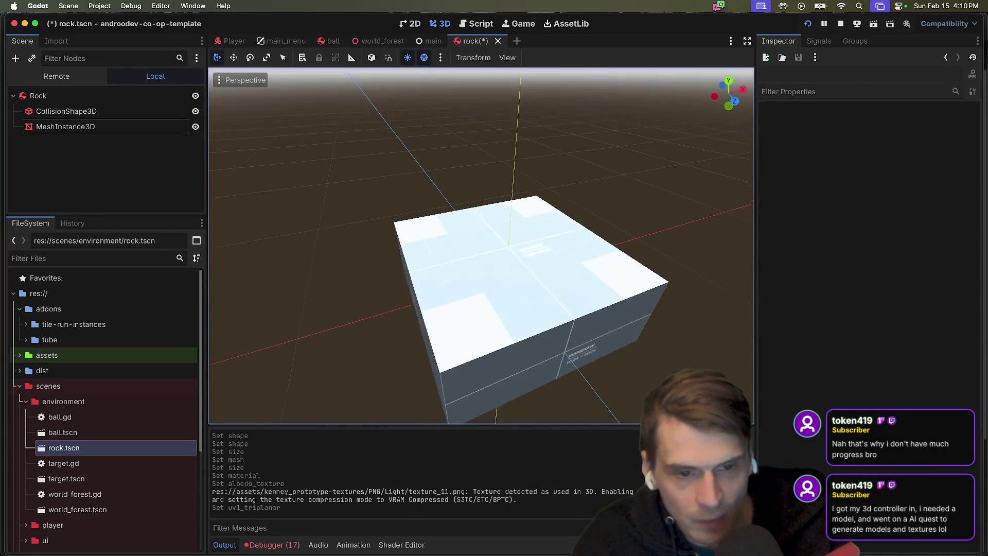
{"action": "left_click", "coordinate": [524, 308]}
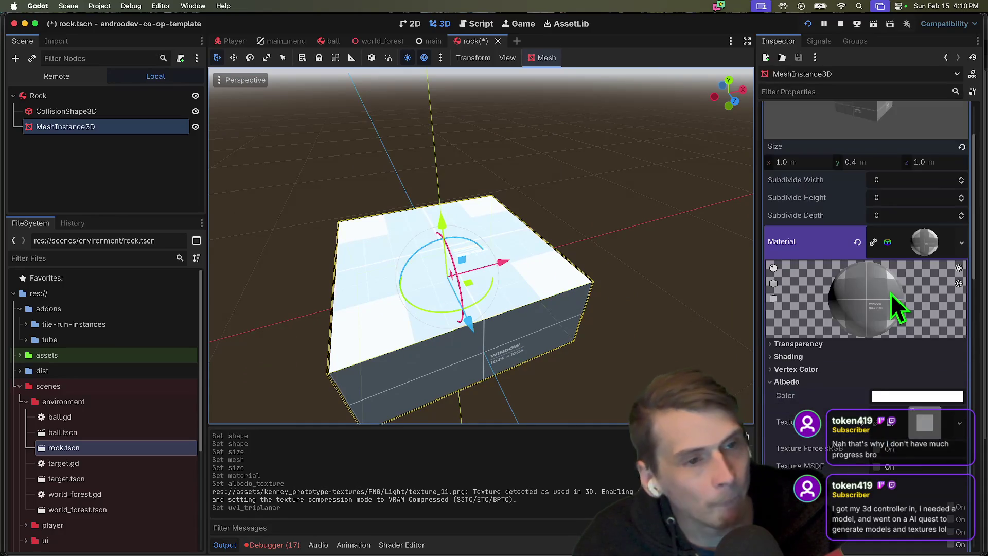
{"action": "scroll", "coordinate": [891, 294], "scroll_direction": "down", "scroll_amount": 5}
{"action": "key", "text": "super+s"}
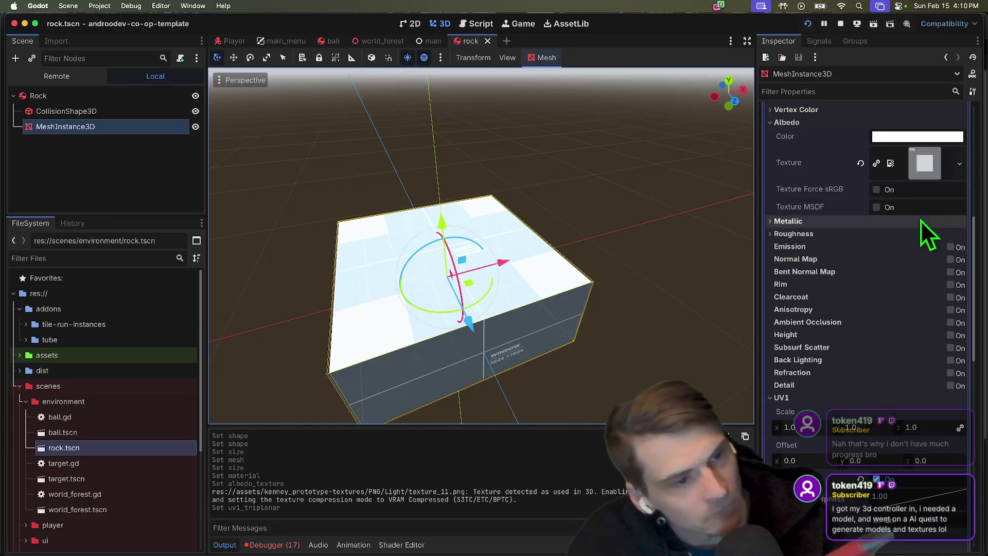
Set the material's Metallic Specular to 0, then switch to Firefox.
{"action": "left_click", "coordinate": [921, 231]}
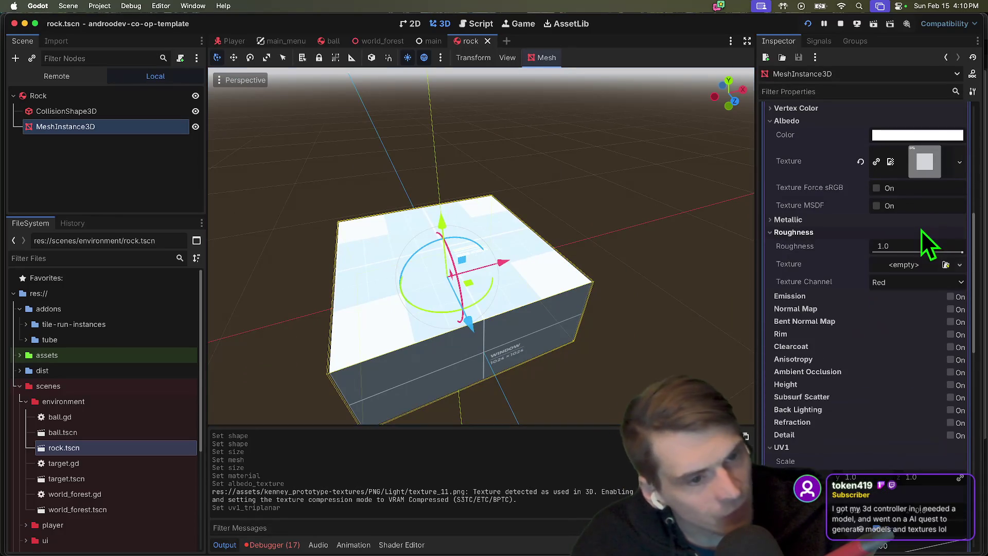
{"action": "left_click", "coordinate": [922, 220]}
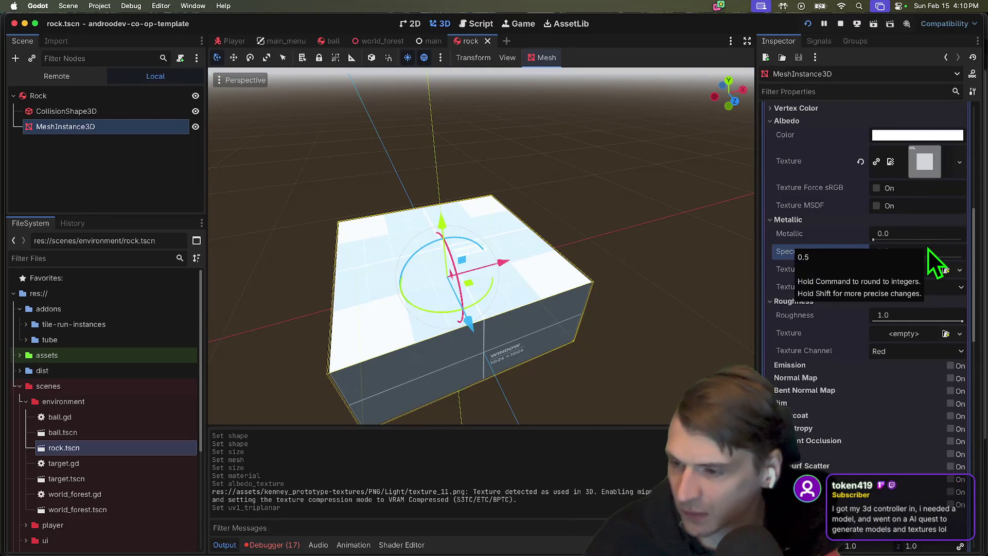
{"action": "left_click", "coordinate": [928, 248]}
{"action": "type", "text": "0"}
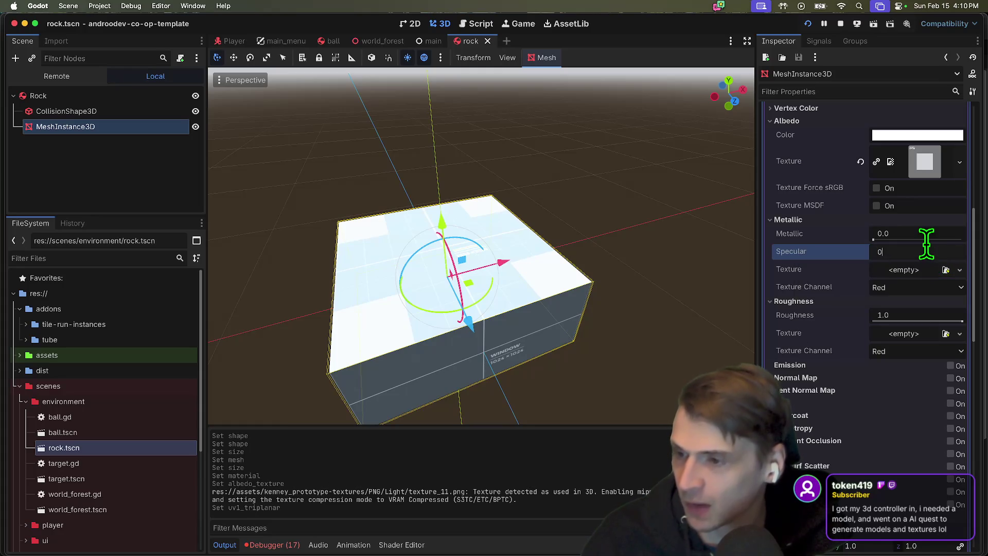
{"action": "key", "text": "Return"}
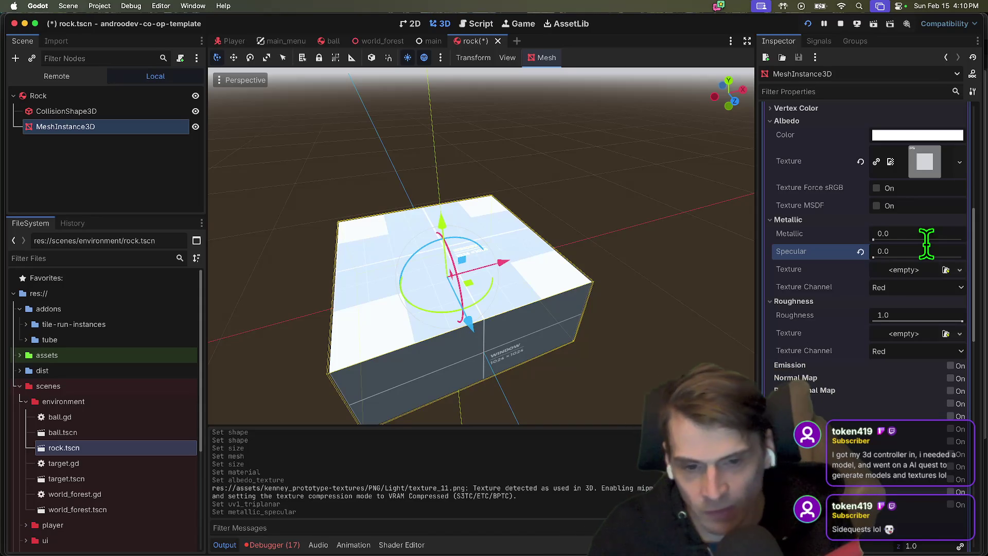
{"action": "key", "text": "super+Tab"}
{"action": "key", "text": "super+shift+Tab"}
{"action": "key", "text": "super+shift+Tab"}
{"action": "key", "text": "super+shift+Tab"}
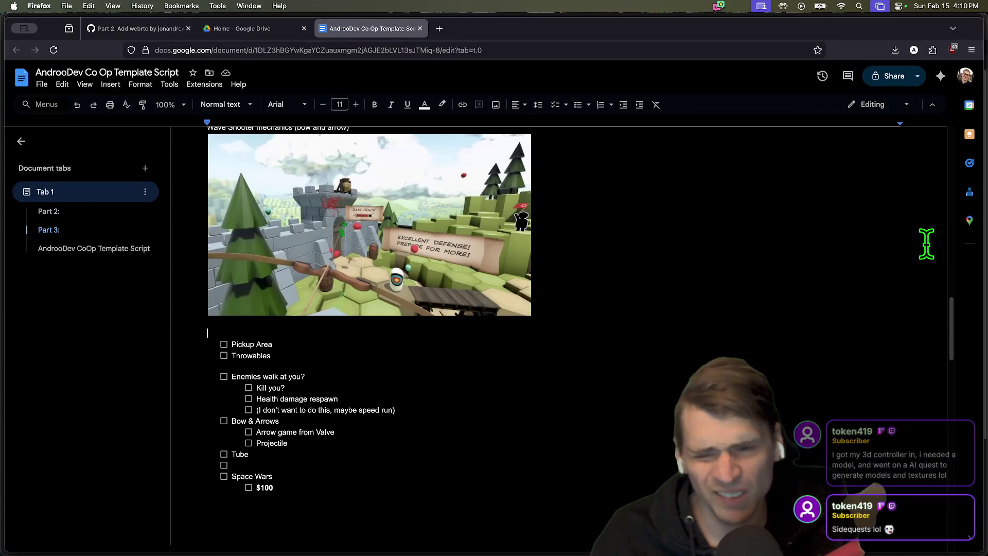
Open app.mesh2motion.org in a new tab and choose to rig your own model.
{"action": "key", "text": "super+t"}
{"action": "type", "text": "mesh2motion.org/"}
{"action": "key", "text": "Down"}
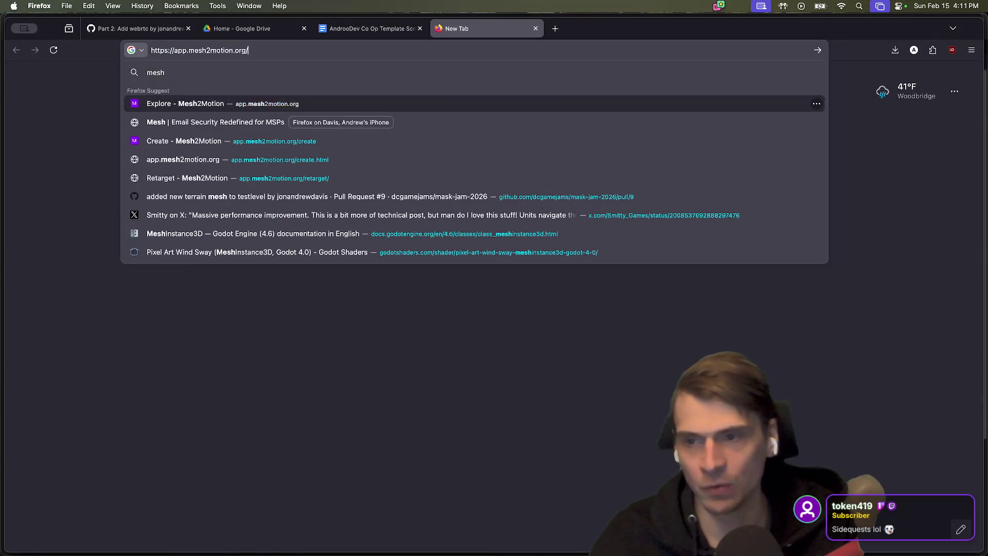
{"action": "key", "text": "Return"}
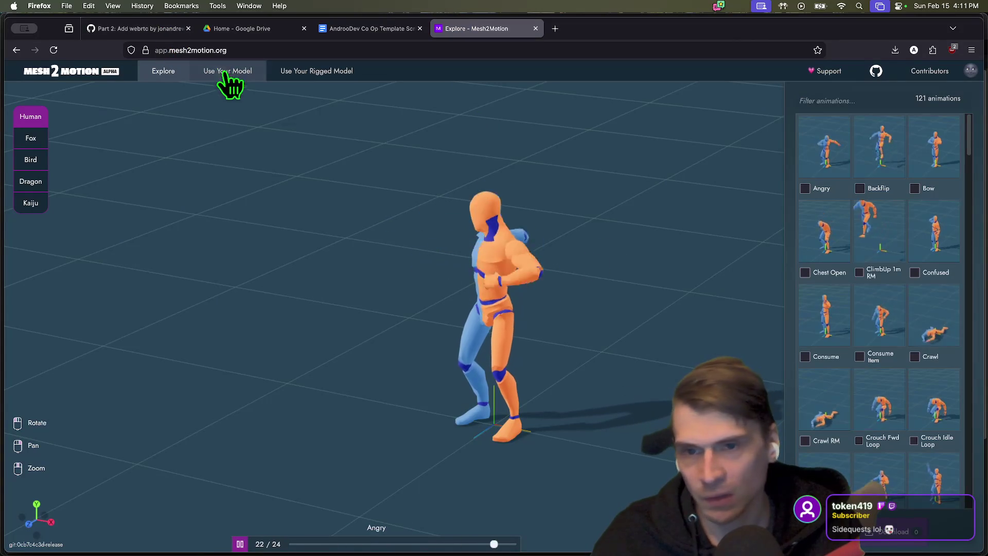
{"action": "left_click_drag", "start_coordinate": [751, 308], "coordinate": [626, 288]}
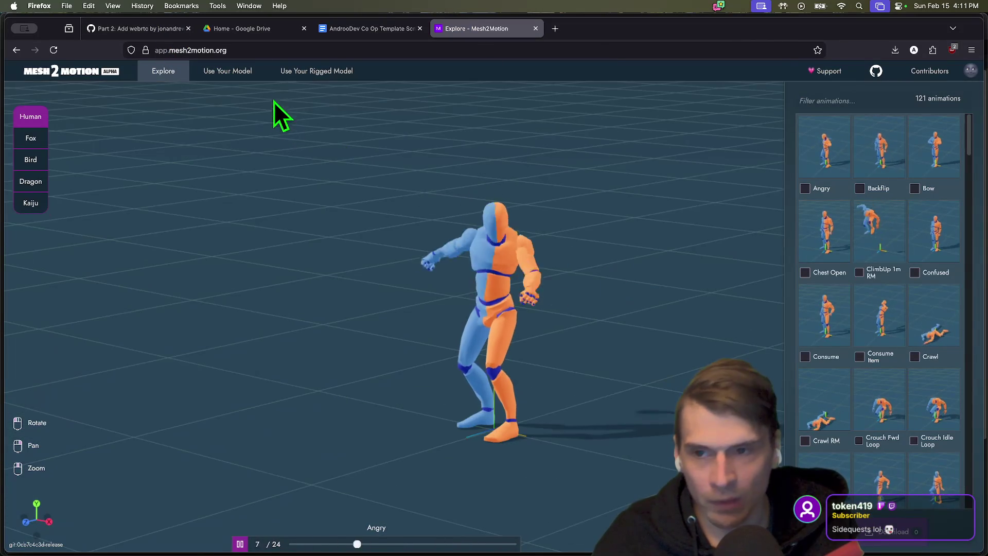
{"action": "left_click", "coordinate": [242, 70]}
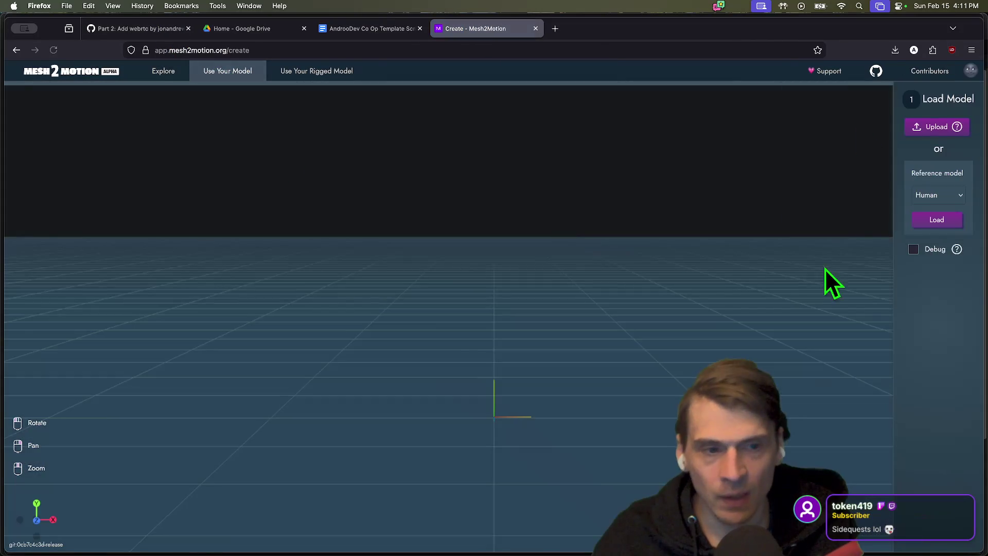
Load the Human reference model with the Human skeleton and start editing the skeleton.
{"action": "left_click", "coordinate": [937, 222]}
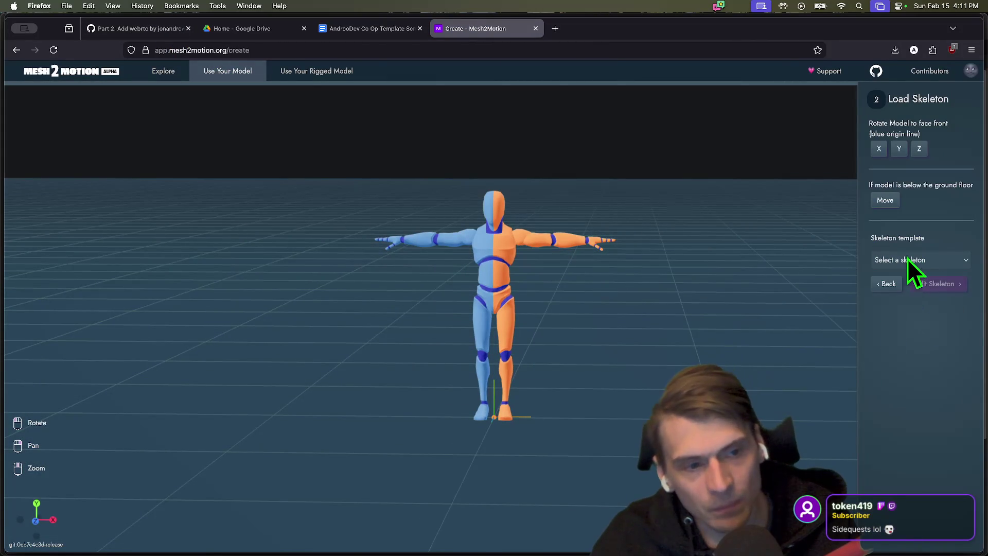
{"action": "left_click", "coordinate": [907, 258]}
{"action": "left_click", "coordinate": [936, 267]}
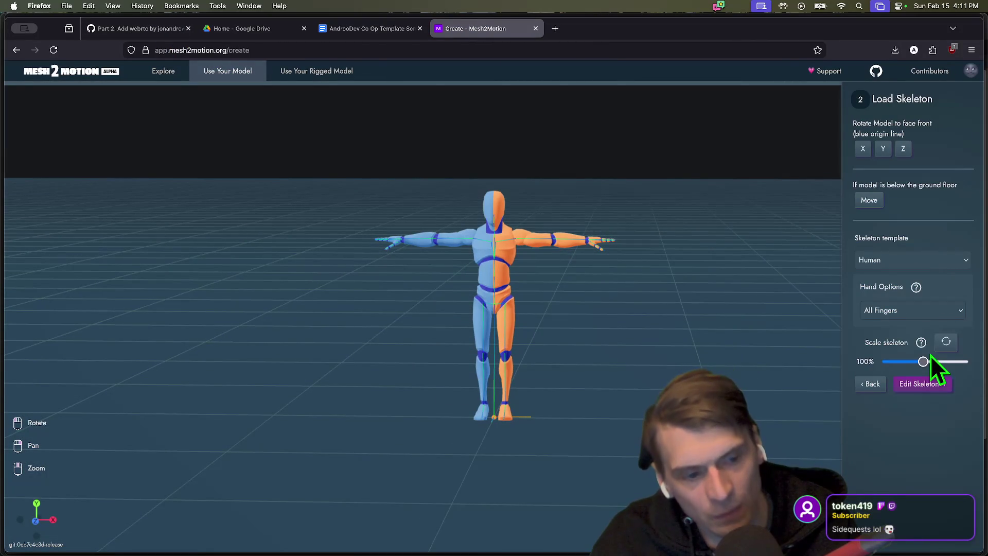
{"action": "left_click", "coordinate": [933, 385]}
Reposition the arm joints, undo the pelvis shift, and finish the skeleton.
{"action": "mouse_move", "coordinate": [477, 242]}
{"action": "left_mouse_down"}
{"action": "mouse_move", "coordinate": [496, 273]}
{"action": "mouse_move", "coordinate": [477, 275]}
{"action": "mouse_move", "coordinate": [474, 315]}
{"action": "mouse_move", "coordinate": [481, 282]}
{"action": "left_mouse_up"}
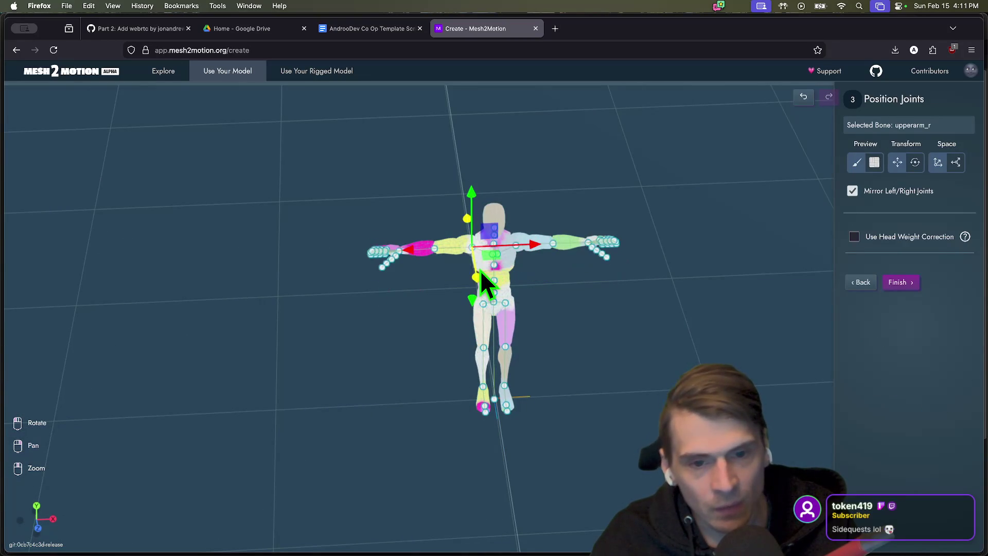
{"action": "left_click_drag", "start_coordinate": [566, 337], "coordinate": [465, 314]}
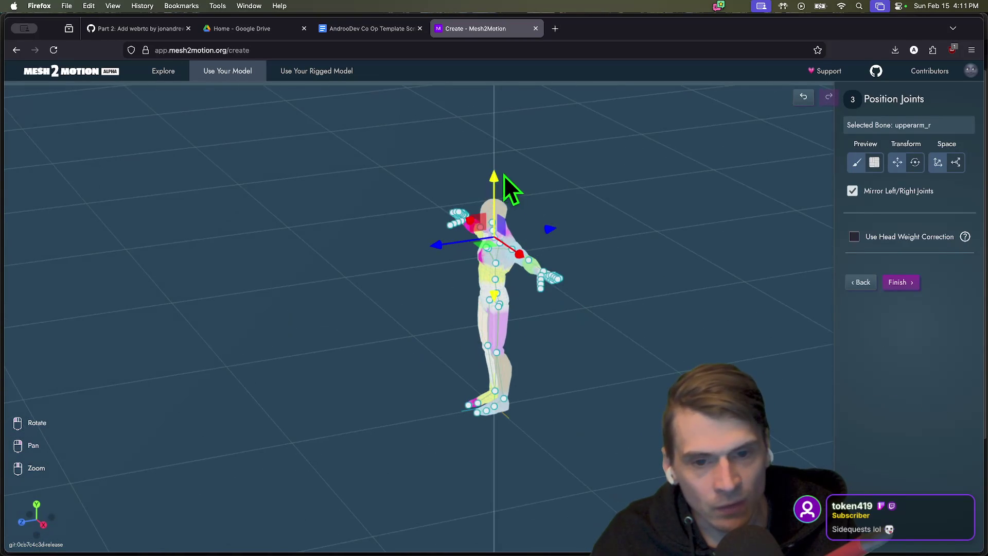
{"action": "left_click_drag", "start_coordinate": [493, 241], "coordinate": [486, 249]}
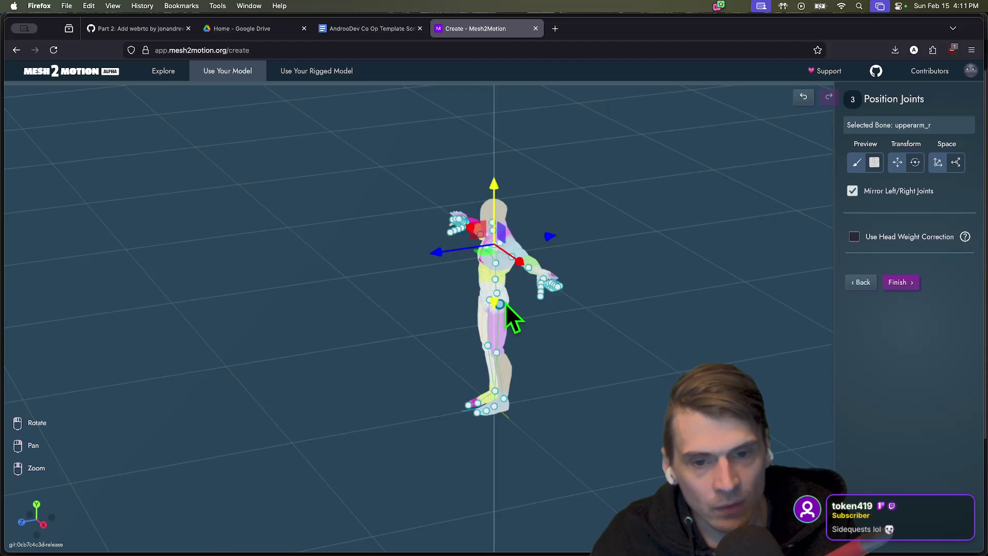
{"action": "left_click_drag", "start_coordinate": [506, 304], "coordinate": [512, 404]}
{"action": "key", "text": "super+z"}
{"action": "key", "text": "super+shift+z"}
{"action": "key", "text": "super+z"}
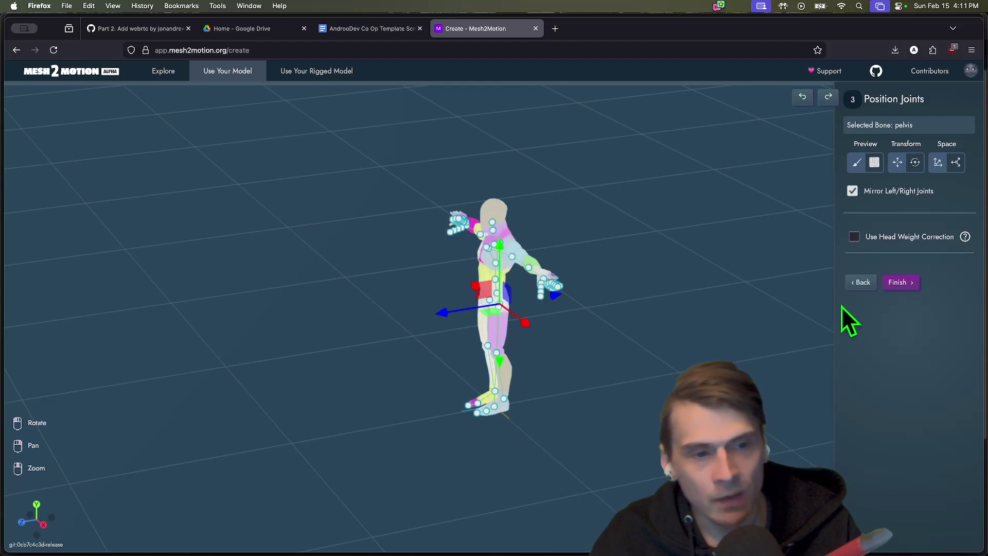
{"action": "left_click", "coordinate": [893, 284]}
Preview the ClimbUp 1m RM and Consume Item animations.
{"action": "left_click", "coordinate": [881, 278]}
{"action": "scroll", "coordinate": [875, 319], "scroll_direction": "down", "scroll_amount": 1}
{"action": "scroll", "coordinate": [875, 324], "scroll_direction": "down", "scroll_amount": 1}
{"action": "left_click", "coordinate": [881, 280]}
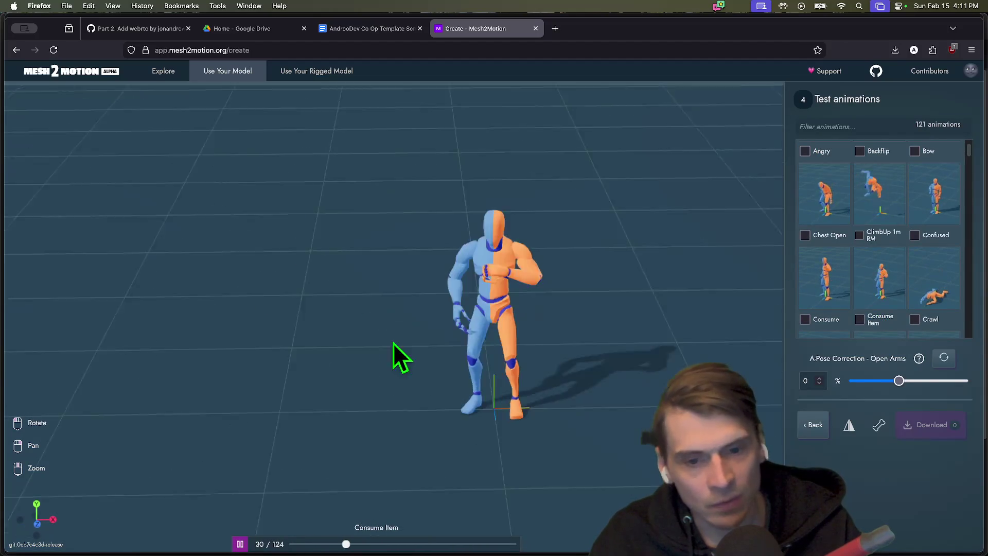
Close the Mesh2Motion tab and return to the Godot editor.
{"action": "key", "text": "ctrl+shift+Tab"}
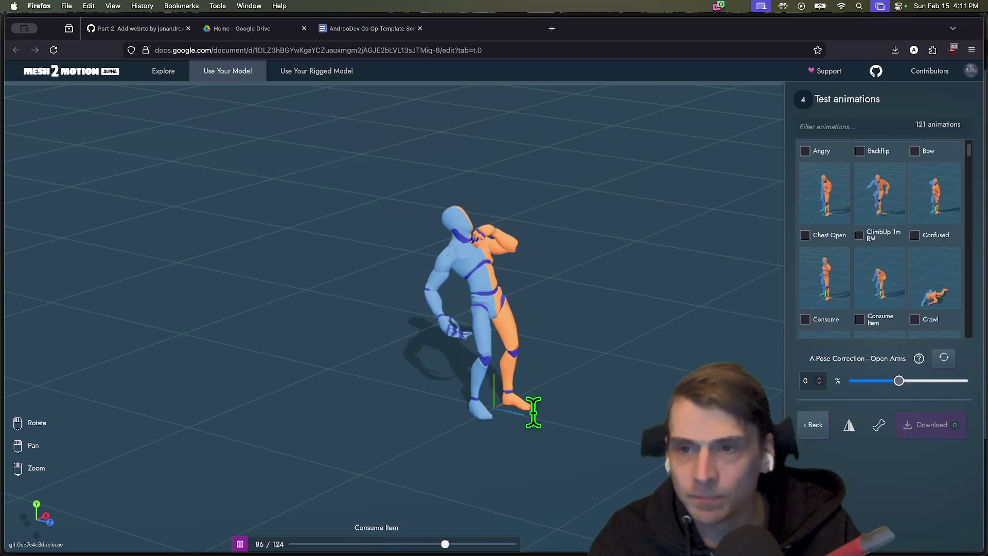
{"action": "key", "text": "super+Tab"}
{"action": "key", "text": "super+Tab"}
{"action": "key", "text": "ctrl+Tab"}
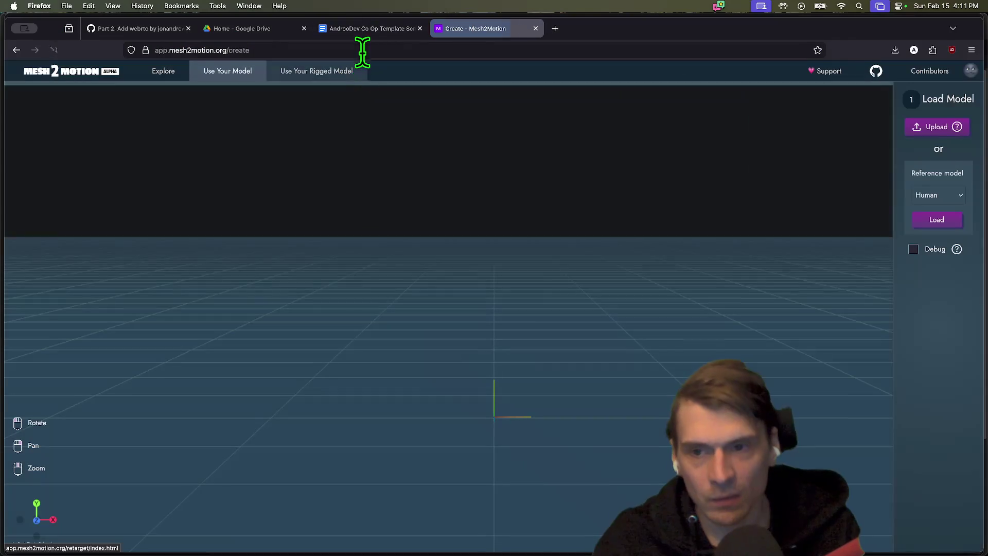
{"action": "left_click", "coordinate": [354, 49]}
{"action": "left_click", "coordinate": [217, 49]}
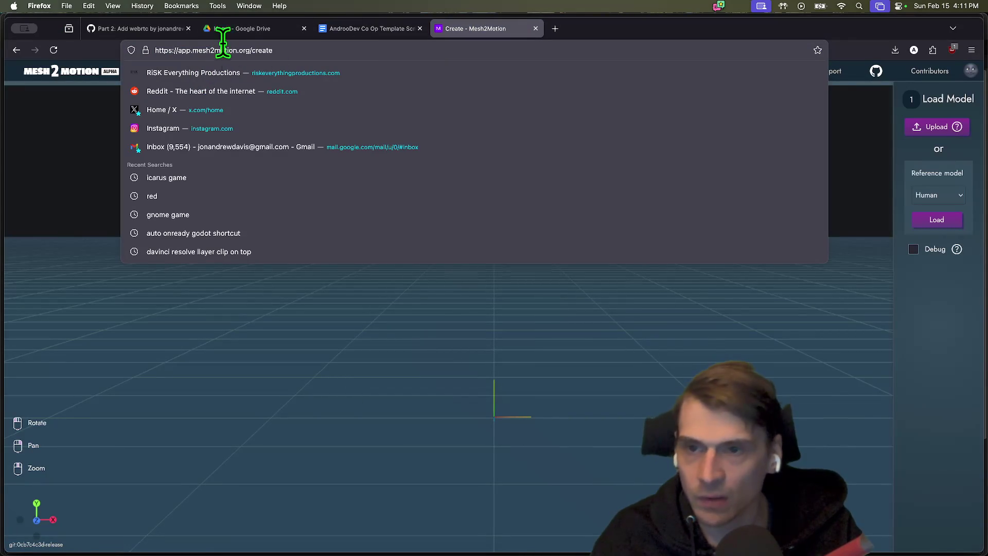
{"action": "double_click", "coordinate": [252, 50]}
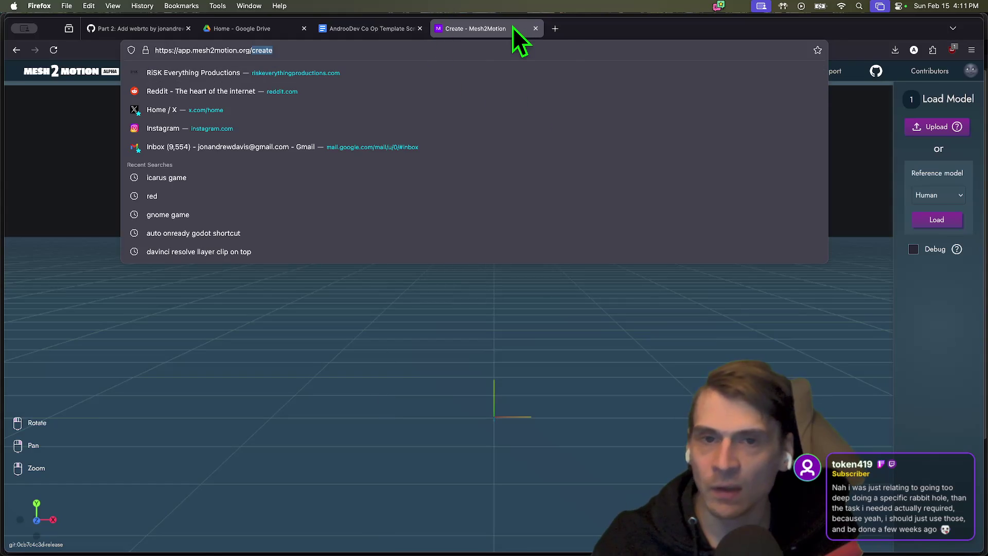
{"action": "key", "text": "super+w"}
{"action": "key", "text": "super+Tab"}
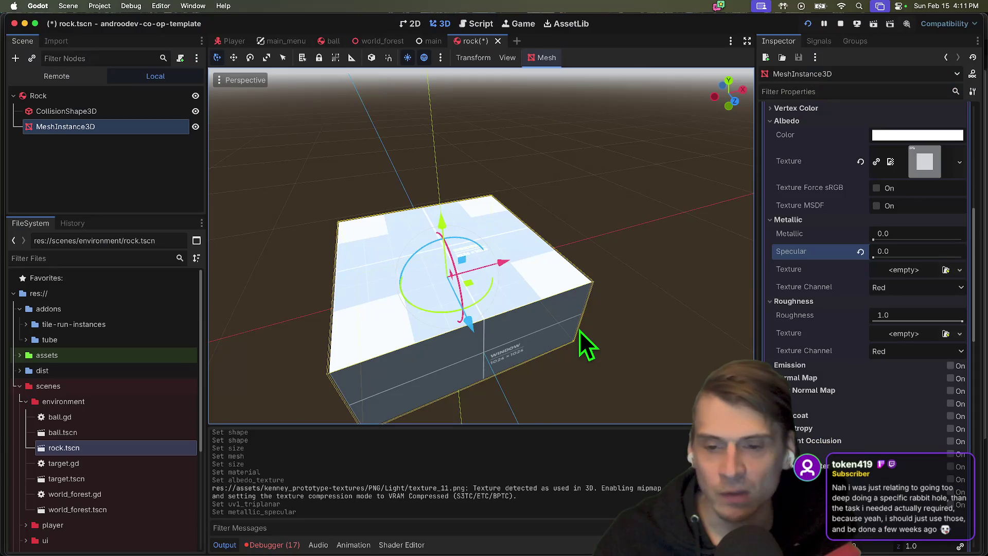
Add an Area3D under Rock, rename it PickupComponent, and begin attaching a new script to it.
{"action": "left_click", "coordinate": [554, 352]}
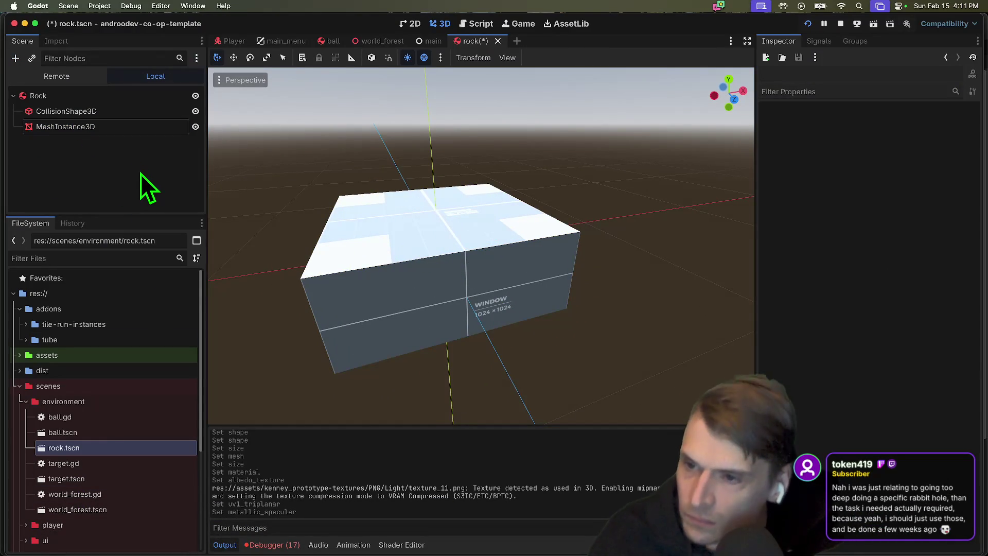
{"action": "key", "text": "Return"}
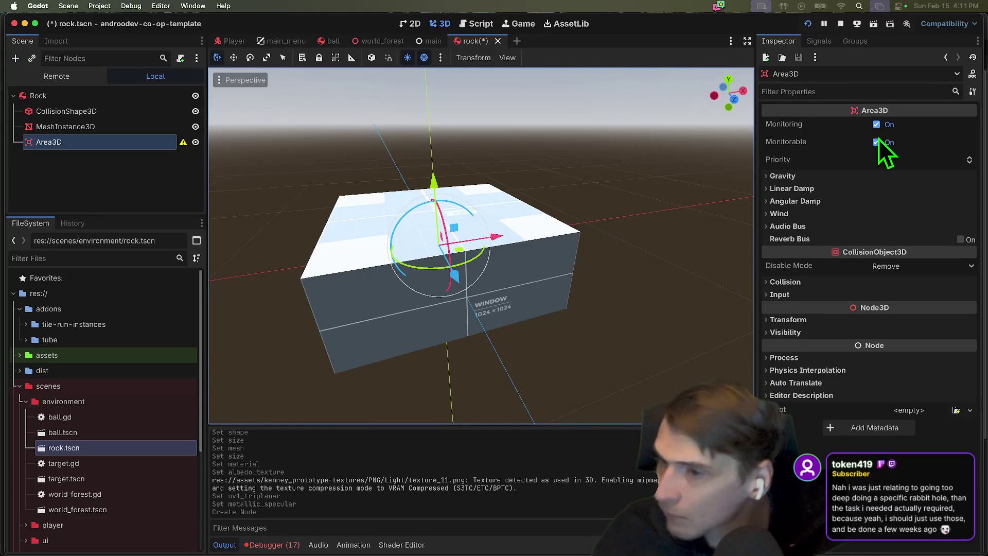
{"action": "left_click", "coordinate": [706, 136]}
{"action": "double_click", "coordinate": [85, 142]}
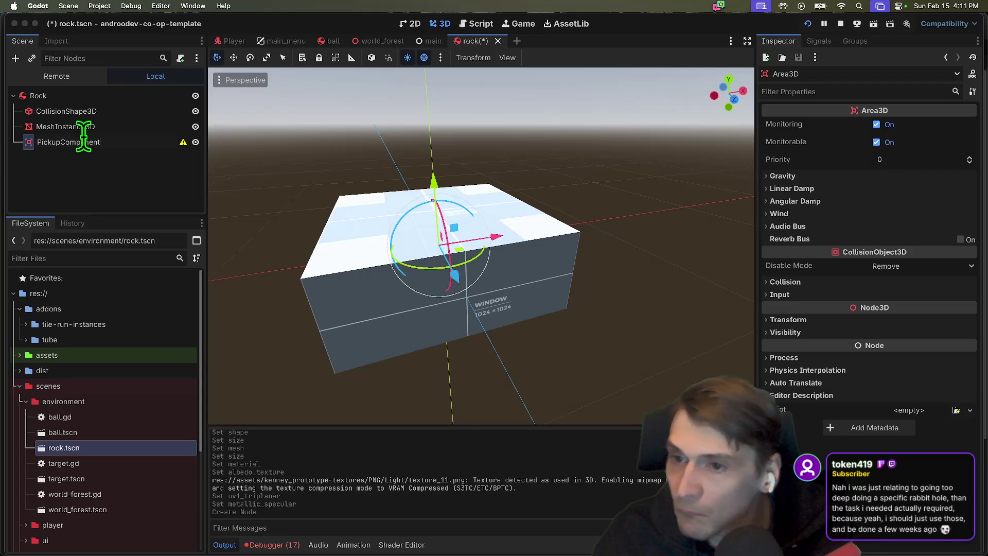
{"action": "key", "text": "Return"}
{"action": "right_click", "coordinate": [146, 147]}
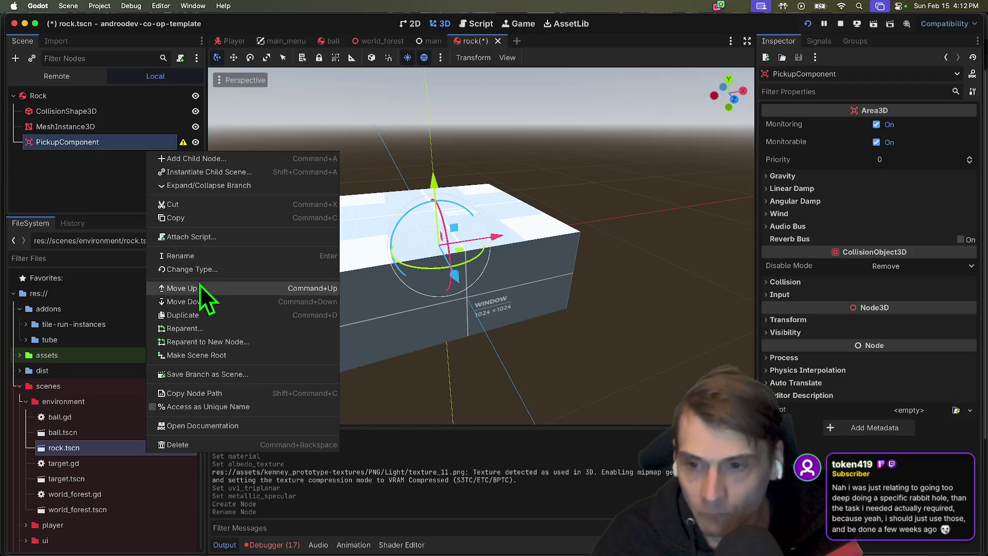
{"action": "left_click", "coordinate": [203, 238]}
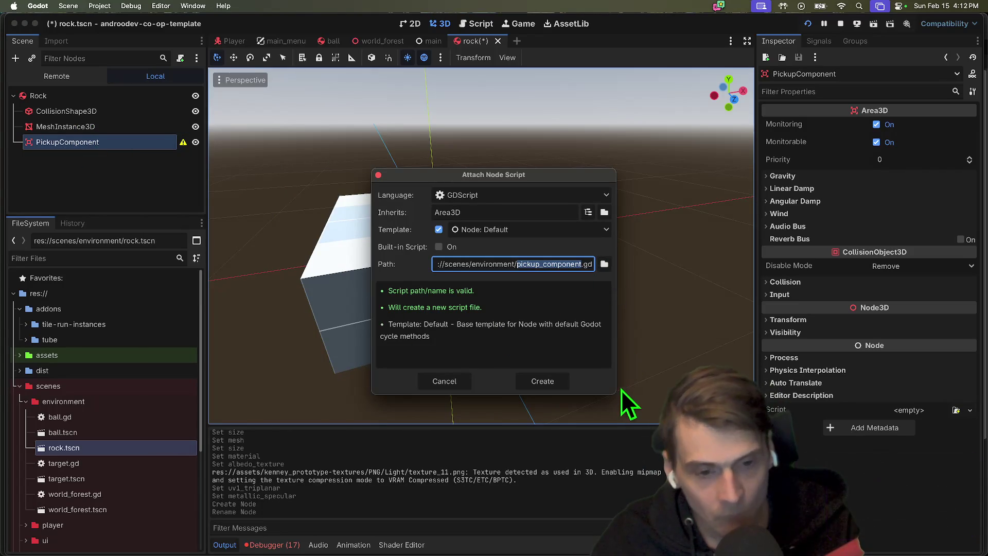
Enlarge the Attach Node Script dialog, then open a blank new tab in Firefox.
{"action": "mouse_move", "coordinate": [616, 390]}
{"action": "left_mouse_down"}
{"action": "mouse_move", "coordinate": [674, 442]}
{"action": "mouse_move", "coordinate": [709, 448]}
{"action": "left_mouse_up"}
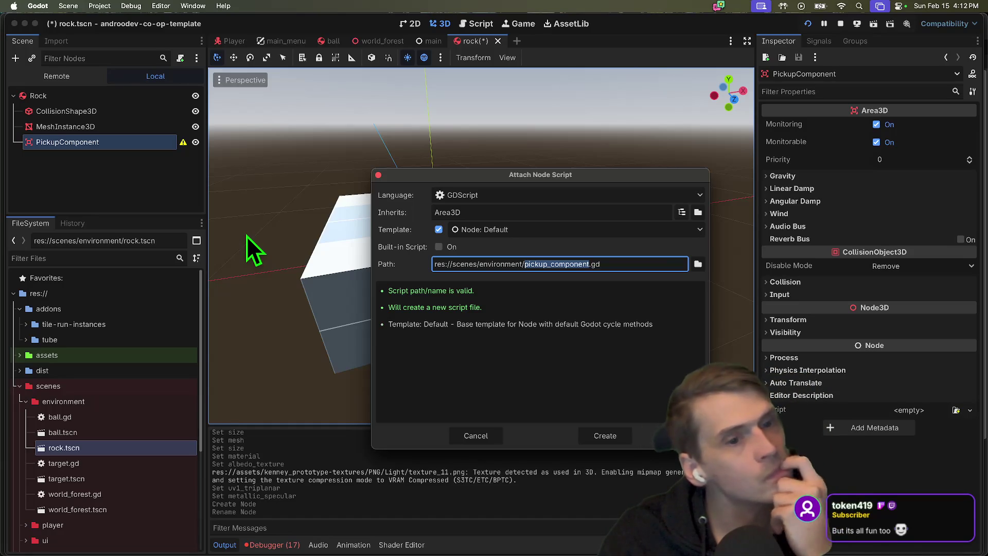
{"action": "key", "text": "super+Tab"}
{"action": "key", "text": "super+t"}
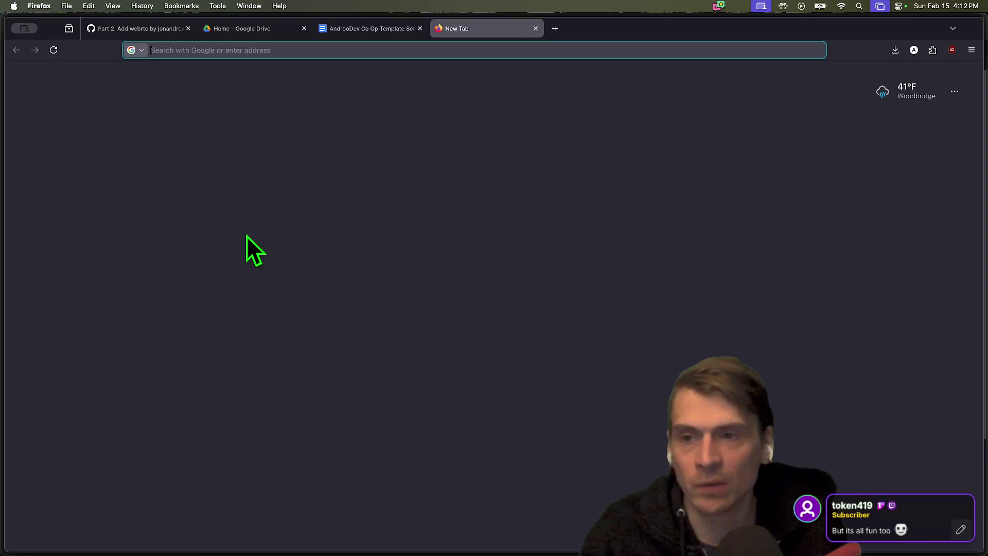
Search 'cogito', open the Cogito GitHub repository and browse to addons/cogito/Scripts.
{"action": "type", "text": "cogito"}
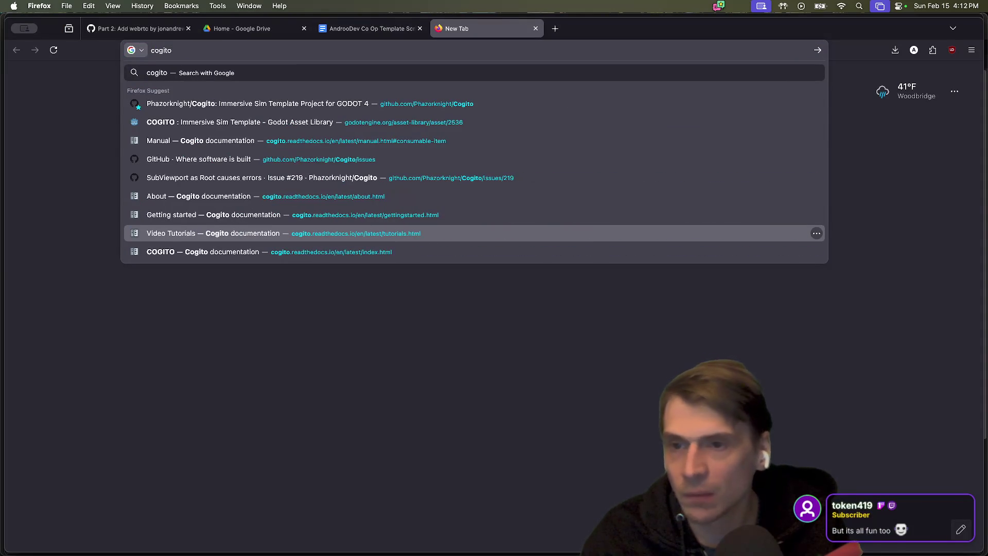
{"action": "key", "text": "Down"}
{"action": "key", "text": "Return"}
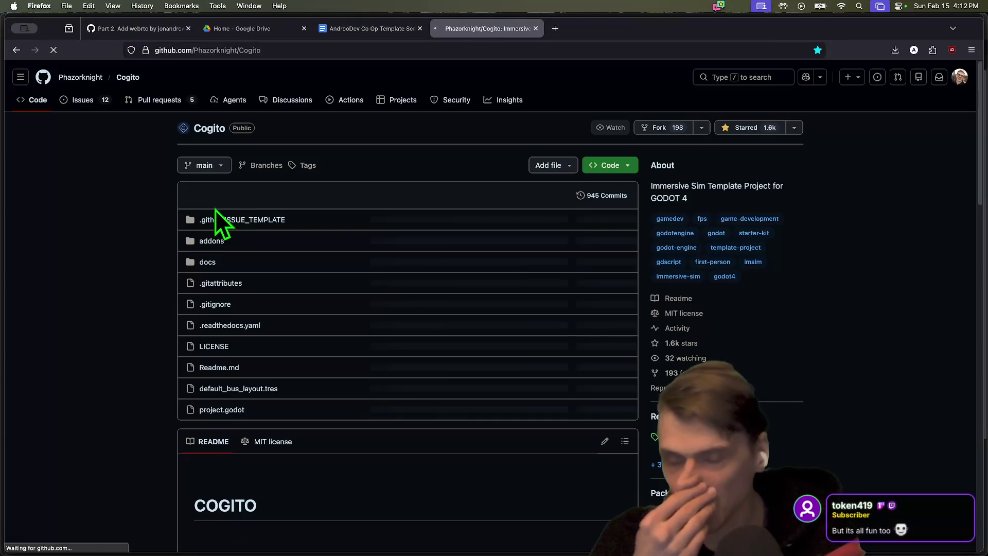
{"action": "left_click", "coordinate": [211, 241]}
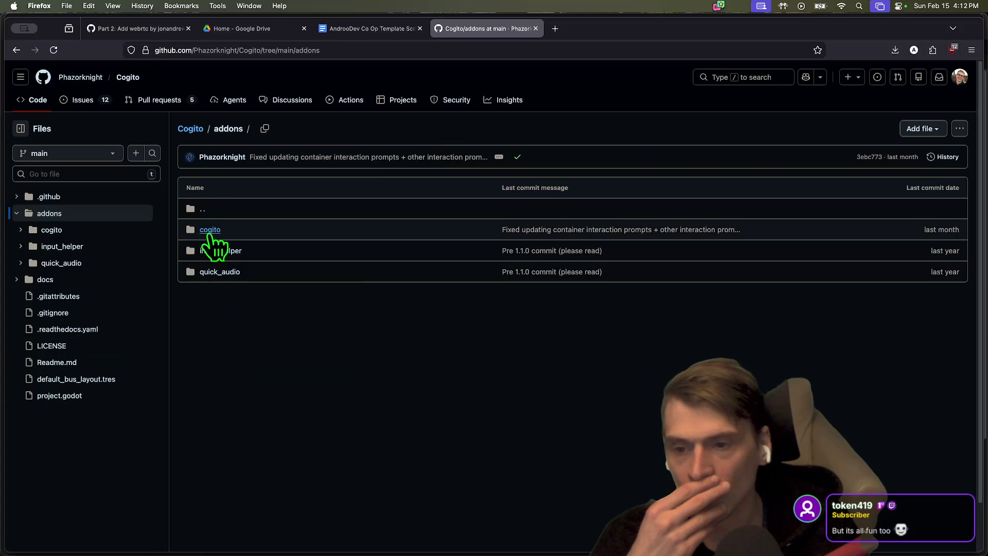
{"action": "left_click", "coordinate": [210, 235]}
{"action": "scroll", "coordinate": [380, 273], "scroll_direction": "down", "scroll_amount": 2}
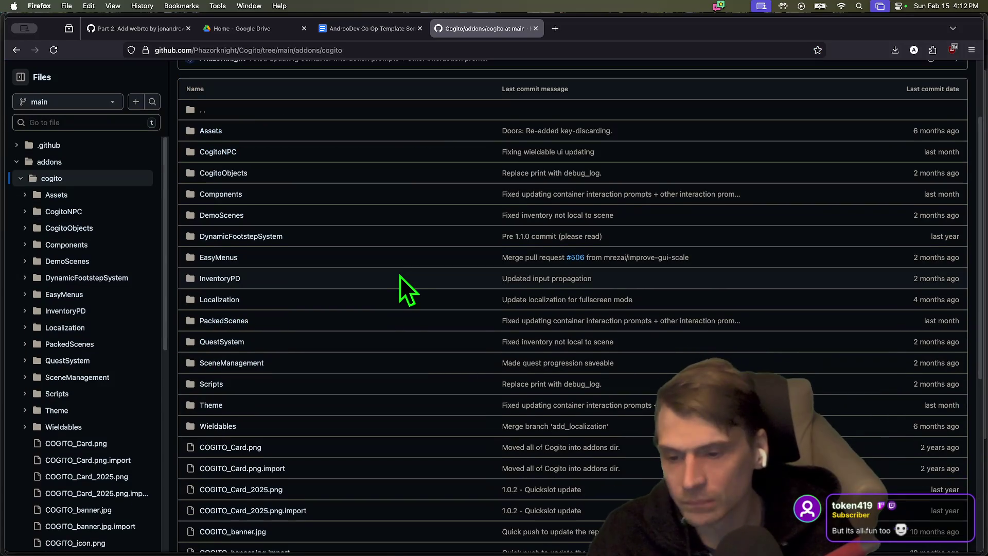
{"action": "left_click", "coordinate": [208, 384]}
Find 'pickup' on the Scripts listing, open inventory_checker.gd in another tab, skim it, and return.
{"action": "key", "text": "cmd+f"}
{"action": "type", "text": "pickup"}
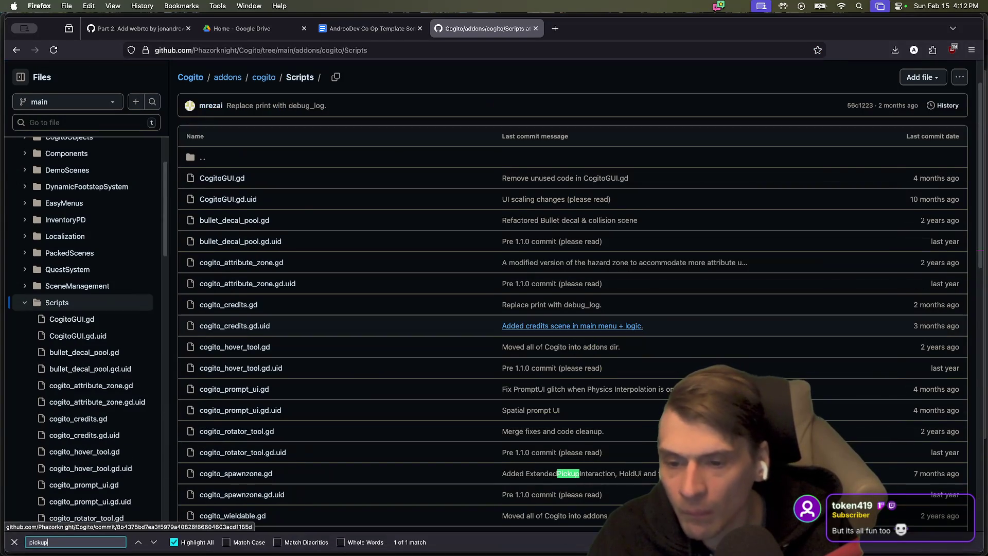
{"action": "scroll", "coordinate": [381, 514], "scroll_direction": "down", "scroll_amount": 2}
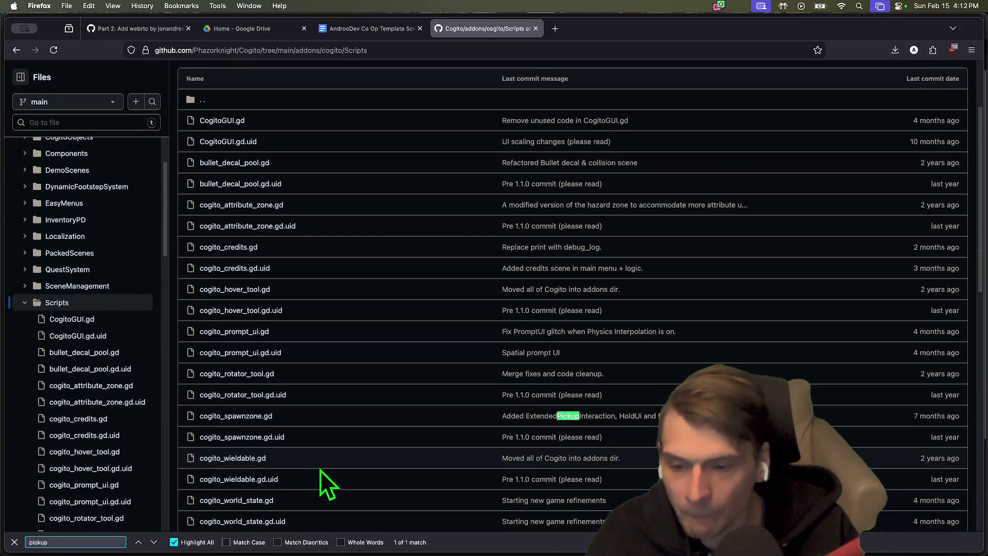
{"action": "key", "text": "Return"}
{"action": "key", "text": "Escape"}
{"action": "scroll", "coordinate": [507, 455], "scroll_direction": "down", "scroll_amount": 7}
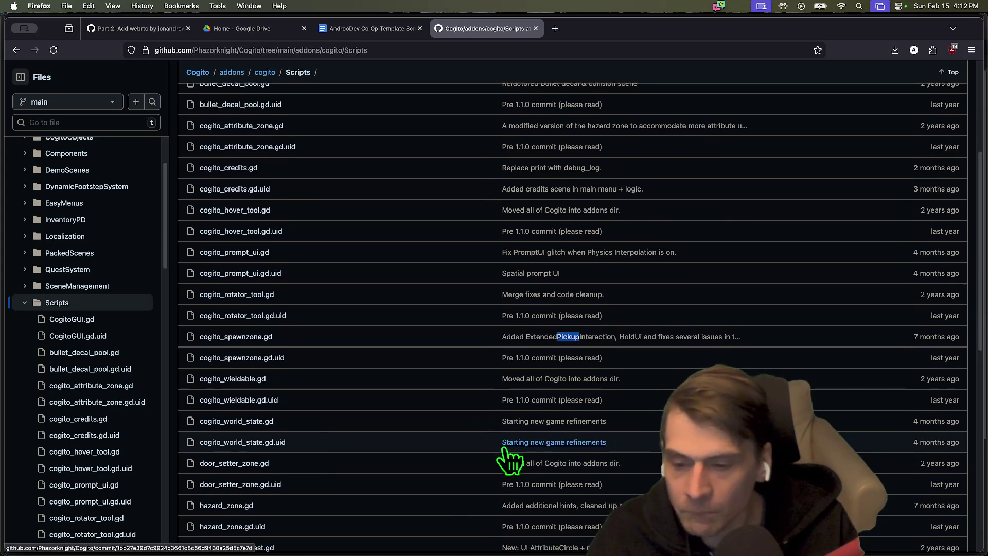
{"action": "left_click", "coordinate": [504, 449], "text": "super"}
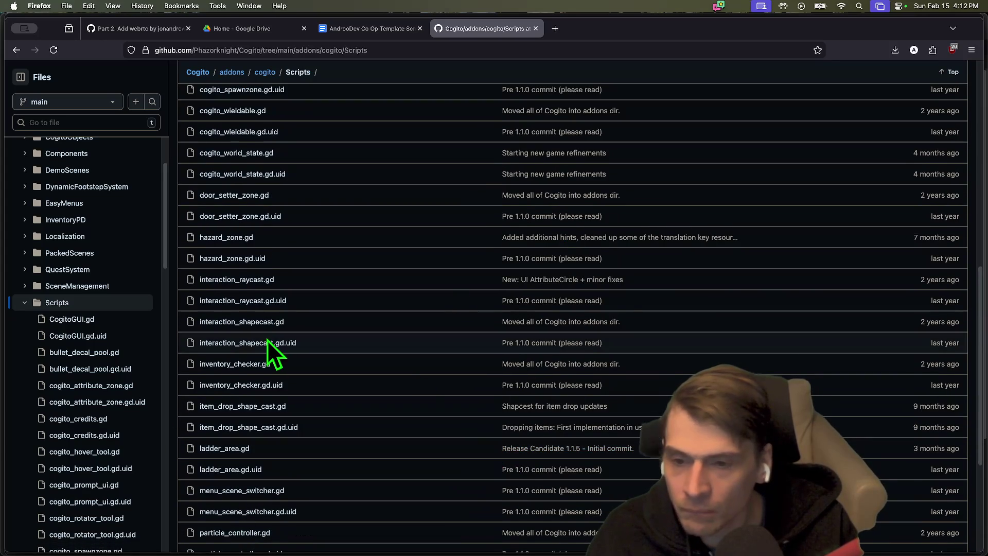
{"action": "scroll", "coordinate": [490, 393], "scroll_direction": "down", "scroll_amount": 4}
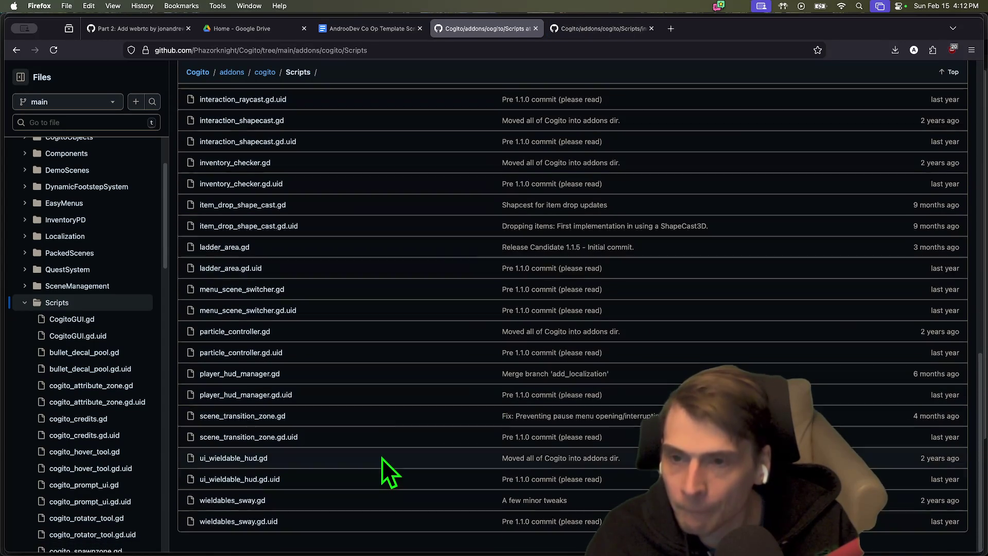
{"action": "key", "text": "ctrl+Tab"}
{"action": "scroll", "coordinate": [367, 435], "scroll_direction": "down", "scroll_amount": 1}
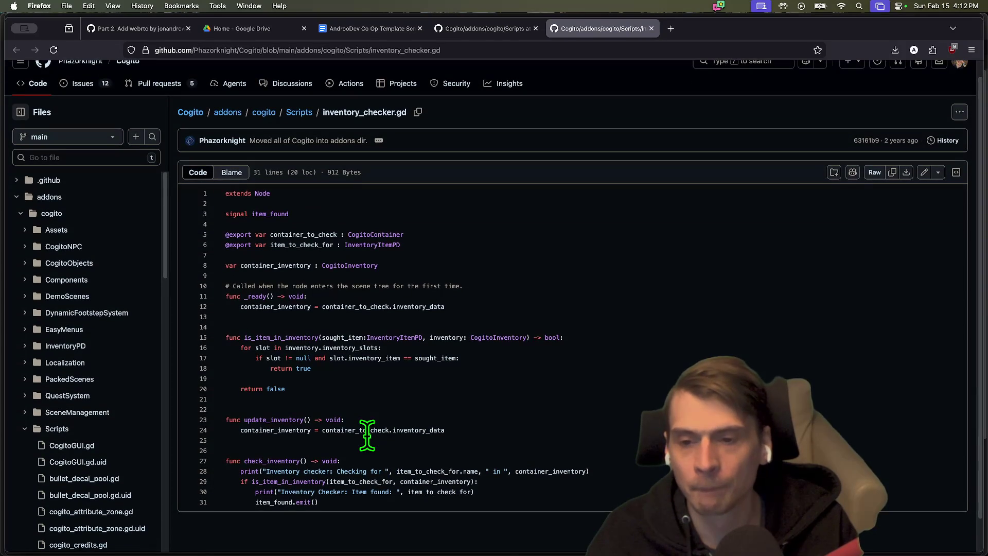
{"action": "key", "text": "ctrl+shift+Tab"}
{"action": "scroll", "coordinate": [404, 415], "scroll_direction": "up", "scroll_amount": 1}
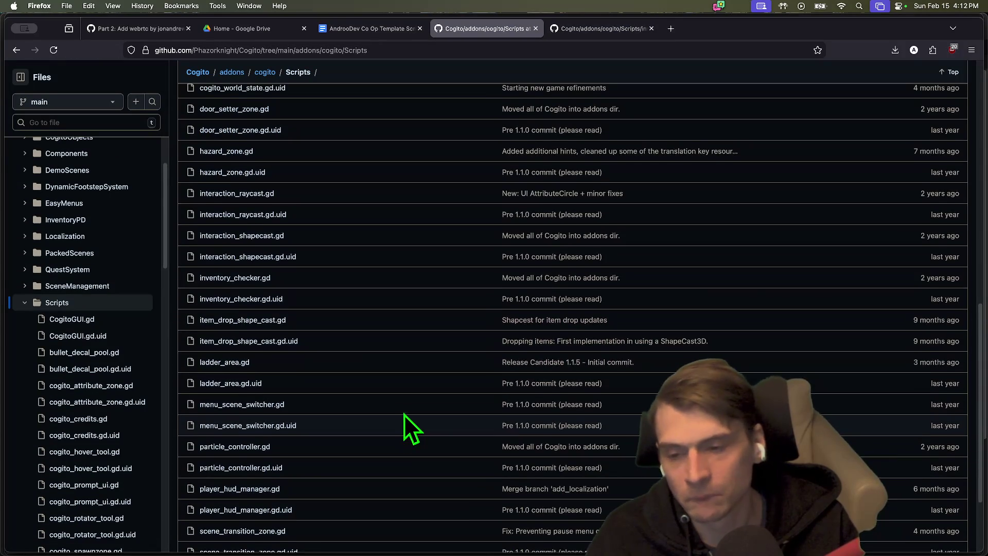
{"action": "scroll", "coordinate": [336, 267], "scroll_direction": "up", "scroll_amount": 1}
{"action": "scroll", "coordinate": [316, 311], "scroll_direction": "up", "scroll_amount": 3}
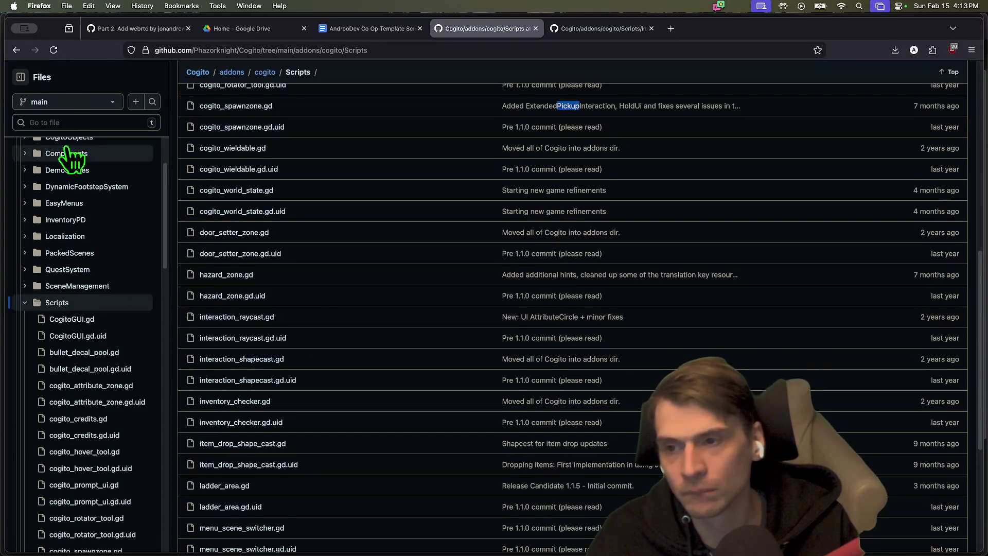
Search the repository files for 'pickup' and open the Pickups folder.
{"action": "left_click", "coordinate": [75, 122]}
{"action": "type", "text": "pickup"}
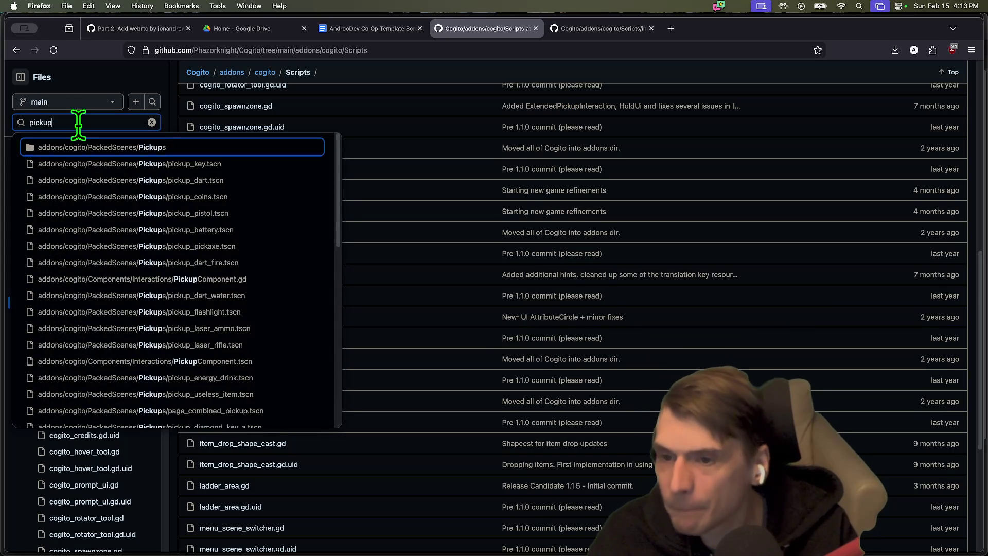
{"action": "key", "text": "Return"}
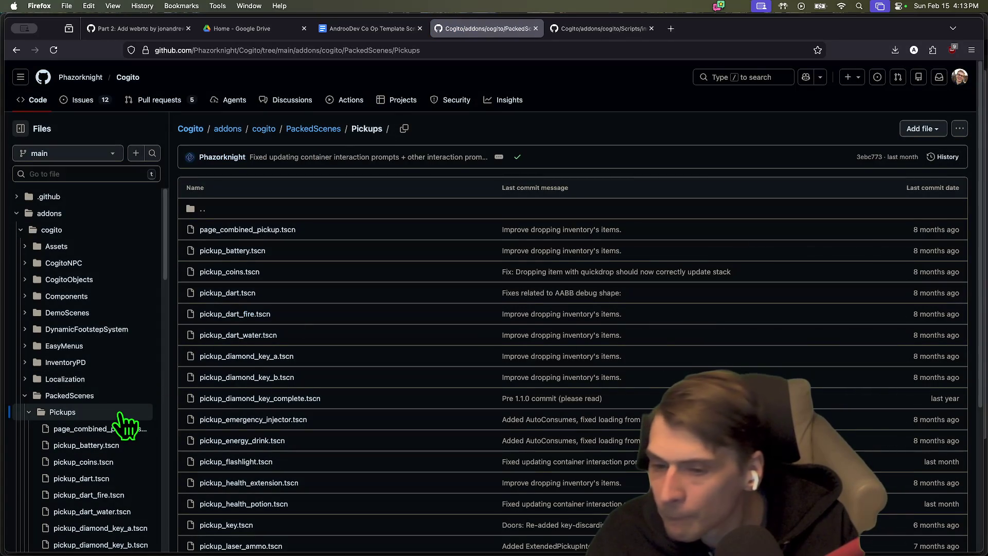
{"action": "scroll", "coordinate": [26, 428], "scroll_direction": "down", "scroll_amount": 10}
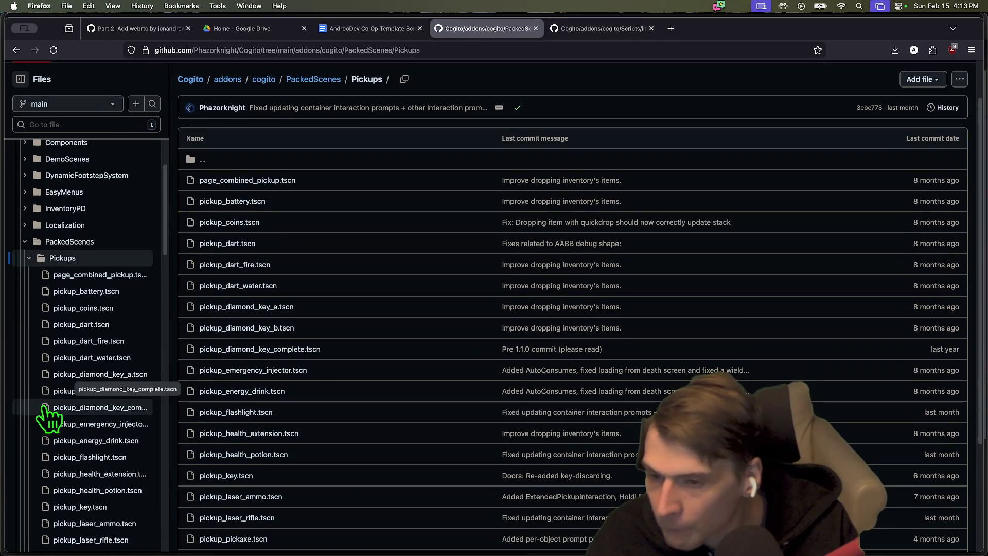
{"action": "scroll", "coordinate": [363, 324], "scroll_direction": "down", "scroll_amount": 5}
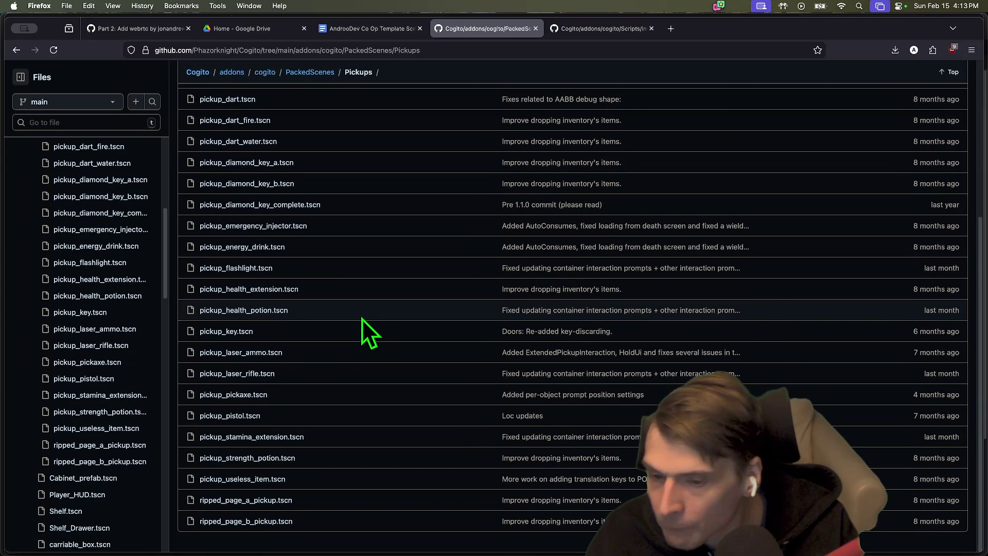
{"action": "scroll", "coordinate": [402, 340], "scroll_direction": "up", "scroll_amount": 2}
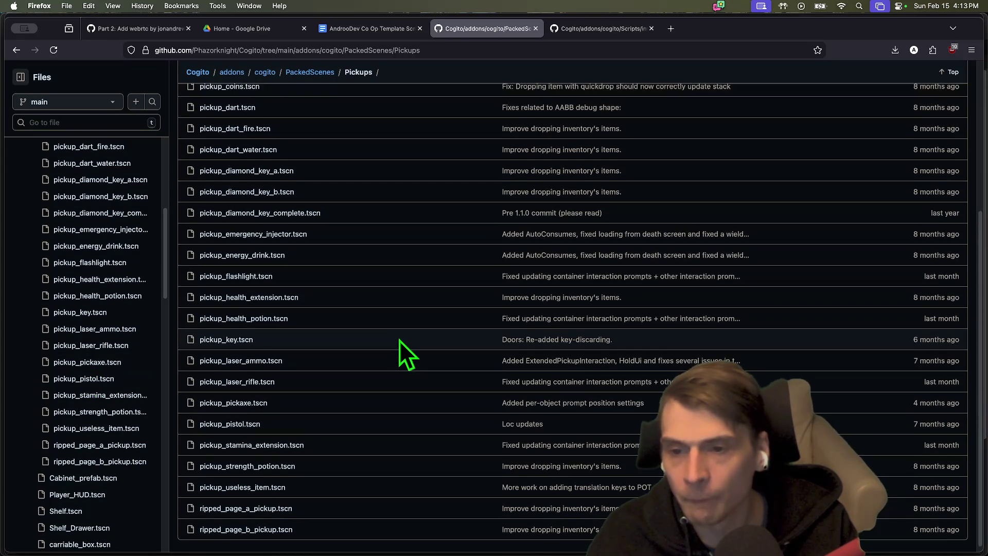
{"action": "scroll", "coordinate": [67, 386], "scroll_direction": "down", "scroll_amount": 4}
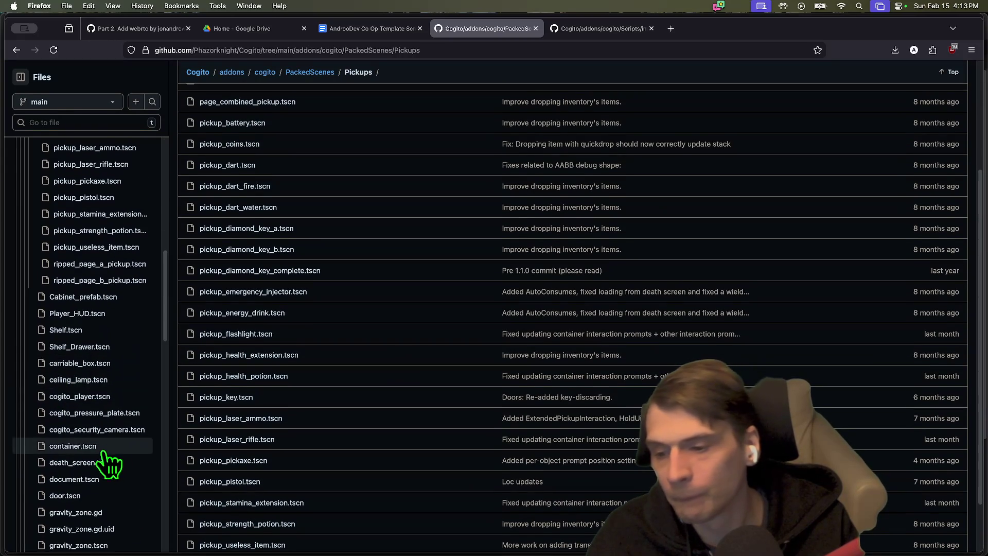
{"action": "scroll", "coordinate": [103, 463], "scroll_direction": "up", "scroll_amount": 10}
Search 'pickup' again and open cogito_pickup.gd from the results.
{"action": "type", "text": "ckup"}
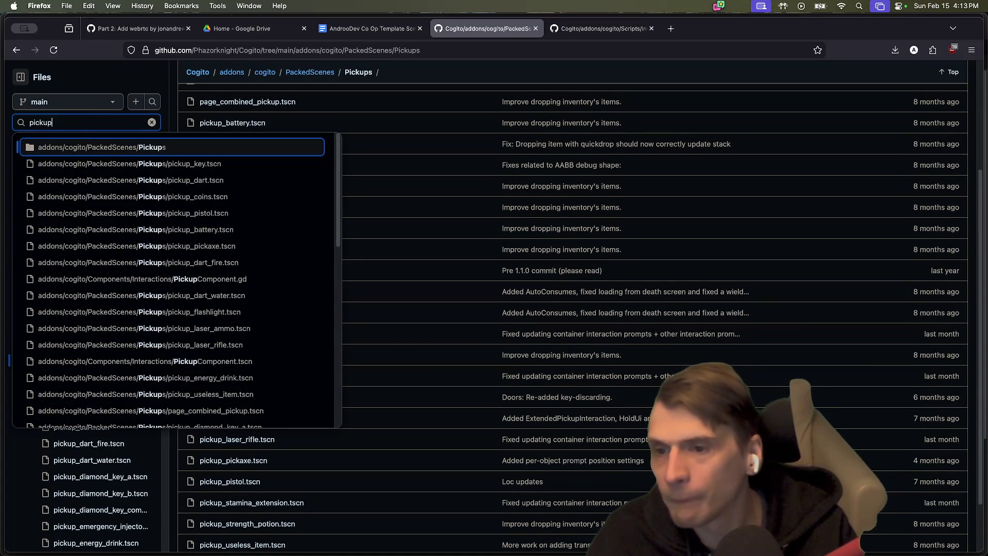
{"action": "scroll", "coordinate": [108, 258], "scroll_direction": "down", "scroll_amount": 10}
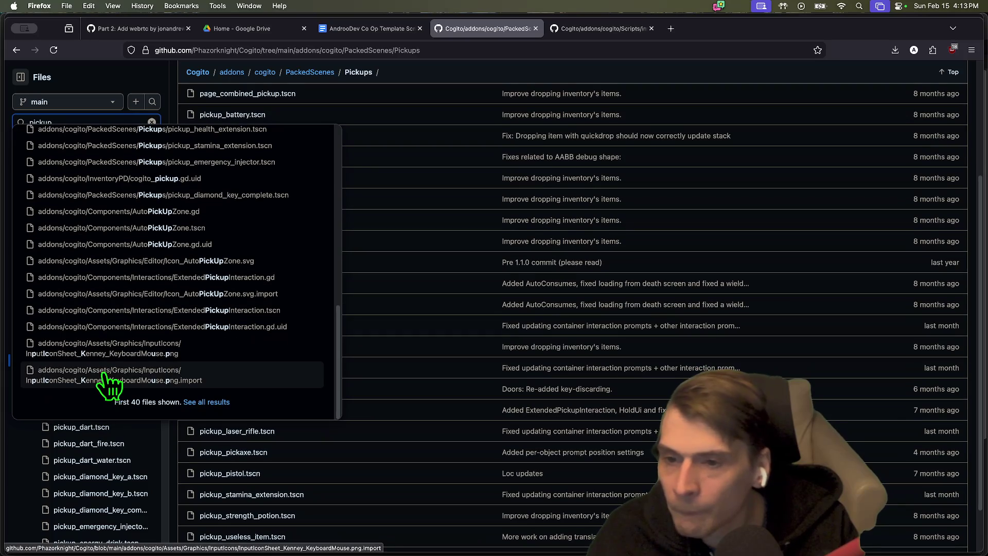
{"action": "scroll", "coordinate": [112, 255], "scroll_direction": "up", "scroll_amount": 1}
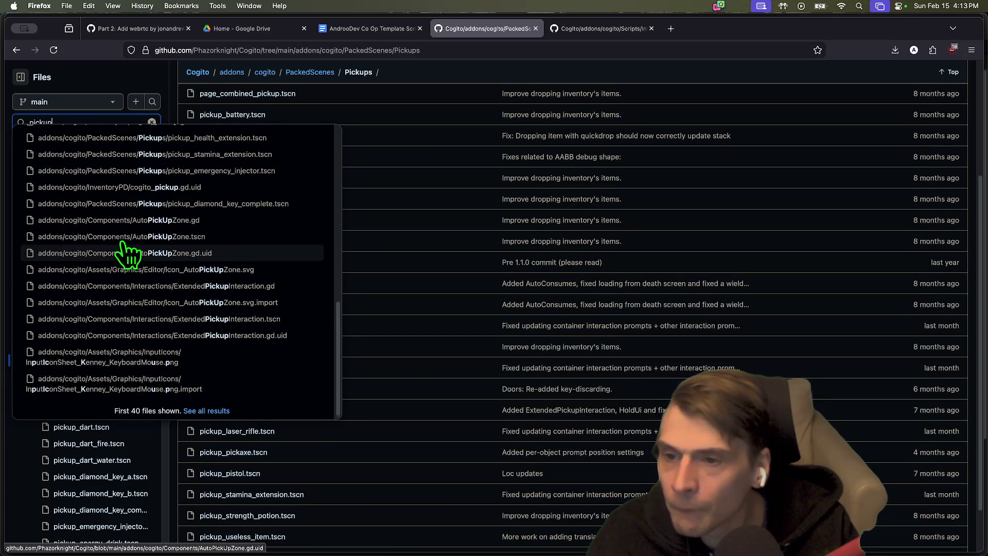
{"action": "scroll", "coordinate": [114, 251], "scroll_direction": "up", "scroll_amount": 2}
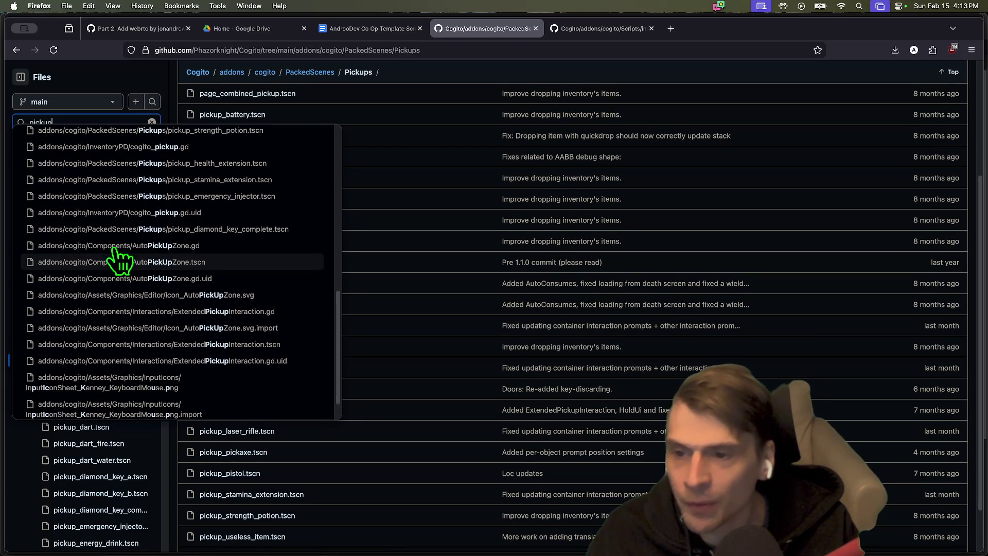
{"action": "scroll", "coordinate": [234, 226], "scroll_direction": "up", "scroll_amount": 2}
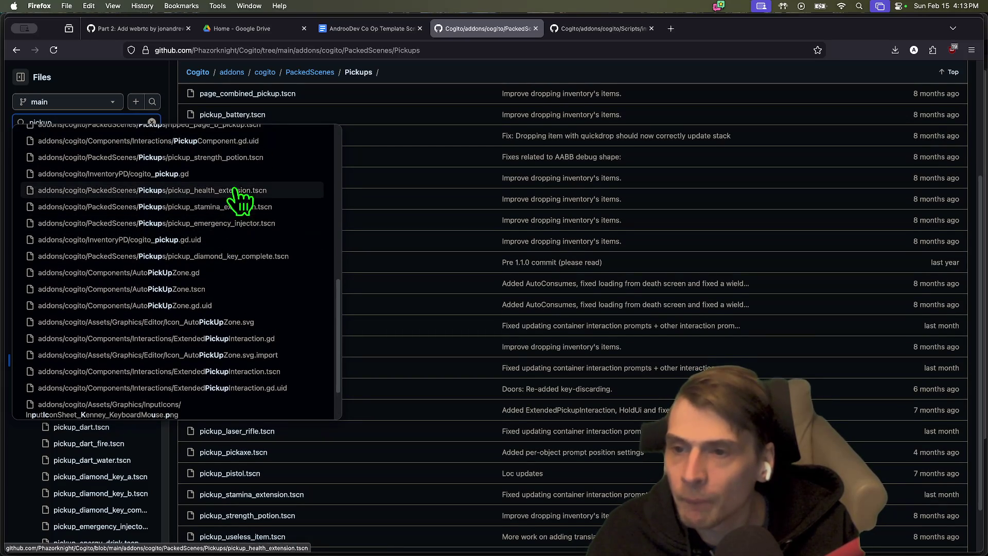
{"action": "left_click", "coordinate": [242, 196]}
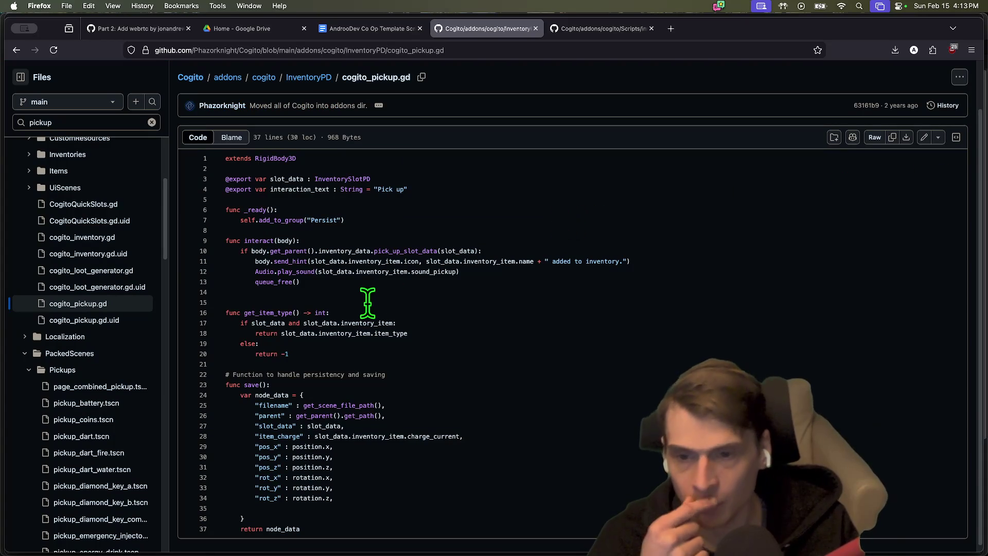
Study cogito_pickup.gd's interact function, then open the CogitoObjects folder listing.
{"action": "left_click_drag", "start_coordinate": [268, 262], "coordinate": [247, 240]}
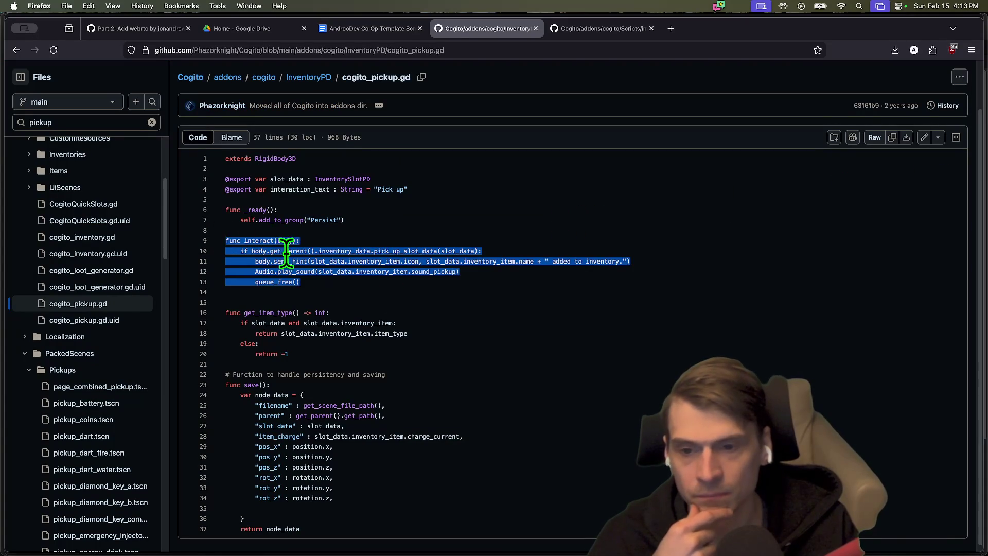
{"action": "left_click", "coordinate": [432, 290]}
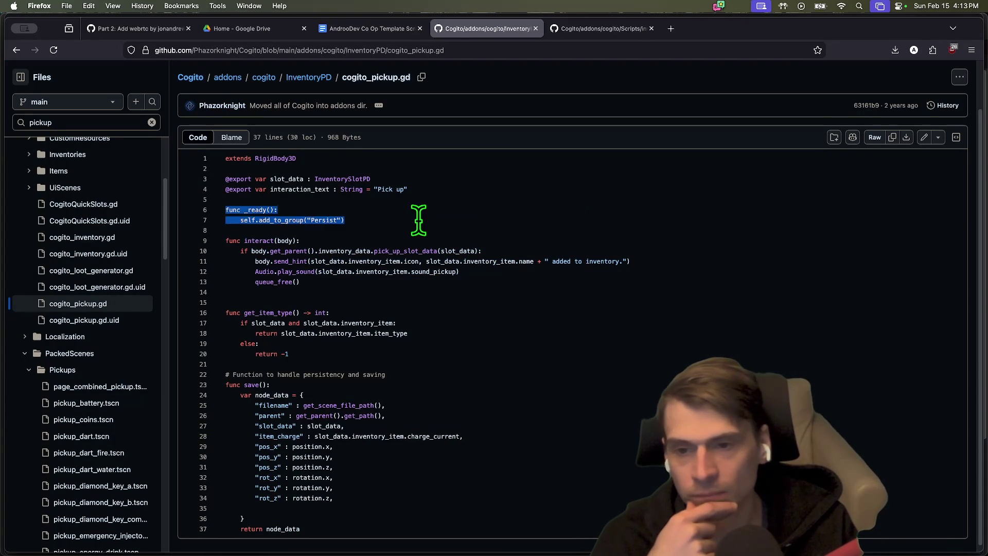
{"action": "scroll", "coordinate": [647, 394], "scroll_direction": "down", "scroll_amount": 1}
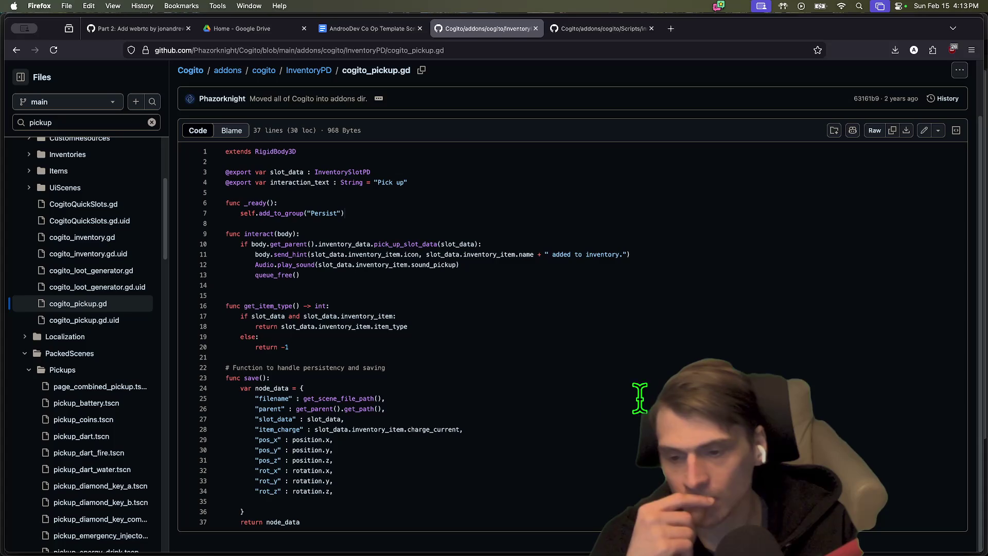
{"action": "scroll", "coordinate": [139, 329], "scroll_direction": "up", "scroll_amount": 1}
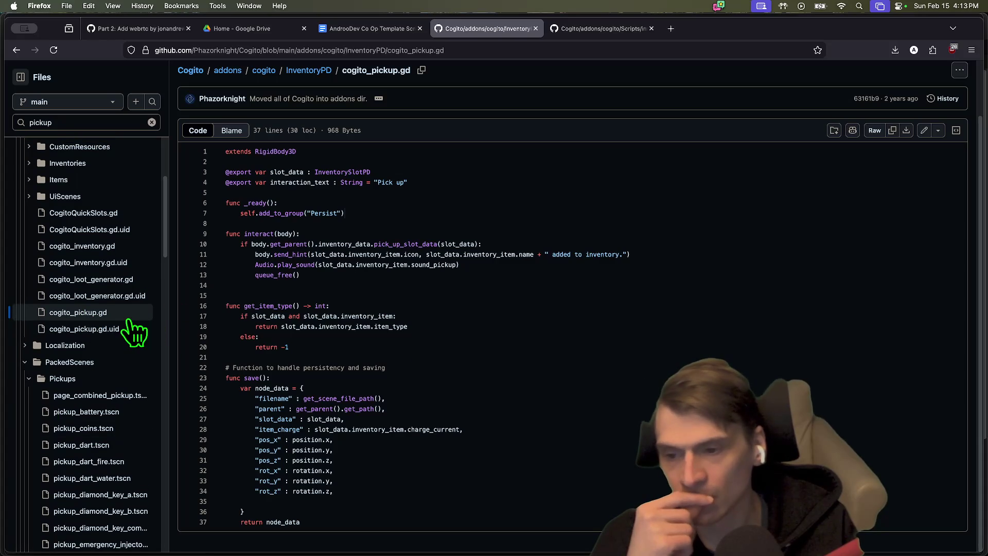
{"action": "scroll", "coordinate": [131, 325], "scroll_direction": "up", "scroll_amount": 5}
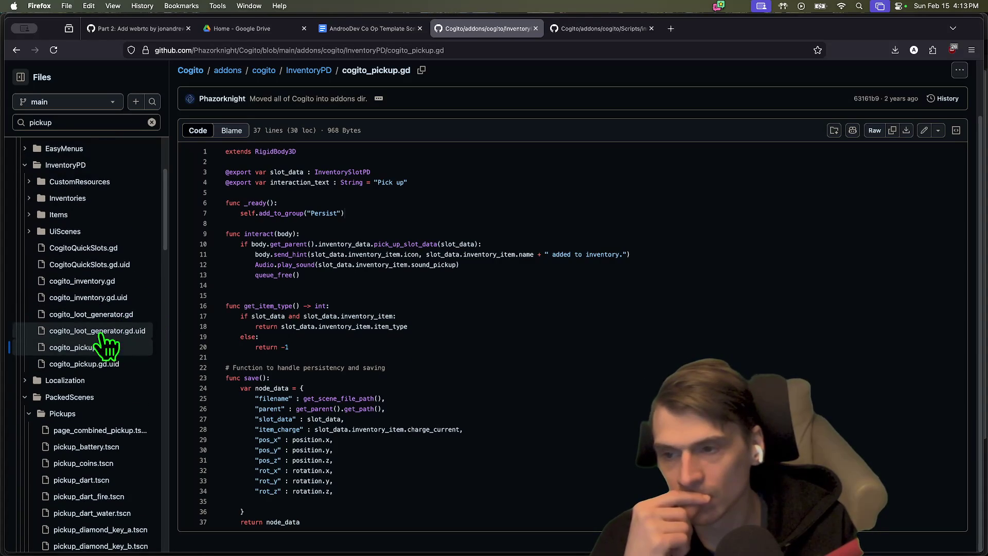
{"action": "scroll", "coordinate": [126, 240], "scroll_direction": "up", "scroll_amount": 4}
{"action": "scroll", "coordinate": [126, 239], "scroll_direction": "up", "scroll_amount": 2}
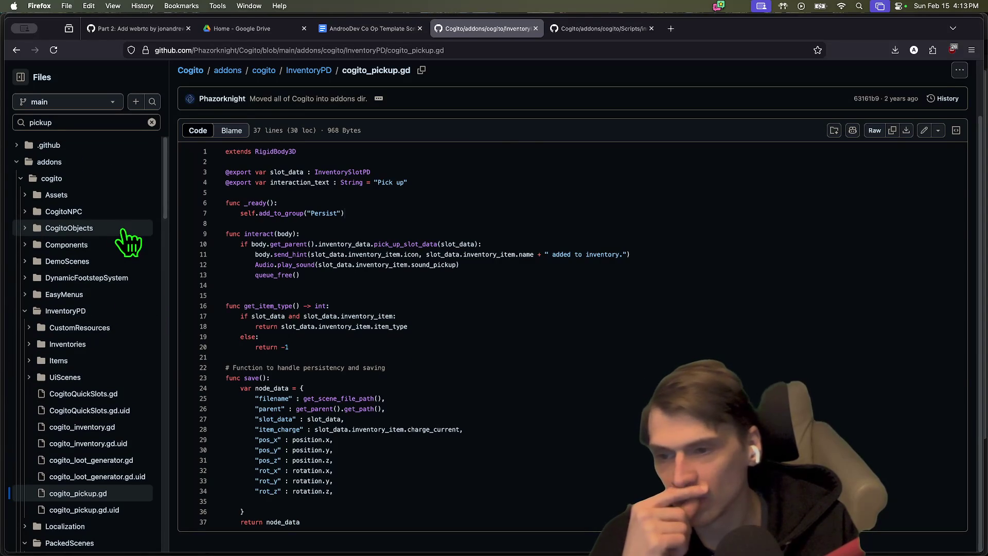
{"action": "left_click", "coordinate": [123, 230]}
{"action": "scroll", "coordinate": [126, 264], "scroll_direction": "down", "scroll_amount": 10}
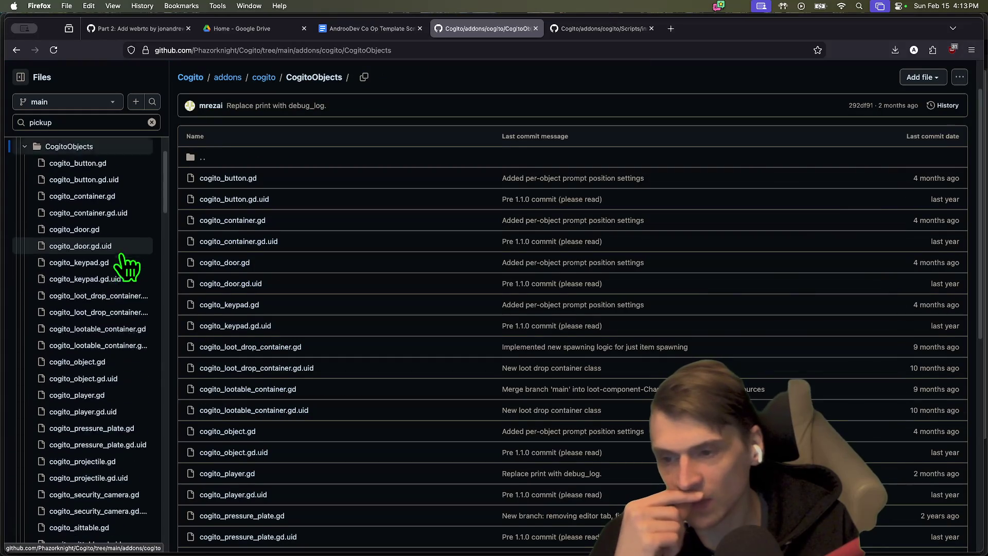
Open and read through the cogito_object.gd script.
{"action": "left_click", "coordinate": [123, 270]}
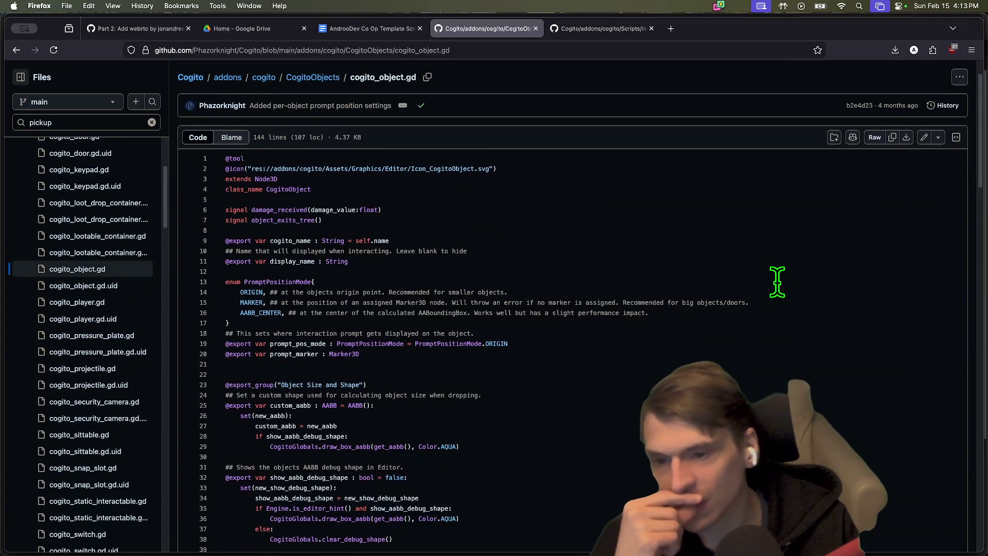
{"action": "scroll", "coordinate": [778, 282], "scroll_direction": "down", "scroll_amount": 1}
{"action": "scroll", "coordinate": [777, 282], "scroll_direction": "down", "scroll_amount": 2}
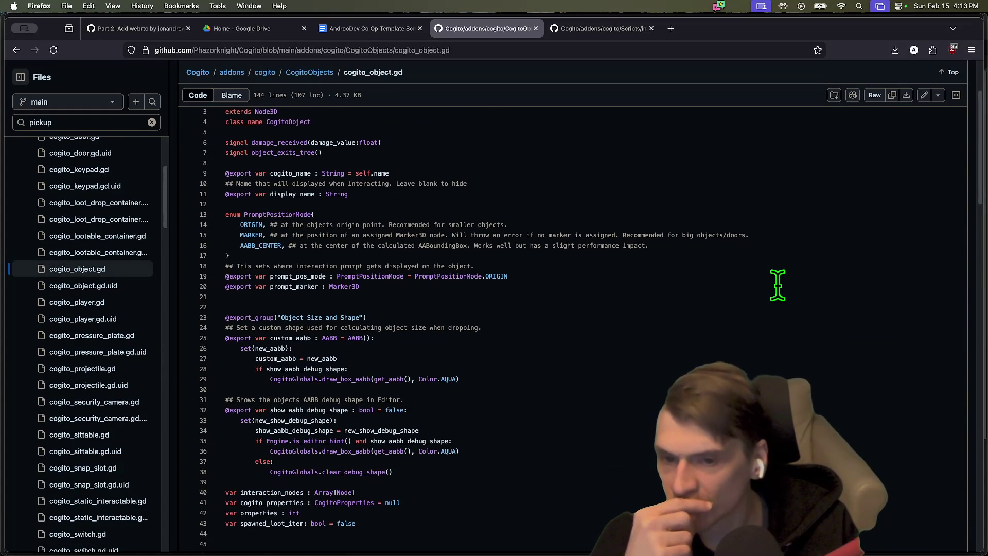
{"action": "scroll", "coordinate": [777, 284], "scroll_direction": "down", "scroll_amount": 5}
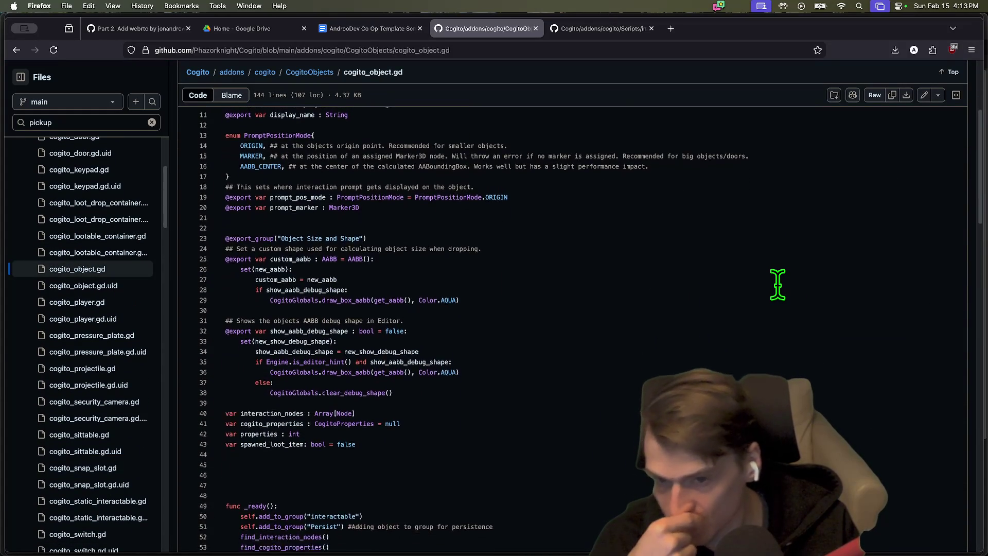
{"action": "scroll", "coordinate": [777, 284], "scroll_direction": "down", "scroll_amount": 6}
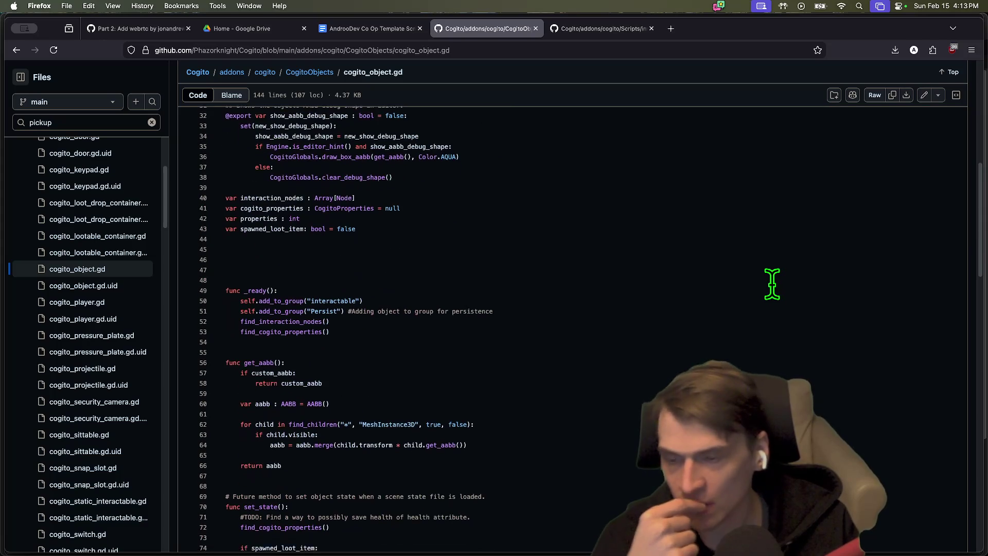
{"action": "scroll", "coordinate": [771, 284], "scroll_direction": "down", "scroll_amount": 3}
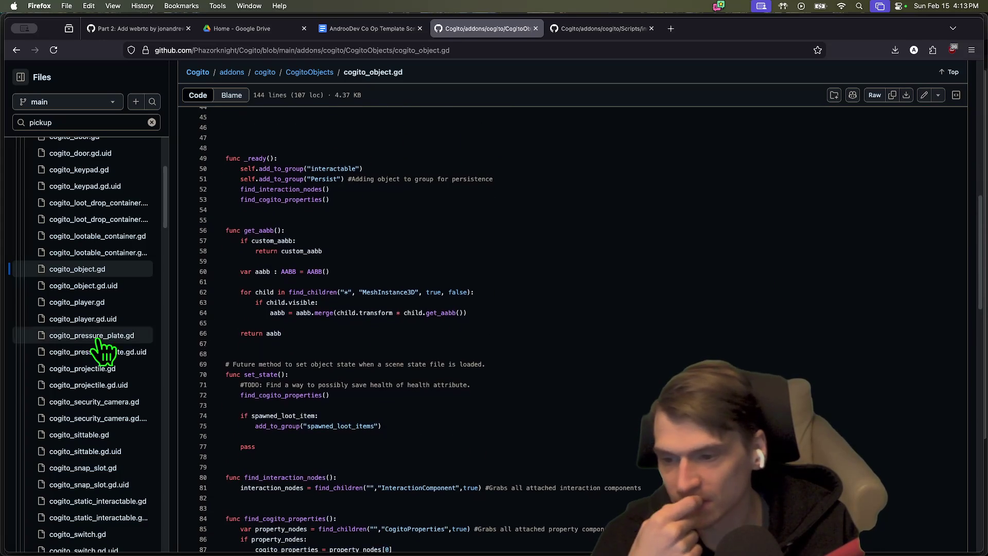
{"action": "scroll", "coordinate": [99, 353], "scroll_direction": "down", "scroll_amount": 1}
Open and read through the cogito_projectile.gd script.
{"action": "left_click", "coordinate": [112, 350]}
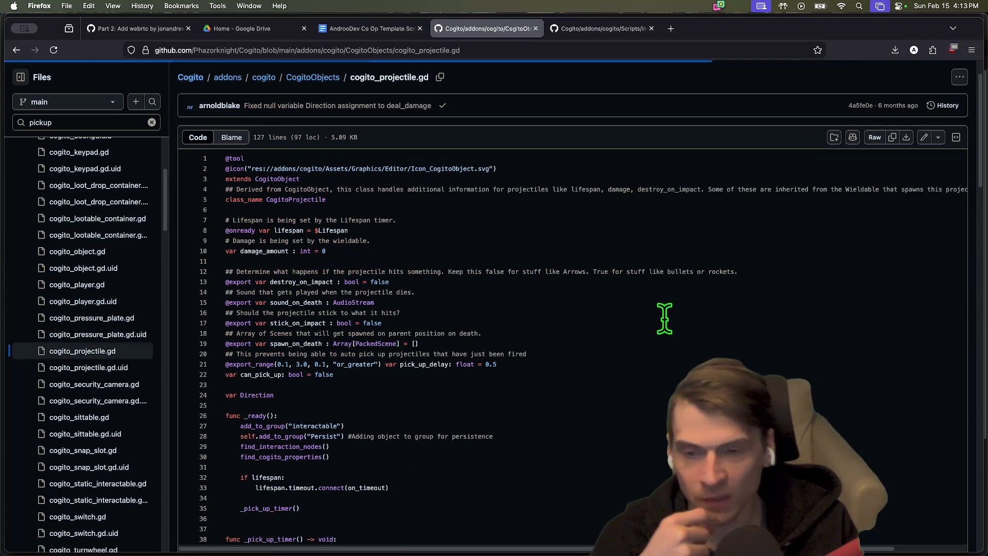
{"action": "scroll", "coordinate": [556, 240], "scroll_direction": "down", "scroll_amount": 4}
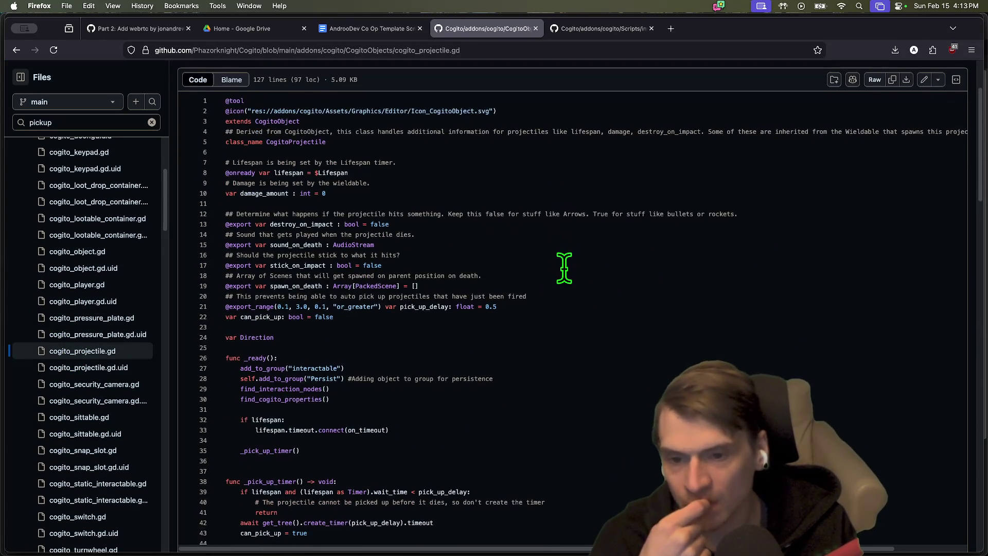
{"action": "scroll", "coordinate": [563, 268], "scroll_direction": "down", "scroll_amount": 15}
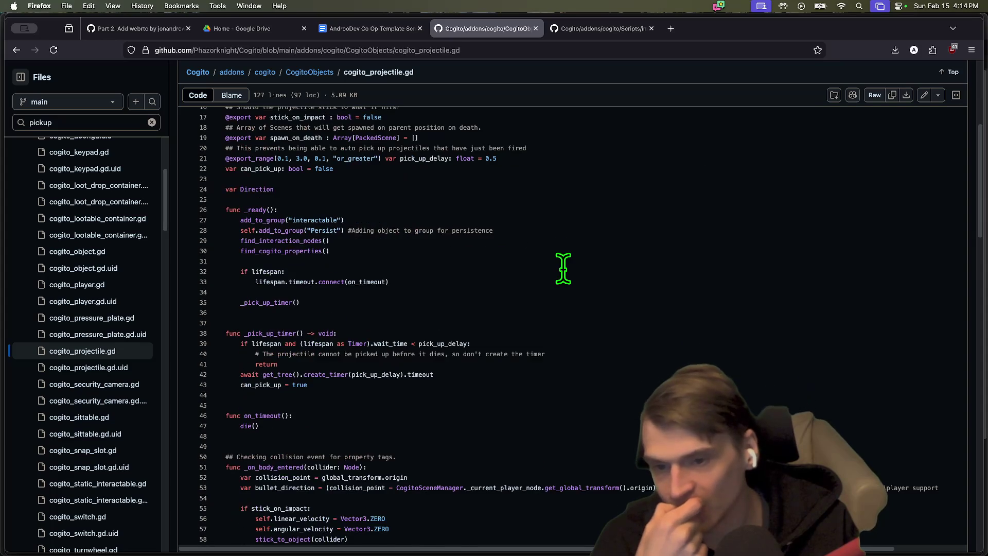
{"action": "scroll", "coordinate": [564, 268], "scroll_direction": "down", "scroll_amount": 15}
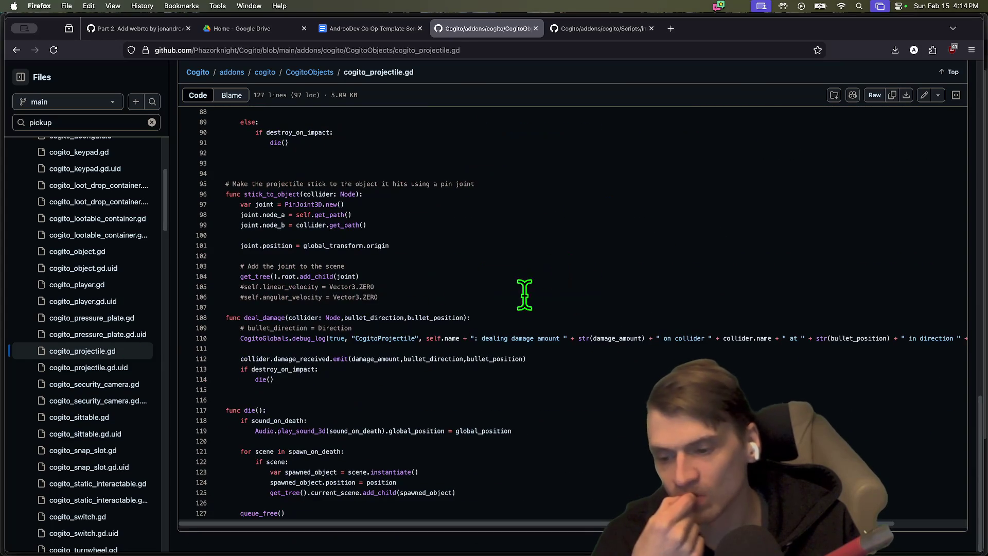
{"action": "scroll", "coordinate": [67, 345], "scroll_direction": "down", "scroll_amount": 7}
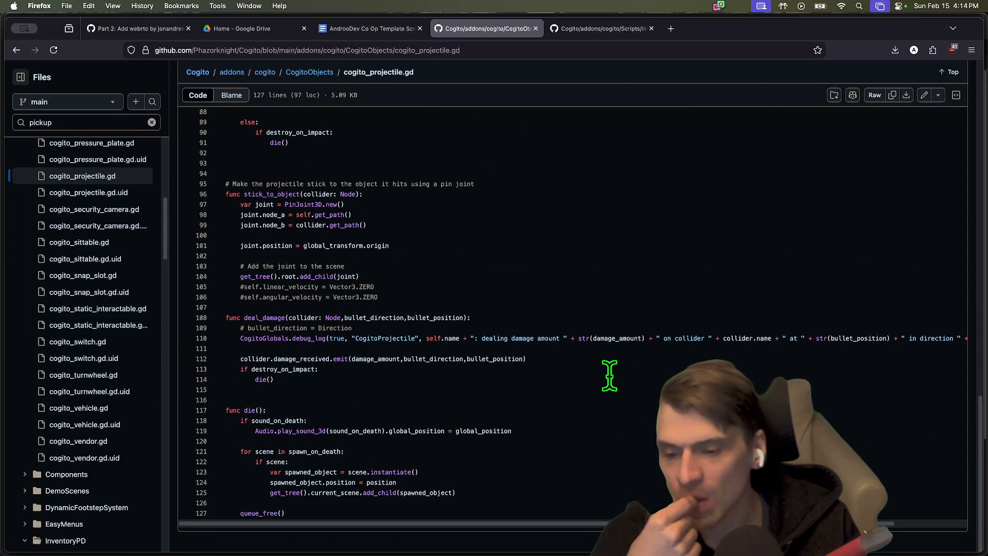
{"action": "scroll", "coordinate": [126, 340], "scroll_direction": "up", "scroll_amount": 14}
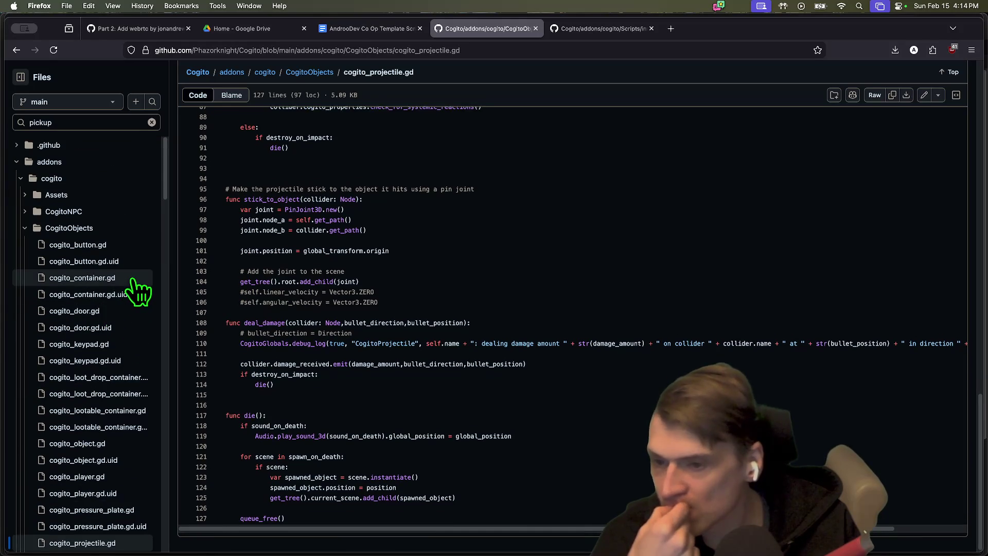
{"action": "scroll", "coordinate": [130, 319], "scroll_direction": "down", "scroll_amount": 1}
{"action": "scroll", "coordinate": [129, 319], "scroll_direction": "down", "scroll_amount": 8}
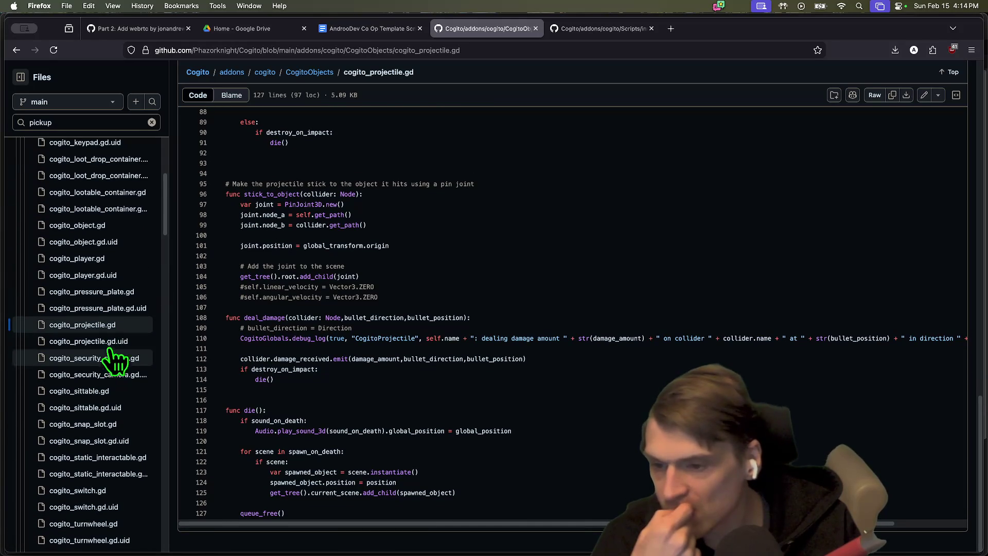
Read cogito_player.gd and look up all references to ZERO.
{"action": "left_click", "coordinate": [139, 263]}
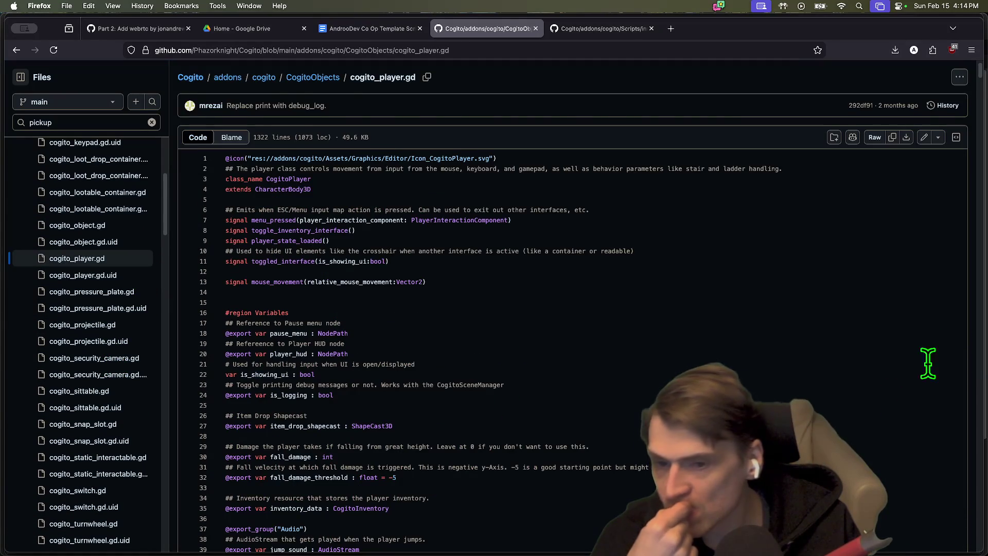
{"action": "scroll", "coordinate": [249, 415], "scroll_direction": "down", "scroll_amount": 10}
{"action": "scroll", "coordinate": [369, 381], "scroll_direction": "down", "scroll_amount": 20}
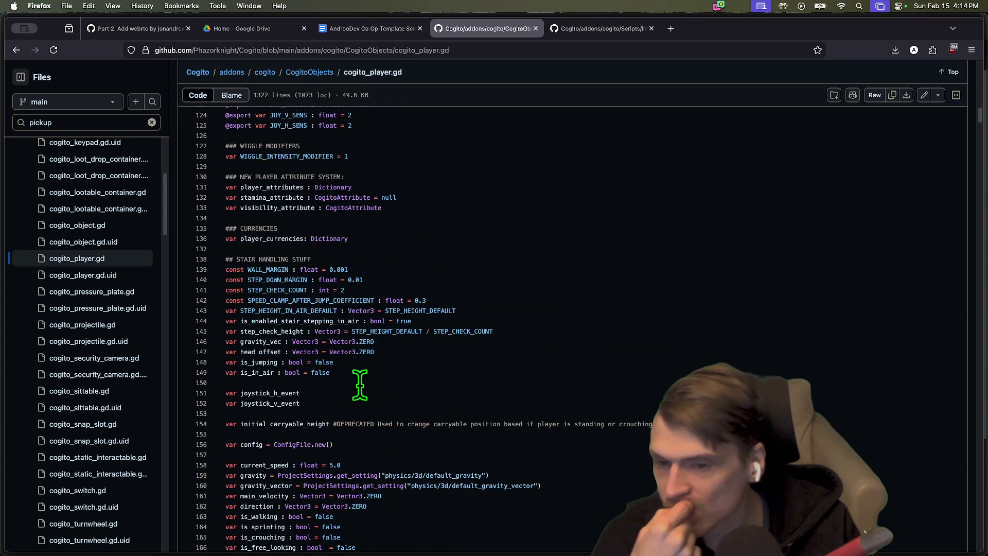
{"action": "scroll", "coordinate": [359, 387], "scroll_direction": "down", "scroll_amount": 20}
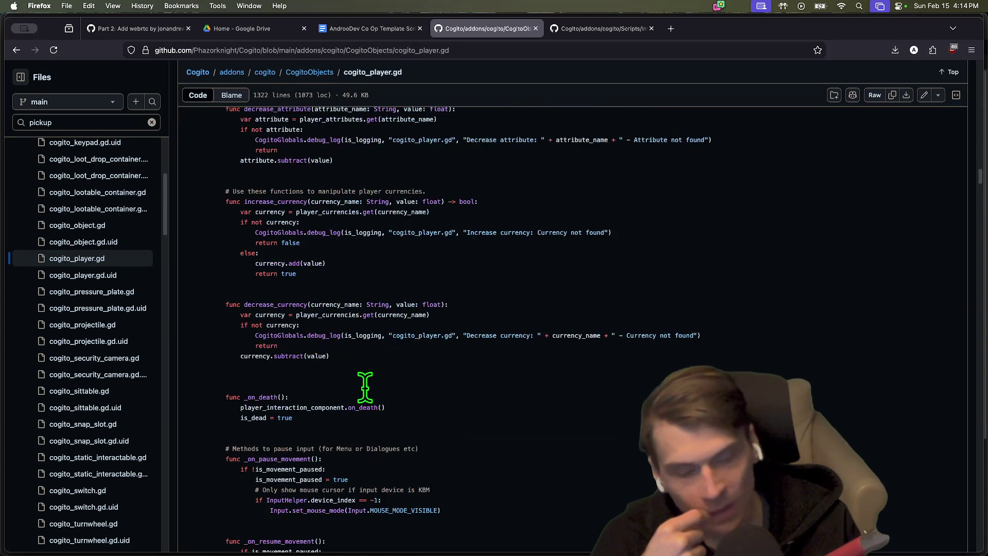
{"action": "mouse_move", "coordinate": [982, 219]}
{"action": "left_mouse_down"}
{"action": "mouse_move", "coordinate": [970, 128]}
{"action": "mouse_move", "coordinate": [966, 165]}
{"action": "mouse_move", "coordinate": [965, 138]}
{"action": "left_mouse_up"}
{"action": "scroll", "coordinate": [971, 150], "scroll_direction": "up", "scroll_amount": 5}
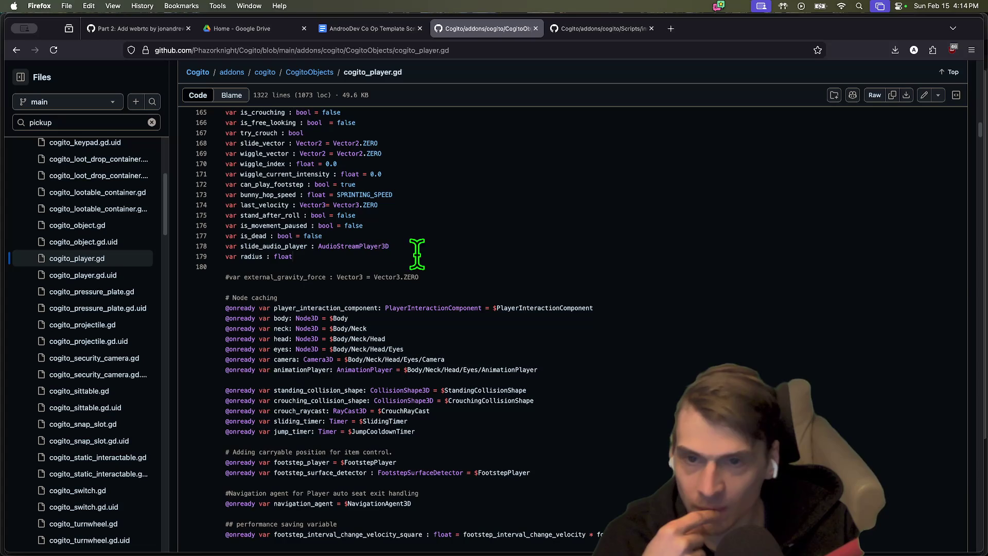
{"action": "triple_click", "coordinate": [276, 105]}
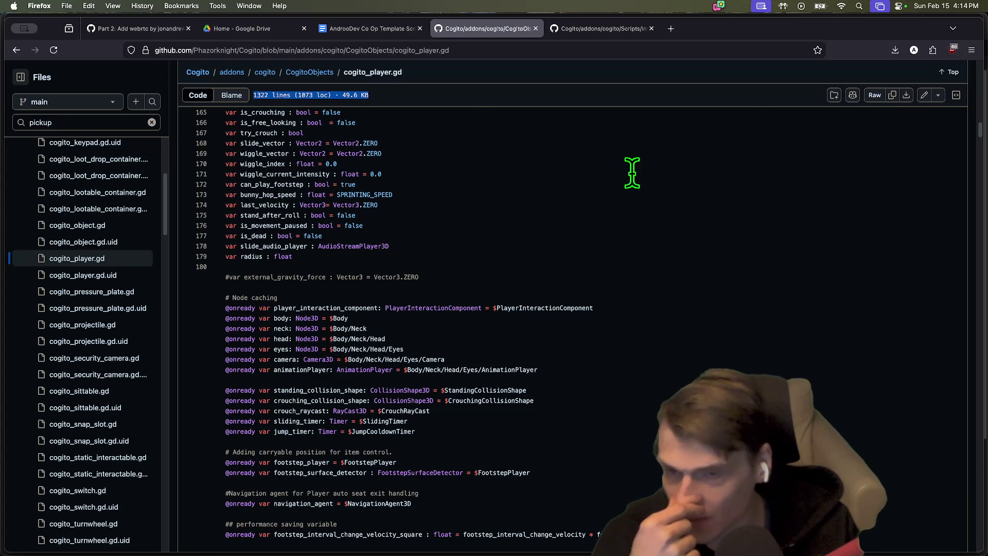
{"action": "left_click", "coordinate": [378, 153]}
{"action": "scroll", "coordinate": [188, 289], "scroll_direction": "up", "scroll_amount": 5}
{"action": "scroll", "coordinate": [160, 205], "scroll_direction": "up", "scroll_amount": 5}
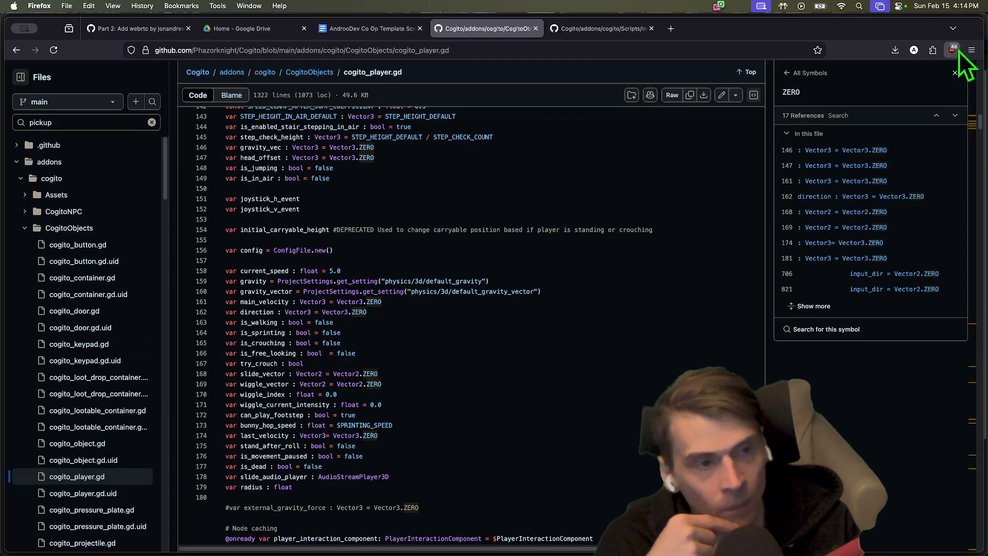
{"action": "left_click", "coordinate": [956, 75]}
Read cogito_npc.gd in the CogitoNPC folder, go back, and return to Godot.
{"action": "left_click", "coordinate": [77, 229]}
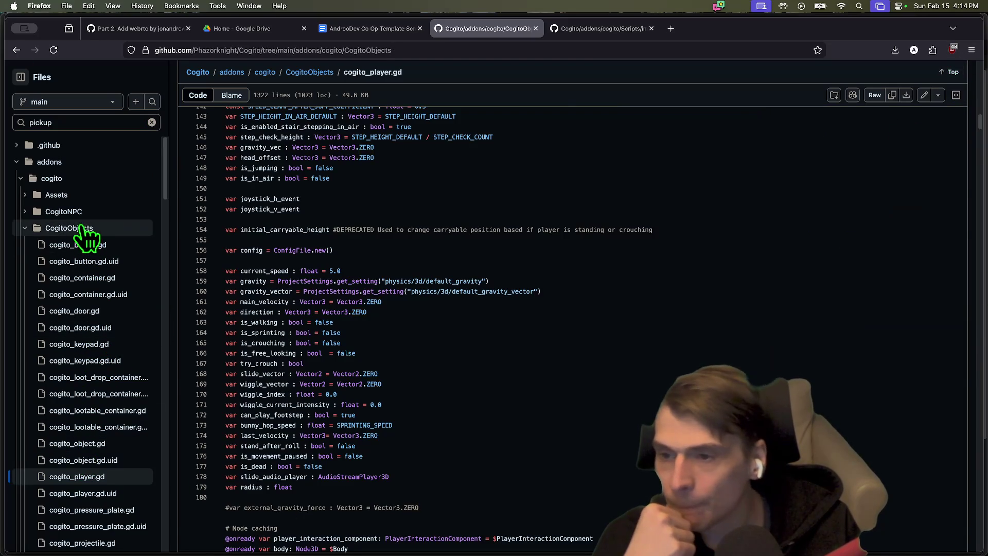
{"action": "left_click", "coordinate": [70, 215]}
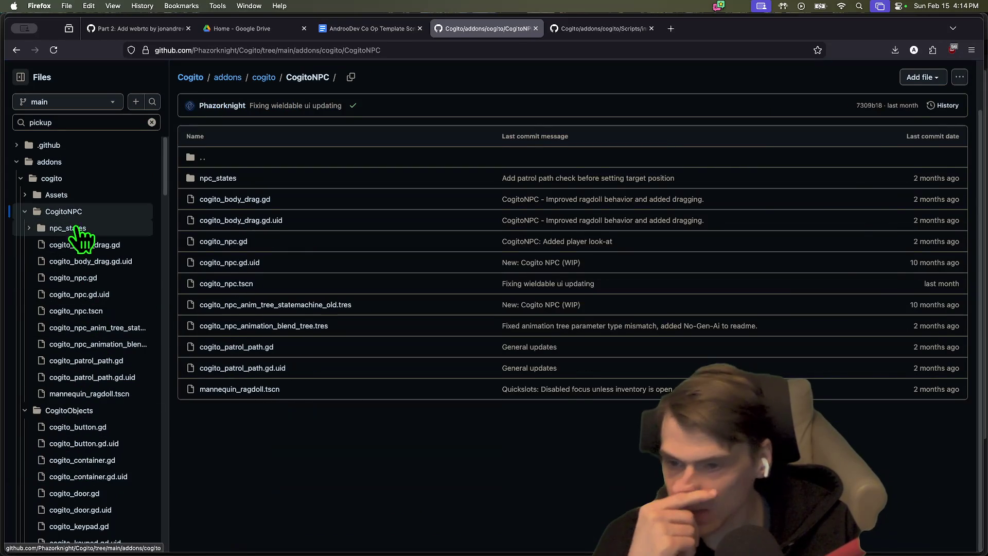
{"action": "left_click", "coordinate": [85, 278]}
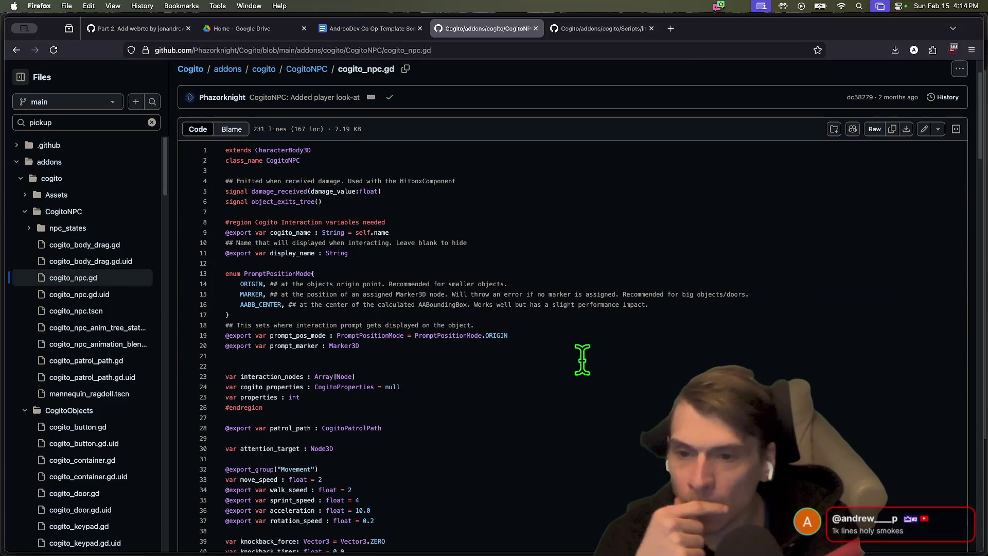
{"action": "scroll", "coordinate": [572, 363], "scroll_direction": "down", "scroll_amount": 5}
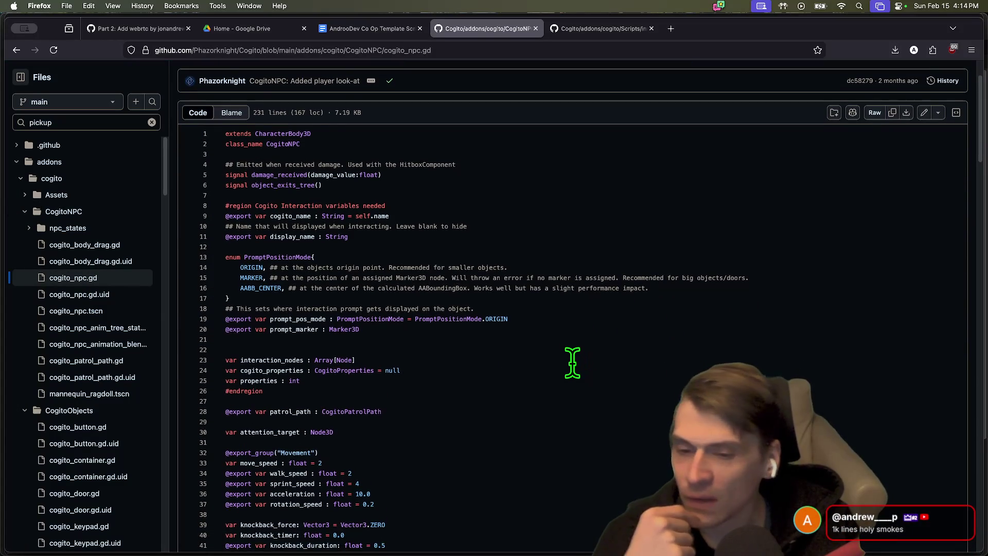
{"action": "scroll", "coordinate": [570, 364], "scroll_direction": "down", "scroll_amount": 2}
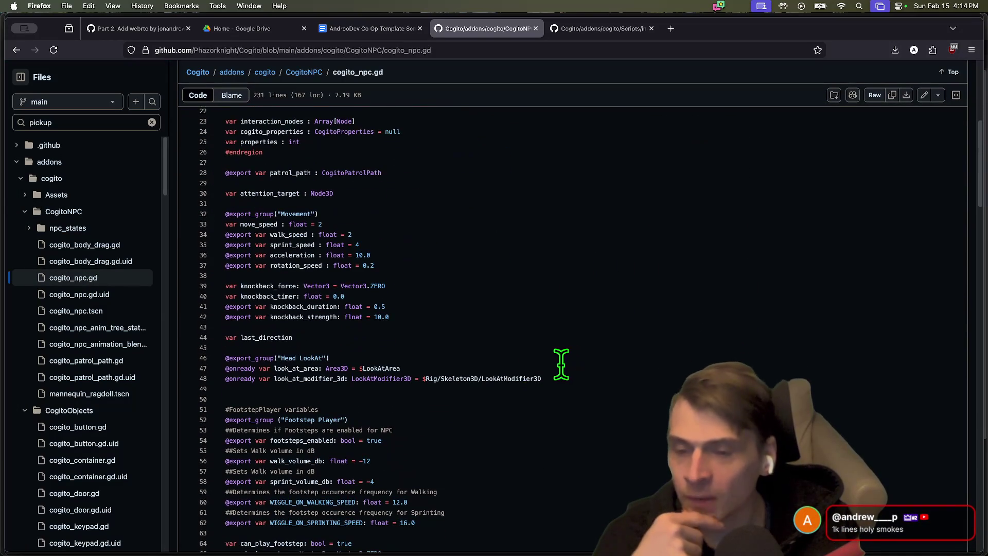
{"action": "key", "text": "super+bracketleft"}
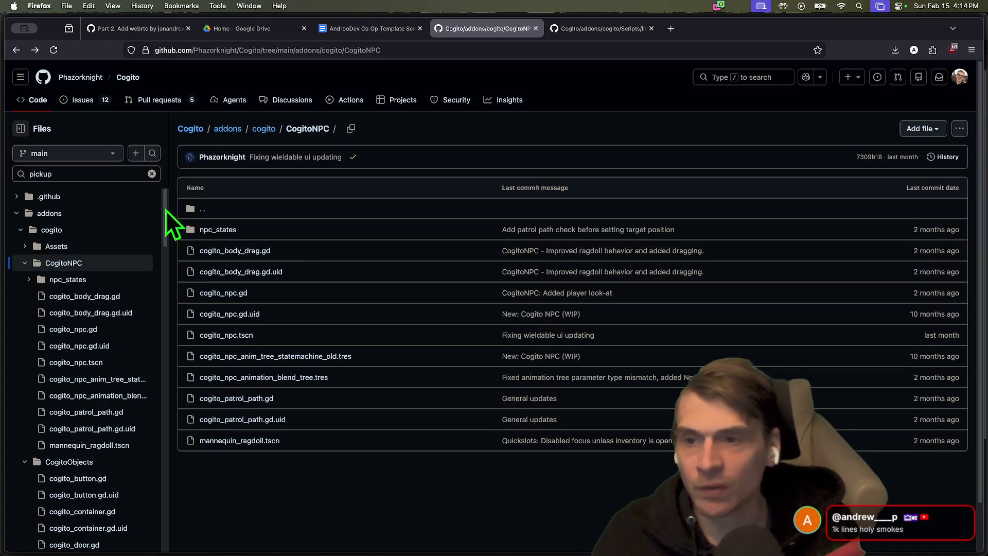
{"action": "key", "text": "super+Tab"}
Save the rock scene, then stop the game and quit to the Project List.
{"action": "key", "text": "Escape"}
{"action": "left_click", "coordinate": [120, 5]}
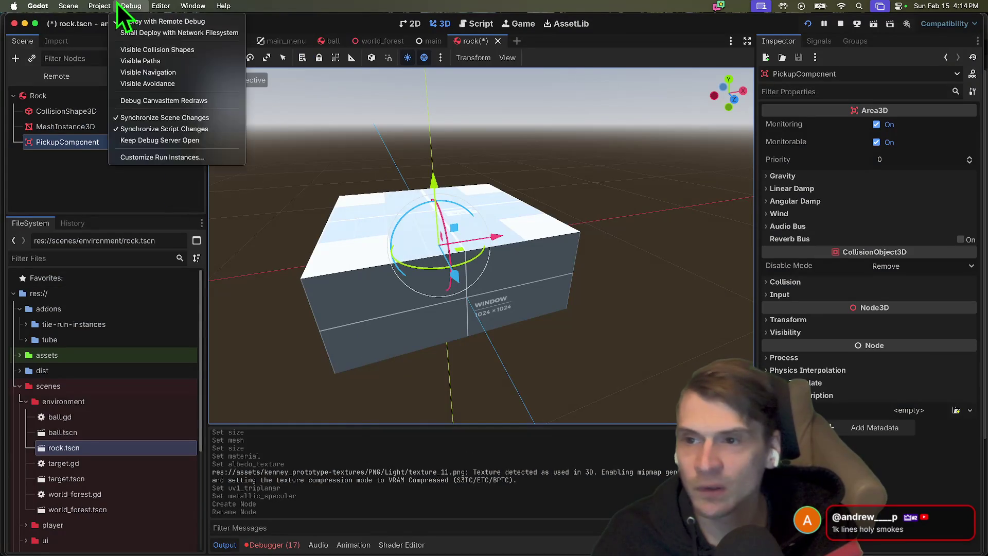
{"action": "key", "text": "Escape"}
{"action": "key", "text": "super+s"}
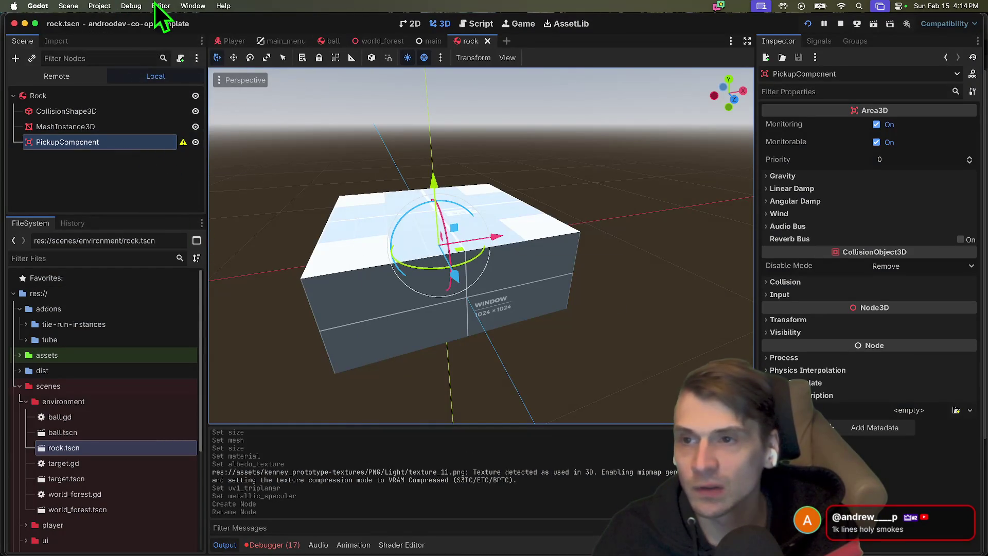
{"action": "left_click", "coordinate": [99, 5]}
{"action": "left_click", "coordinate": [146, 147]}
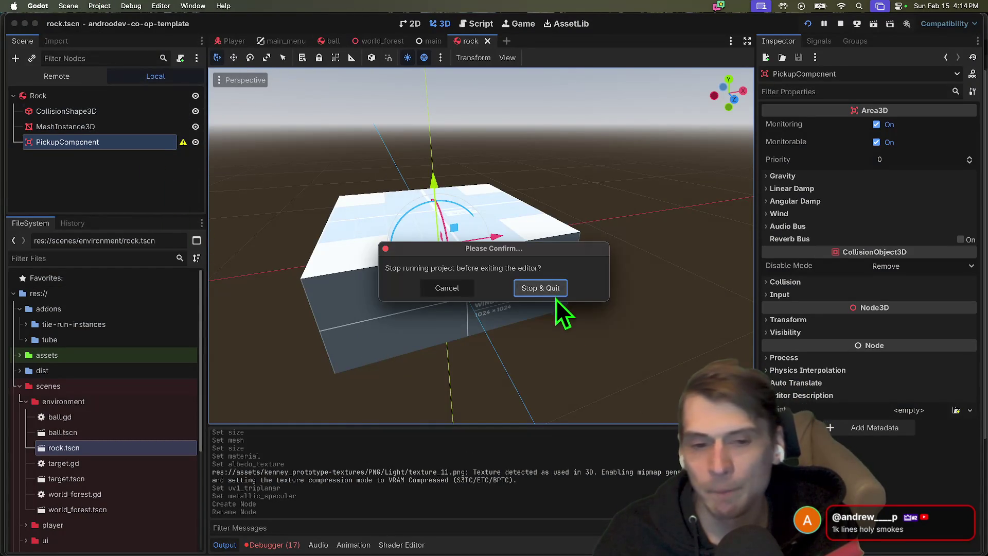
{"action": "left_click", "coordinate": [541, 287]}
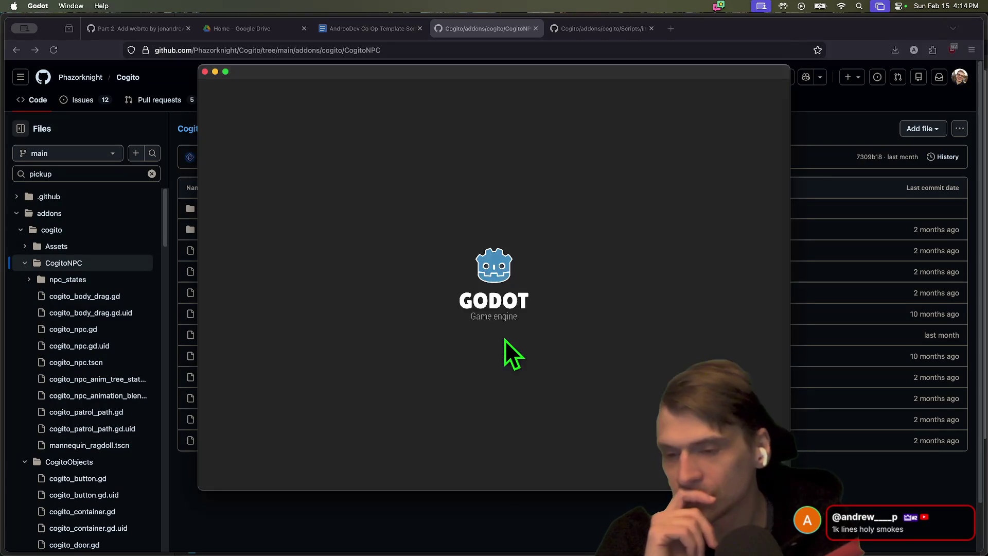
Open the OXT Island v0 project and accept converting it to Godot 4.6.
{"action": "scroll", "coordinate": [473, 360], "scroll_direction": "down", "scroll_amount": 10}
{"action": "scroll", "coordinate": [430, 331], "scroll_direction": "up", "scroll_amount": 4}
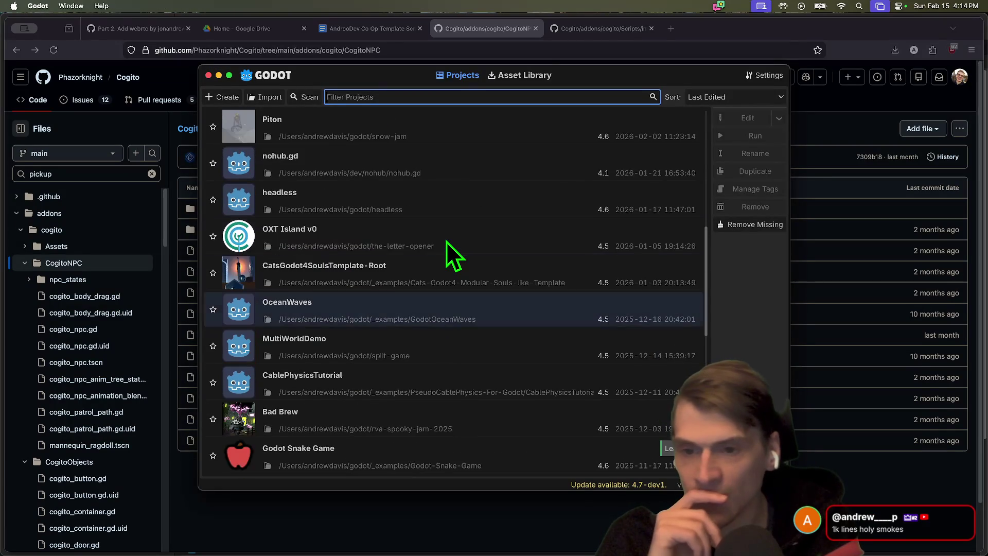
{"action": "double_click", "coordinate": [446, 242]}
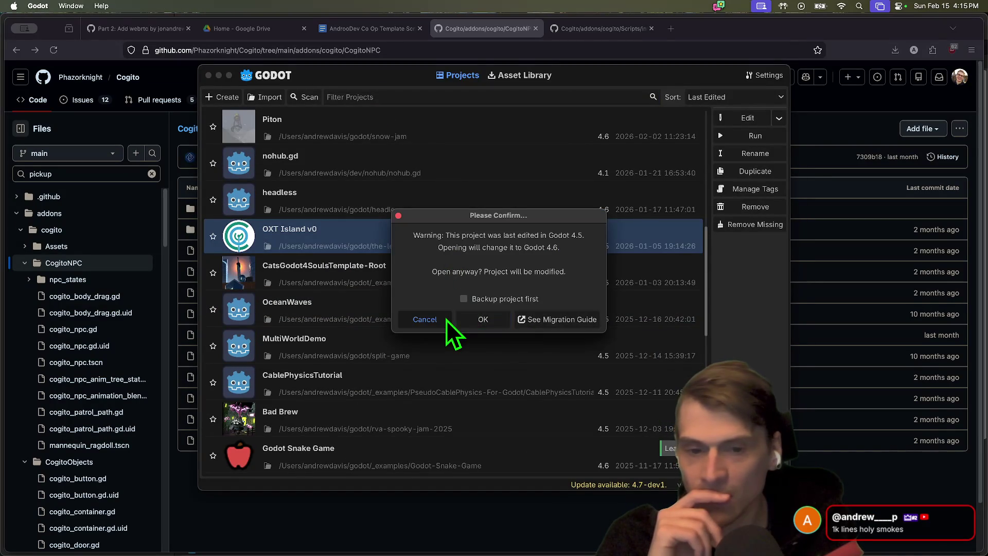
{"action": "left_click", "coordinate": [446, 319]}
{"action": "scroll", "coordinate": [410, 326], "scroll_direction": "down", "scroll_amount": 10}
{"action": "scroll", "coordinate": [410, 325], "scroll_direction": "up", "scroll_amount": 3}
{"action": "scroll", "coordinate": [413, 355], "scroll_direction": "up", "scroll_amount": 5}
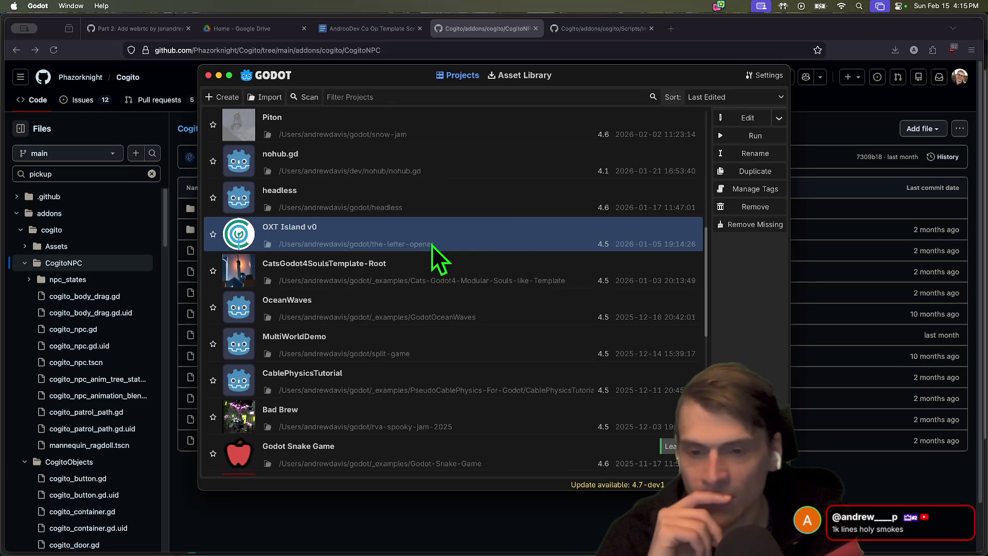
{"action": "double_click", "coordinate": [431, 245]}
{"action": "left_click", "coordinate": [474, 313]}
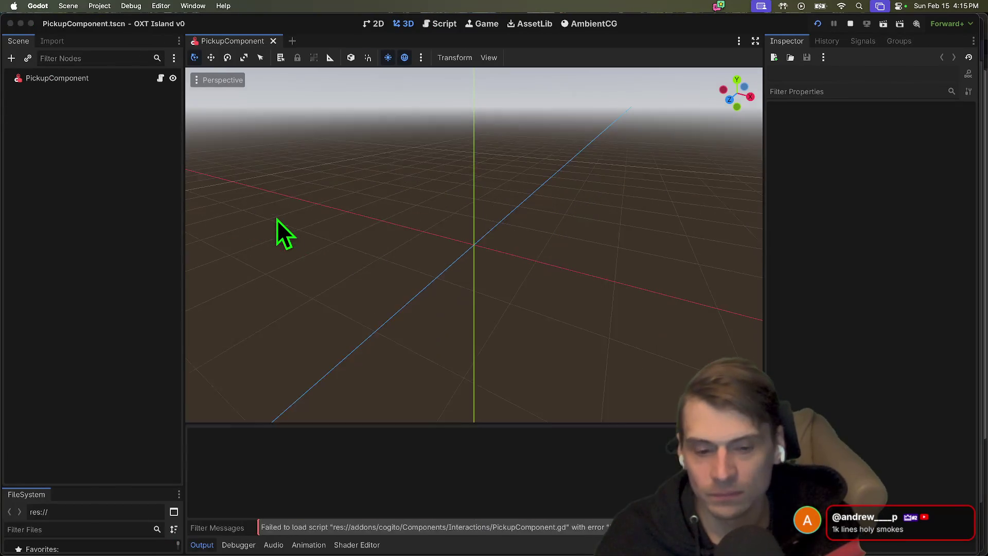
Start a new game in the first slot of the running OXT Island game.
{"action": "key", "text": "super+Tab"}
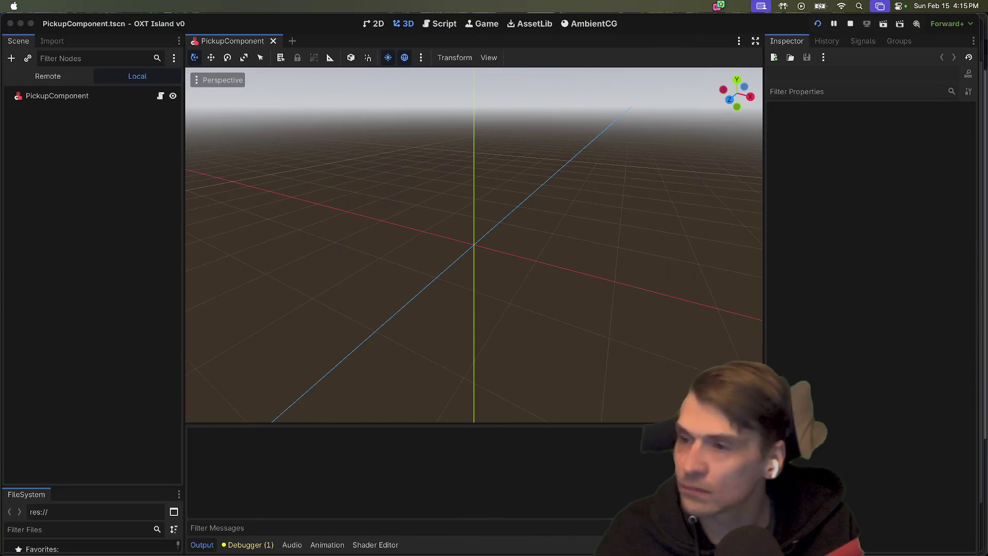
{"action": "key", "text": "super+Tab"}
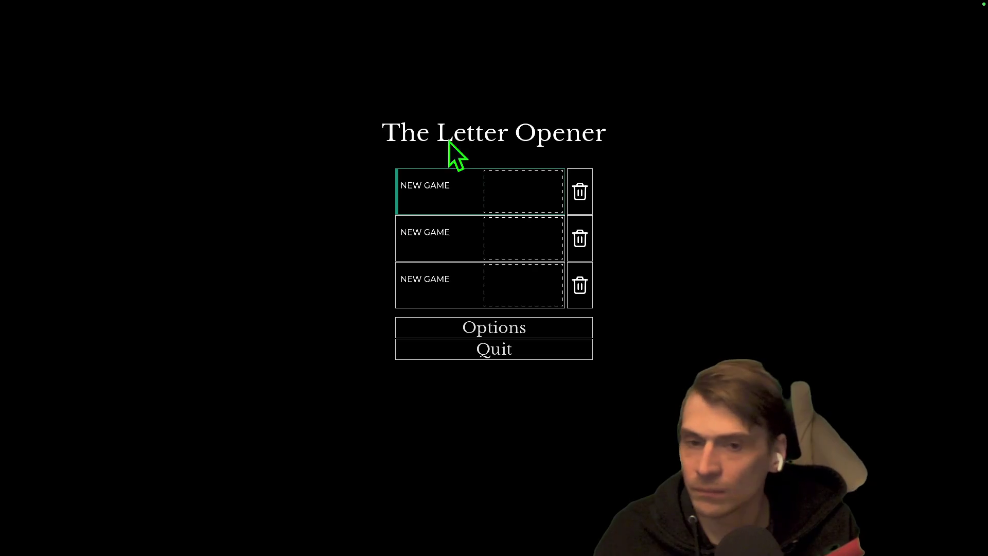
{"action": "left_click", "coordinate": [467, 203]}
{"action": "key", "text": "super+Tab"}
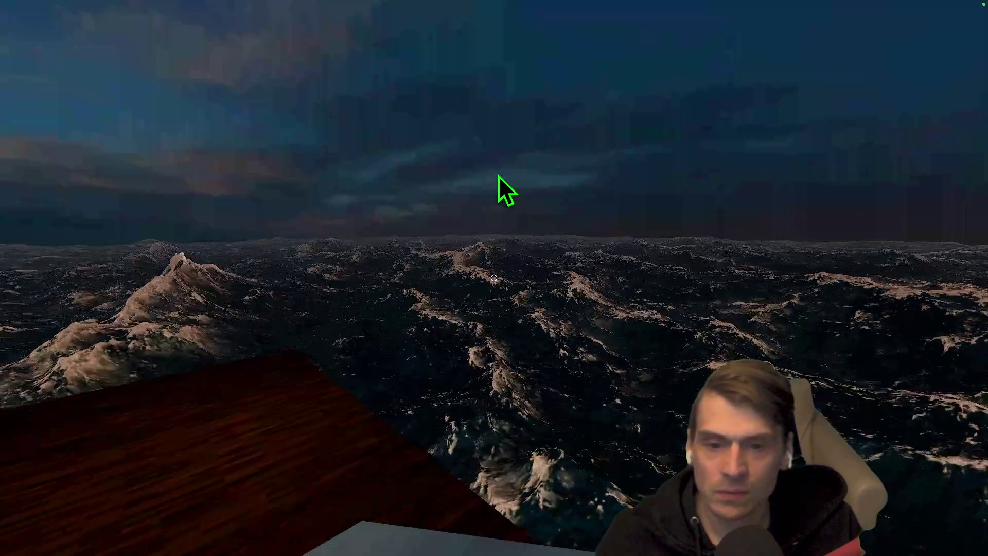
Explore the house and ocean ledge, then sit in and stand up from the armchair.
{"action": "key", "text": "shift+w"}
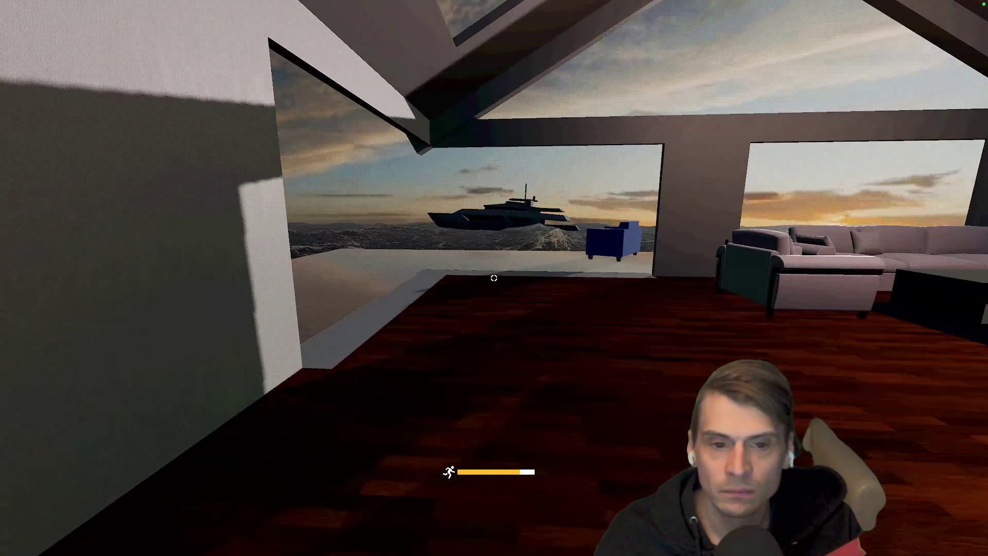
{"action": "key", "text": "space"}
{"action": "key", "text": "shift+w"}
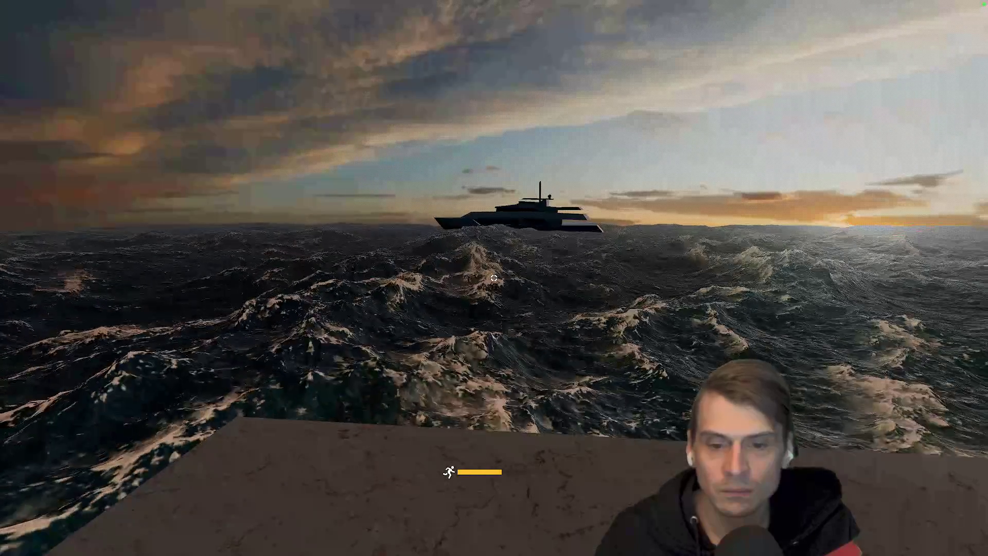
{"action": "key", "text": "w"}
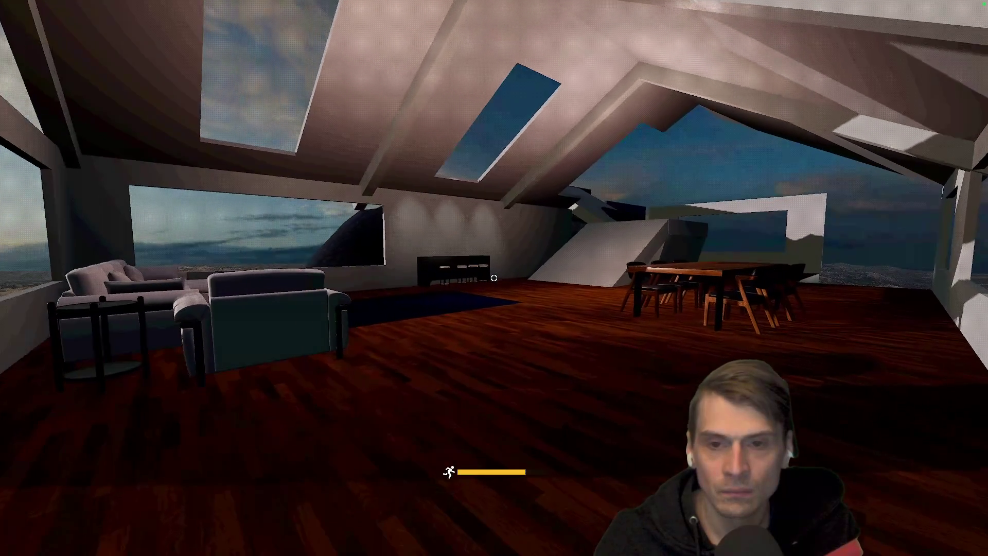
{"action": "key", "text": "shift+w"}
{"action": "key", "text": "shift+w"}
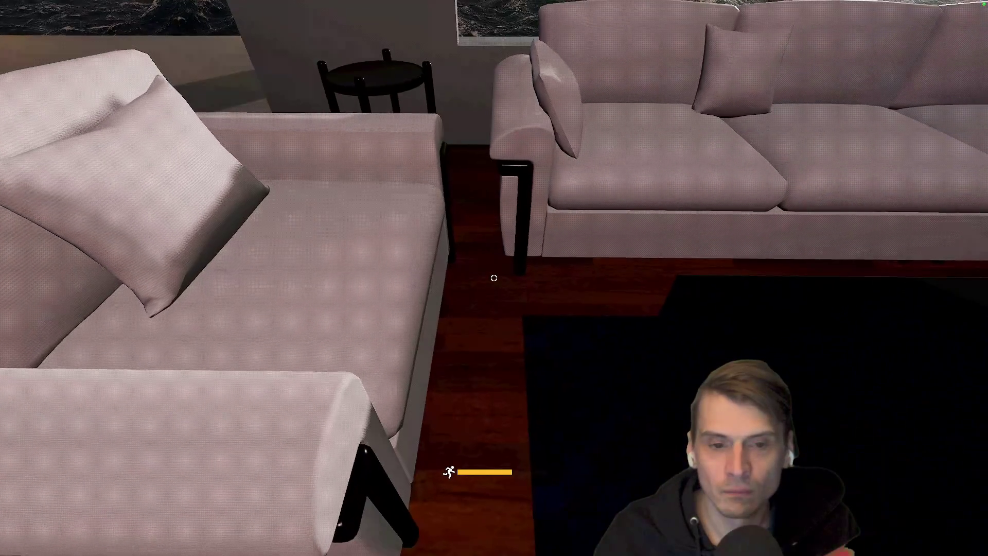
{"action": "key", "text": "f"}
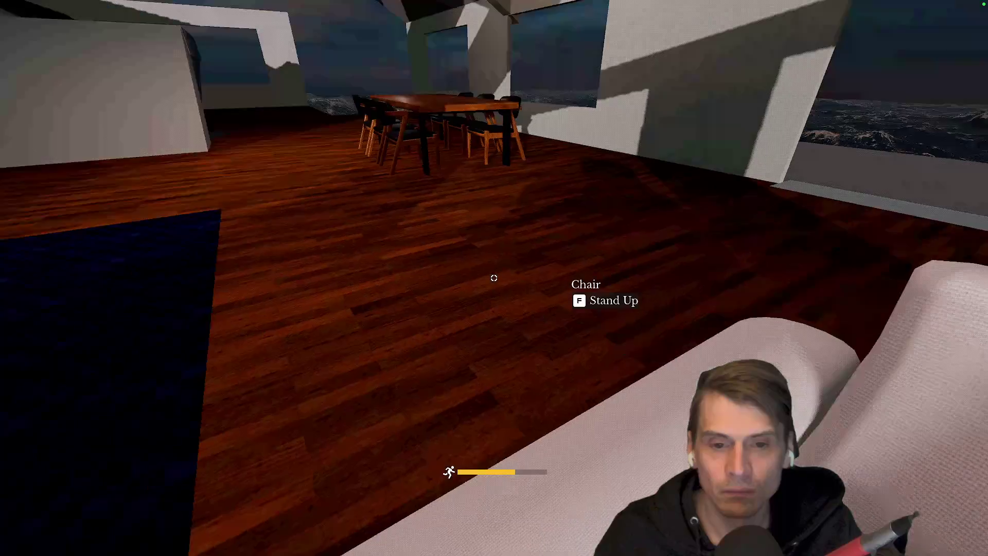
{"action": "key", "text": "f"}
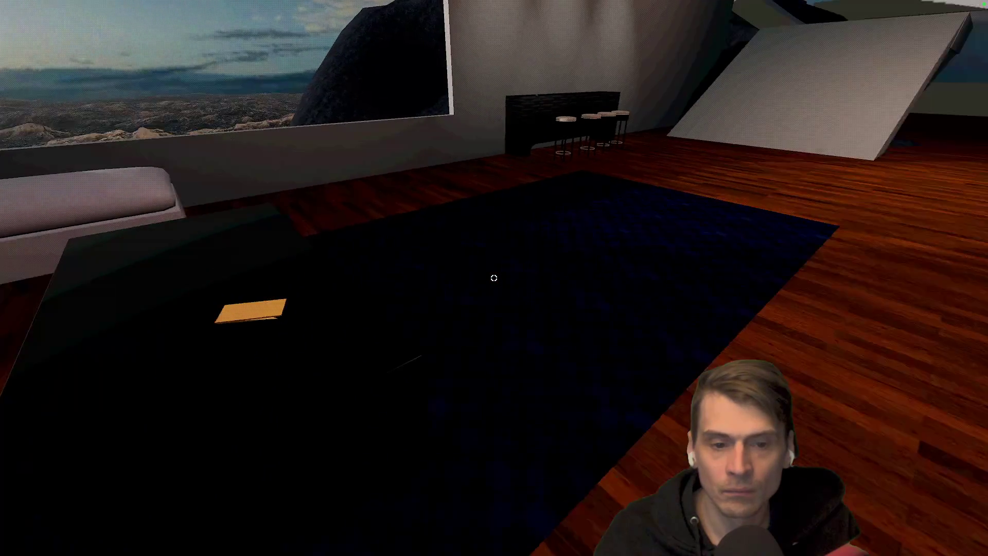
{"action": "key", "text": "s"}
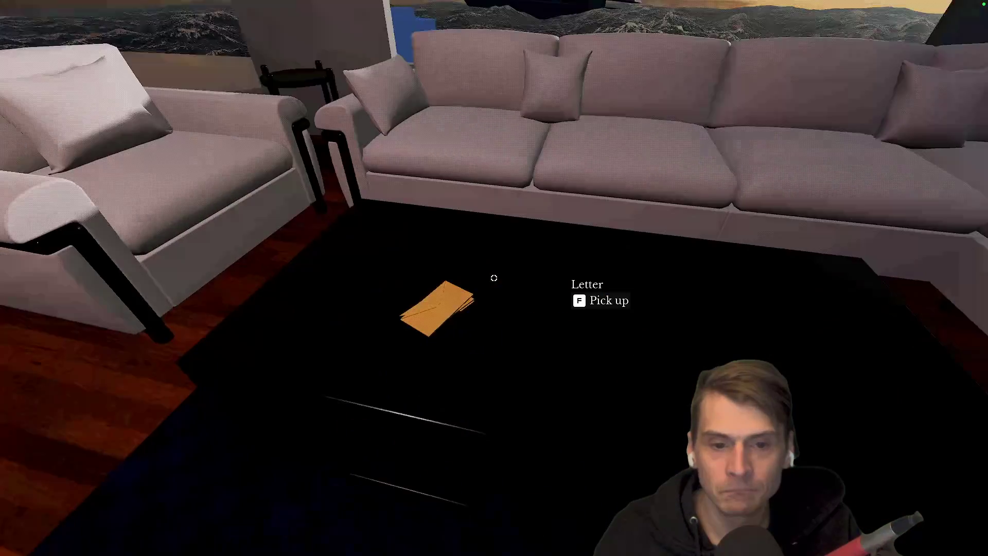
Release the game's mouse hold and return to the Godot editor.
{"action": "key", "text": "super+Tab"}
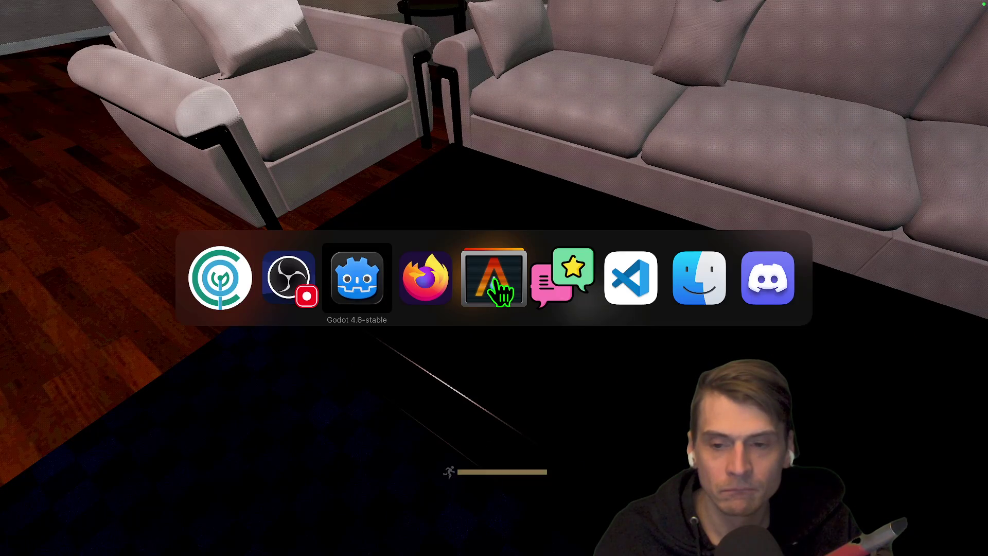
{"action": "key", "text": "super+Tab"}
{"action": "key", "text": "super+Tab"}
{"action": "key", "text": "super+shift+Tab"}
{"action": "key", "text": "super+shift+Tab"}
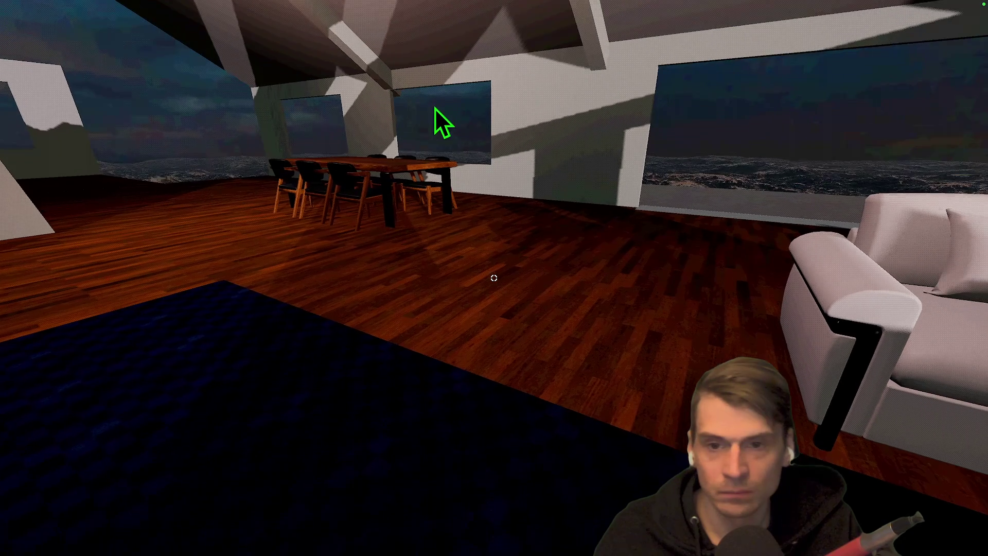
{"action": "mouse_move", "coordinate": [456, 174]}
{"action": "mouse_move", "coordinate": [558, 450]}
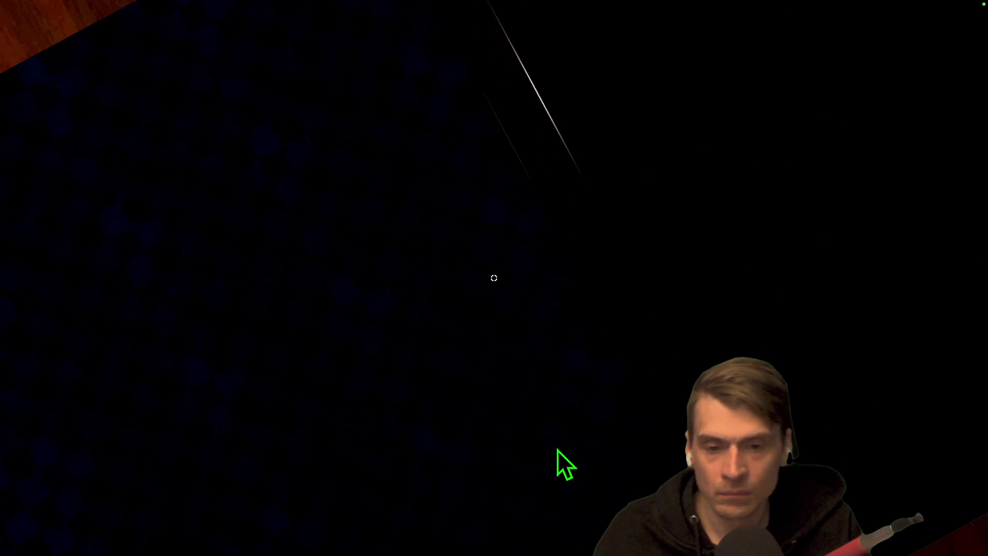
{"action": "key", "text": "super+Tab"}
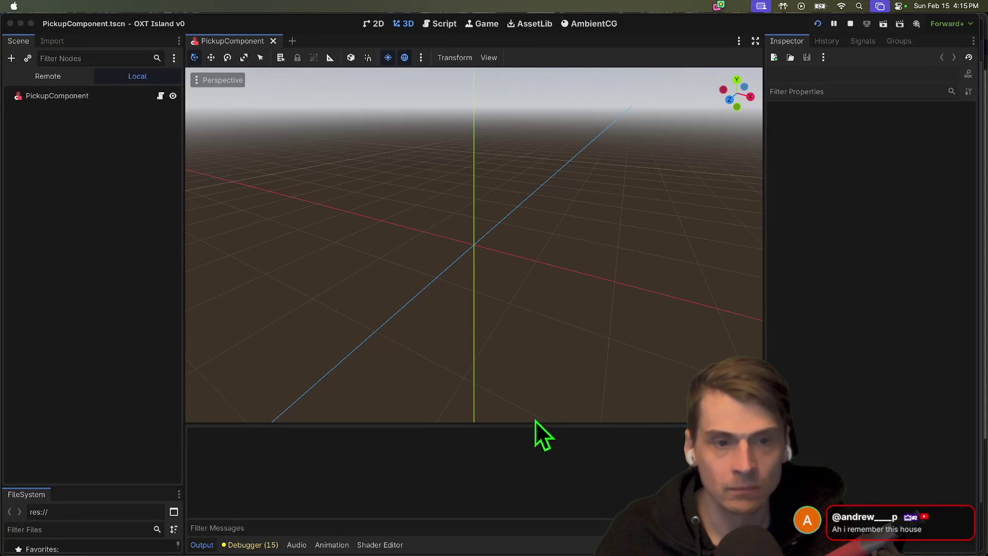
Stop the game and inspect PickupComponent's properties, including Slot Data.
{"action": "mouse_move", "coordinate": [289, 553]}
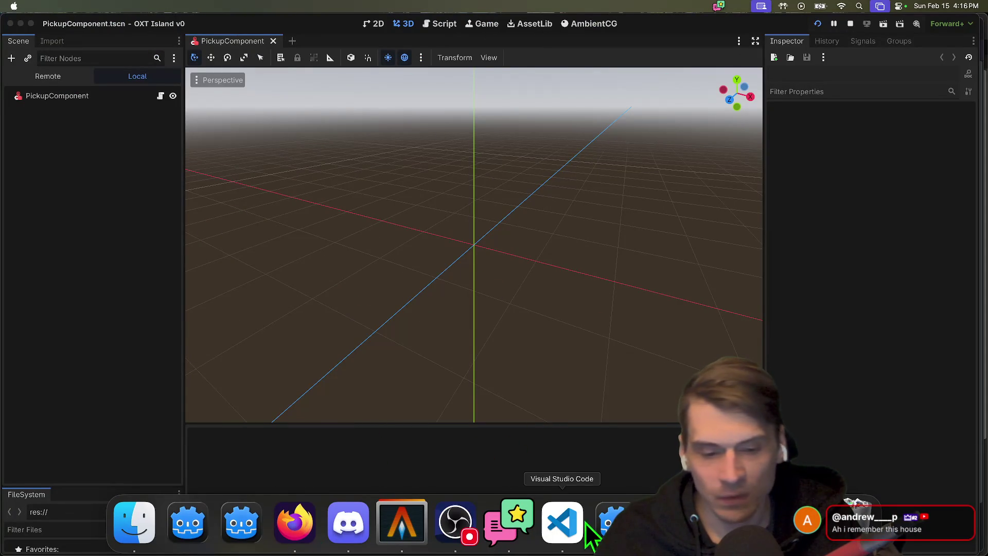
{"action": "key", "text": "super+period"}
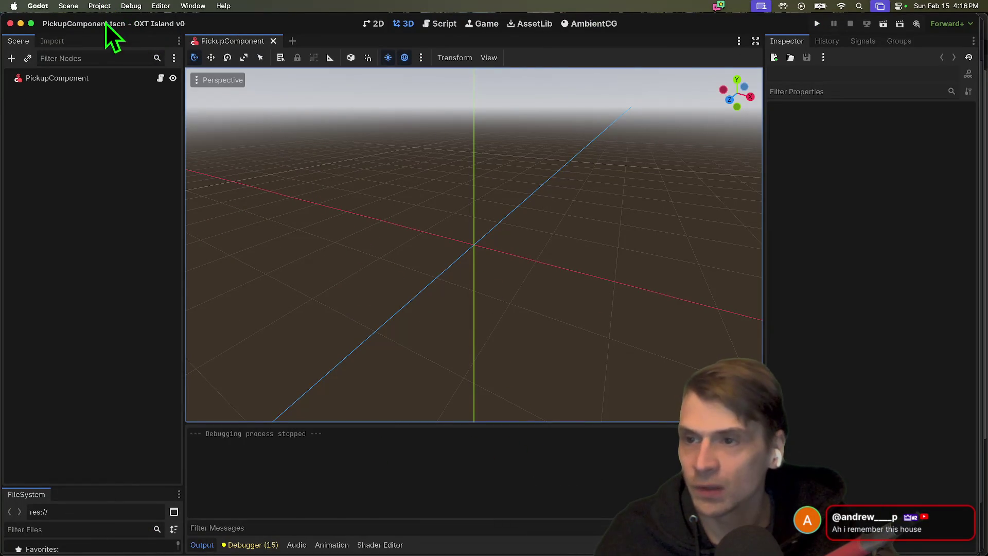
{"action": "left_click", "coordinate": [71, 80]}
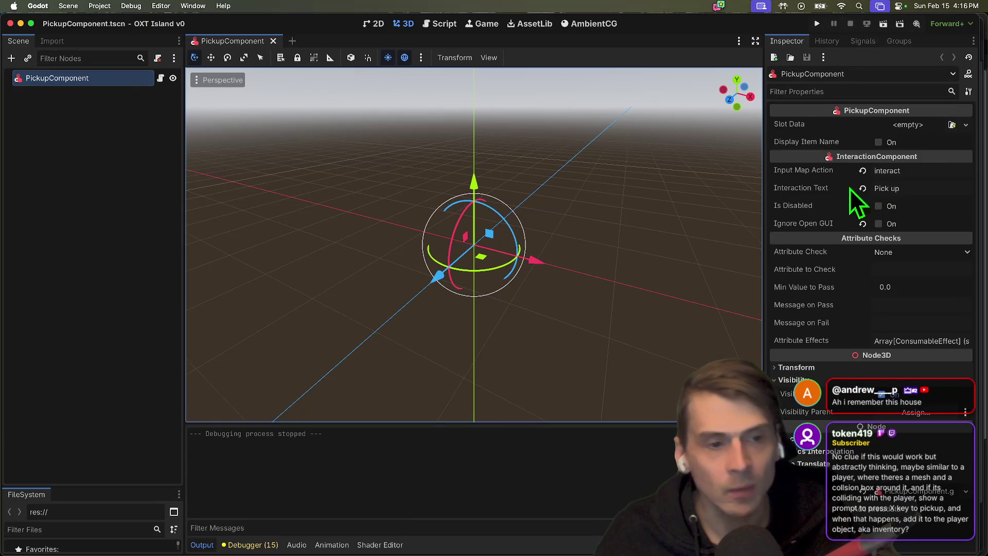
{"action": "left_click", "coordinate": [925, 123]}
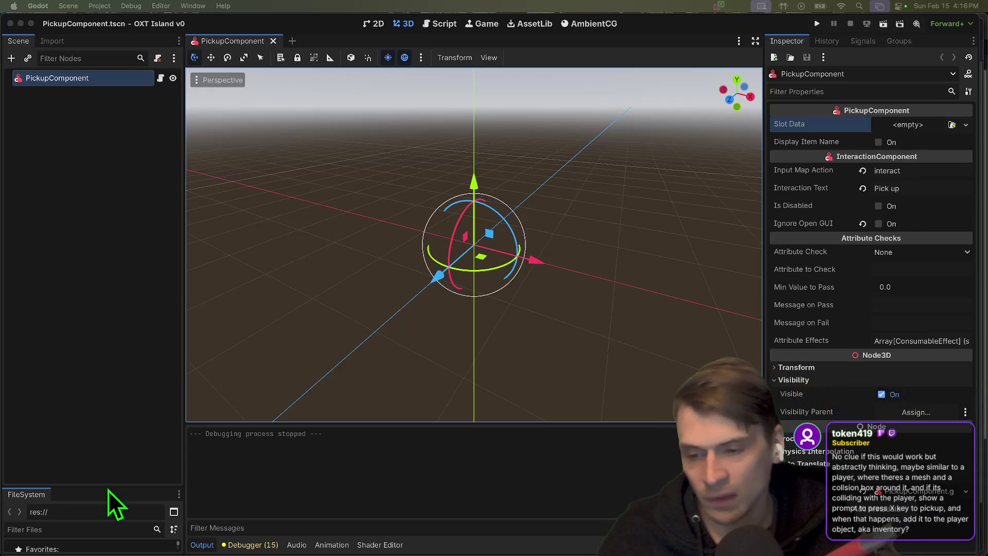
{"action": "left_click_drag", "start_coordinate": [106, 485], "coordinate": [126, 183]}
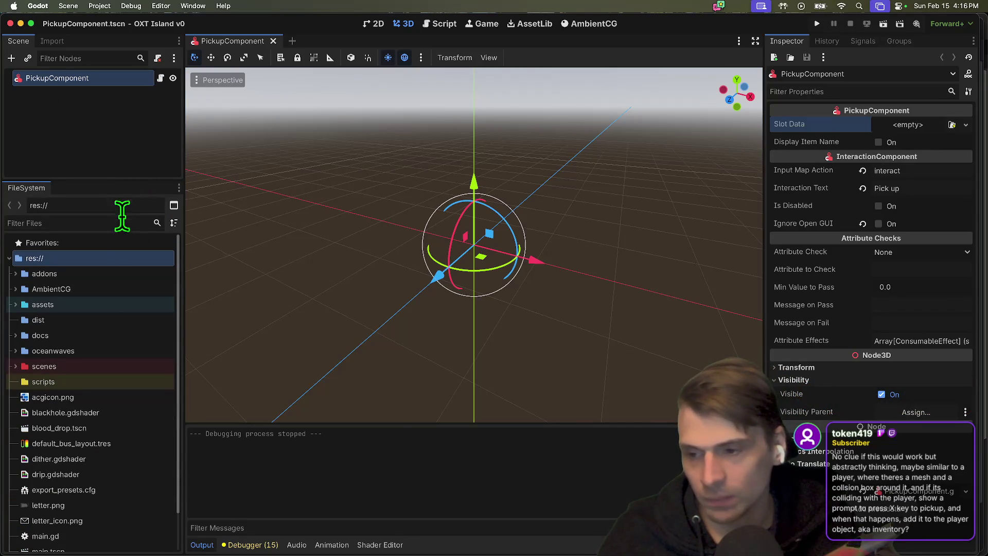
{"action": "left_click", "coordinate": [119, 142]}
{"action": "key", "text": "ctrl+shift+o"}
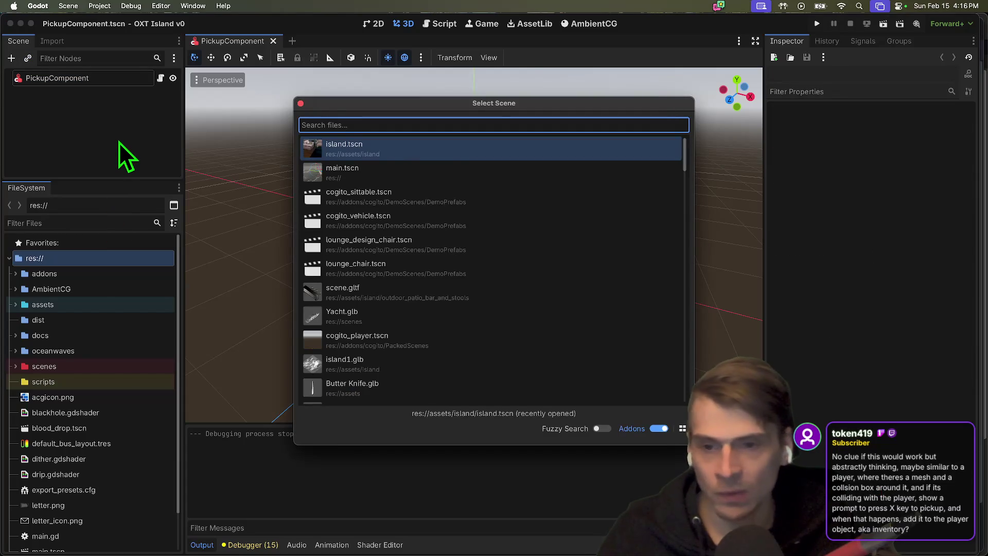
{"action": "type", "text": "picku"}
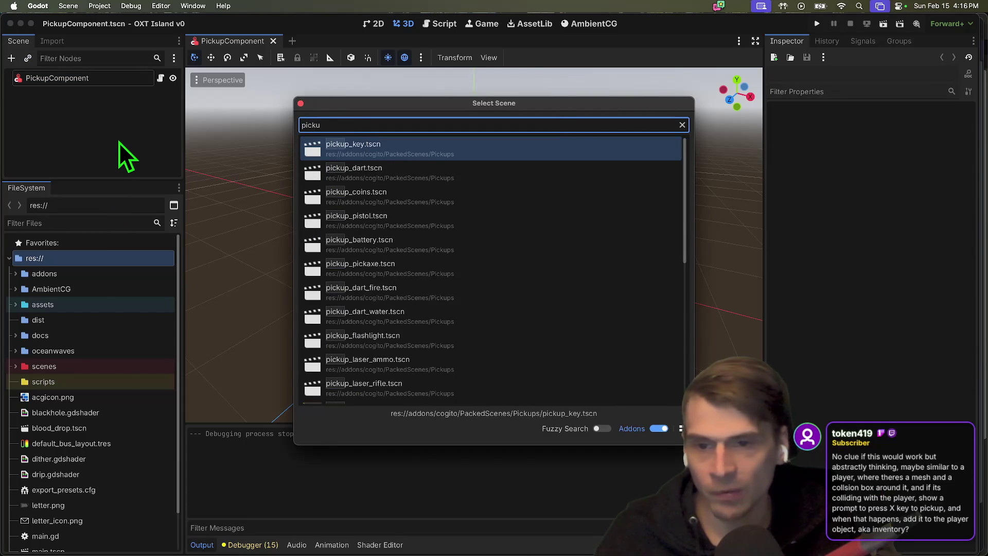
{"action": "left_click_drag", "start_coordinate": [540, 106], "coordinate": [311, 35]}
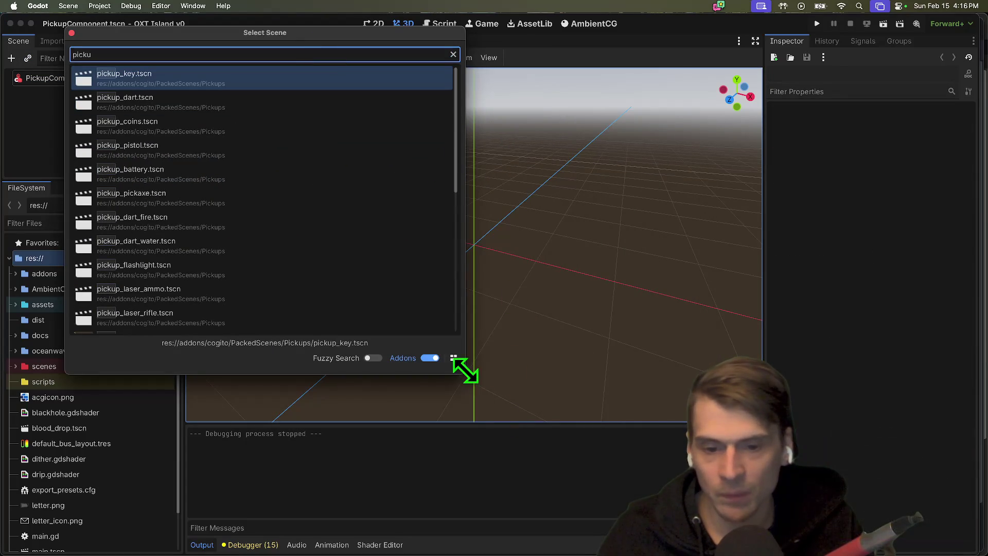
{"action": "left_click_drag", "start_coordinate": [465, 371], "coordinate": [688, 540]}
{"action": "scroll", "coordinate": [230, 278], "scroll_direction": "down", "scroll_amount": 2}
{"action": "key", "text": "Escape"}
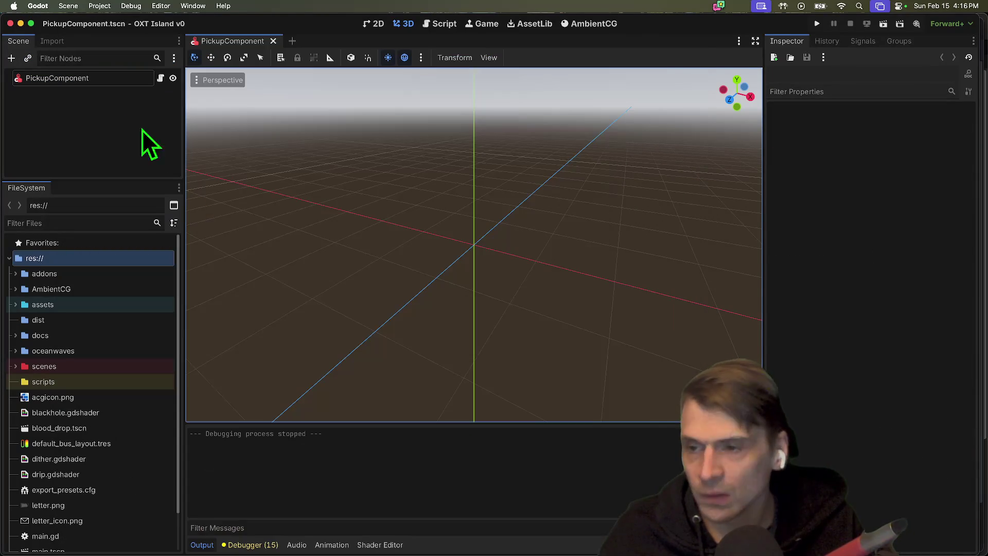
{"action": "key", "text": "ctrl+a"}
{"action": "type", "text": "picku"}
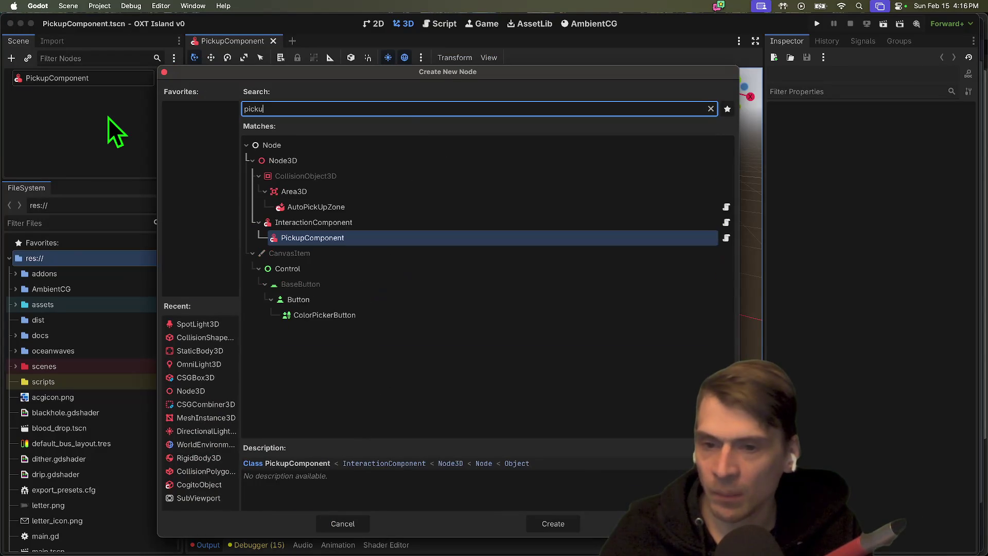
{"action": "left_click", "coordinate": [332, 226]}
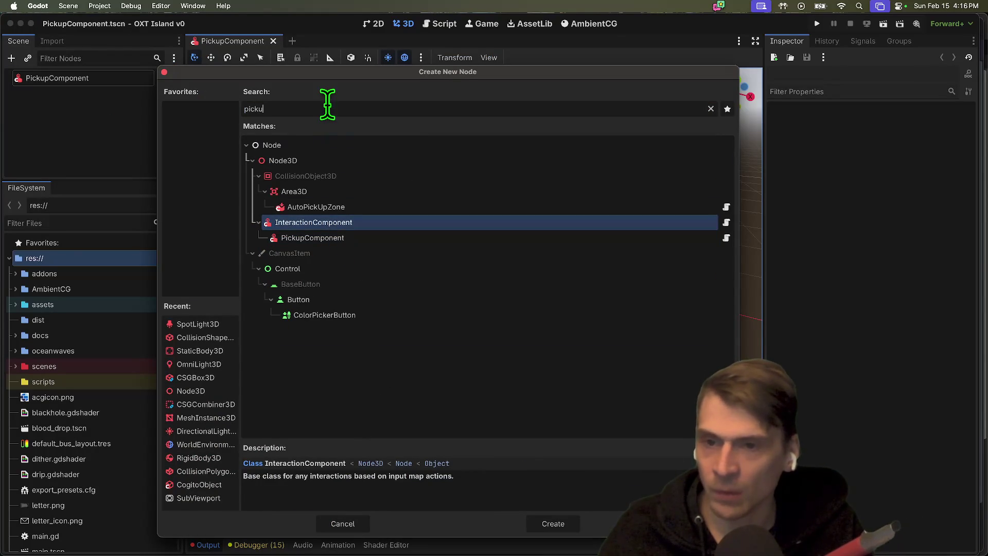
{"action": "double_click", "coordinate": [326, 109]}
{"action": "key", "text": "BackSpace"}
{"action": "scroll", "coordinate": [458, 259], "scroll_direction": "down", "scroll_amount": 10}
{"action": "scroll", "coordinate": [455, 245], "scroll_direction": "up", "scroll_amount": 15}
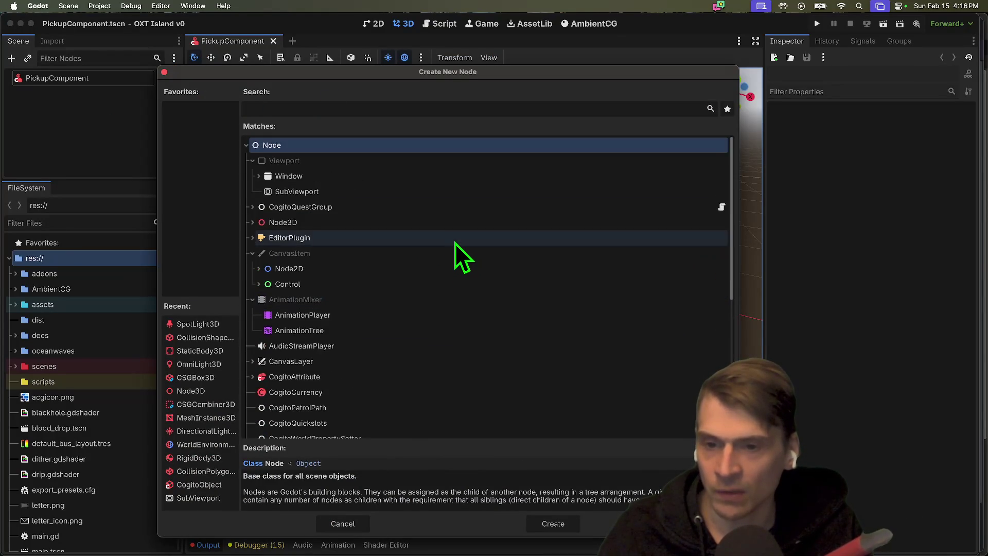
{"action": "scroll", "coordinate": [273, 276], "scroll_direction": "down", "scroll_amount": 1}
{"action": "scroll", "coordinate": [659, 258], "scroll_direction": "down", "scroll_amount": 5}
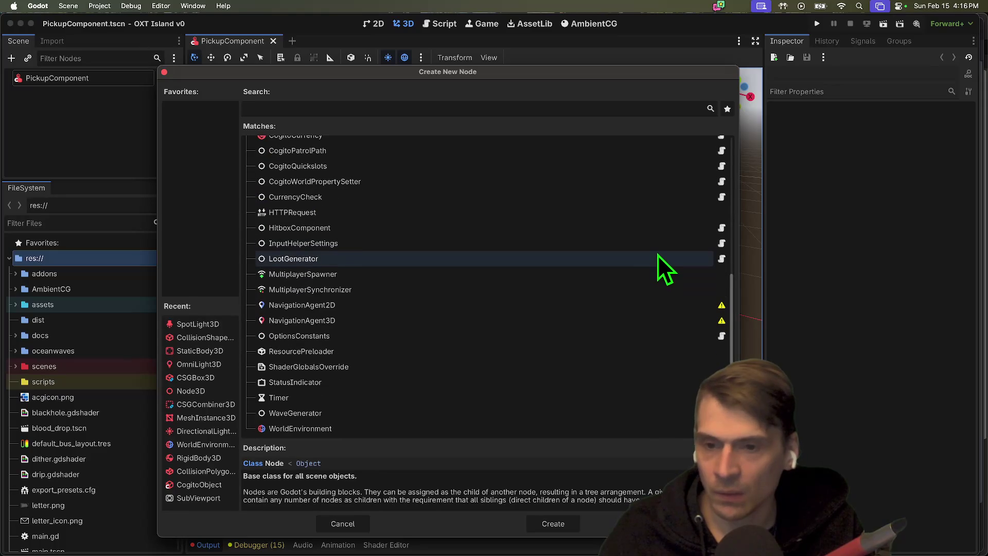
{"action": "scroll", "coordinate": [658, 252], "scroll_direction": "up", "scroll_amount": 1}
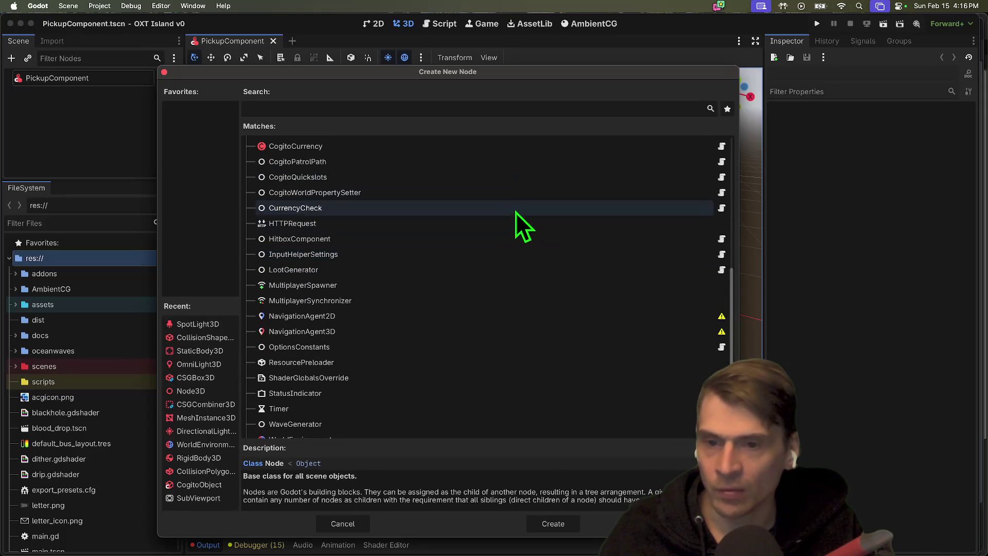
{"action": "scroll", "coordinate": [523, 201], "scroll_direction": "up", "scroll_amount": 3}
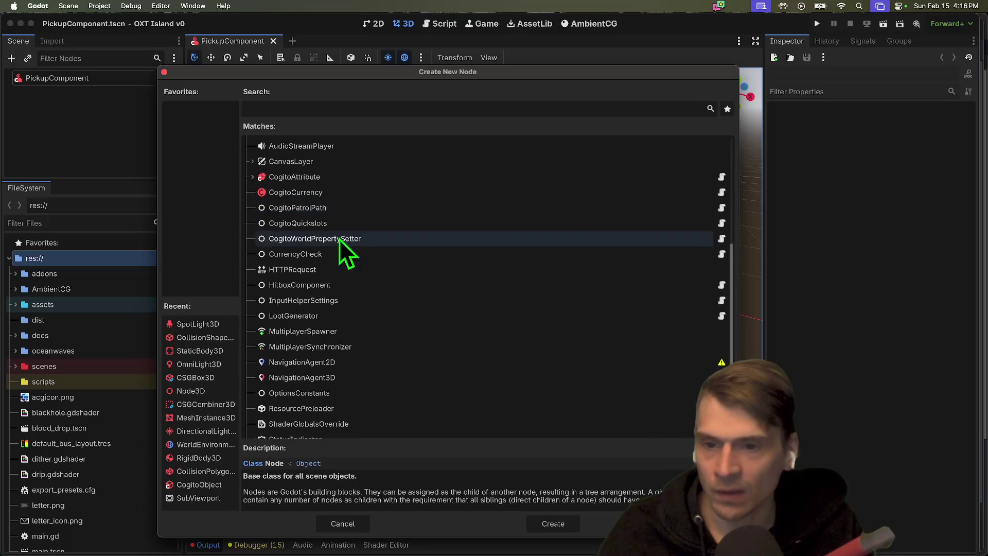
{"action": "scroll", "coordinate": [453, 273], "scroll_direction": "up", "scroll_amount": 5}
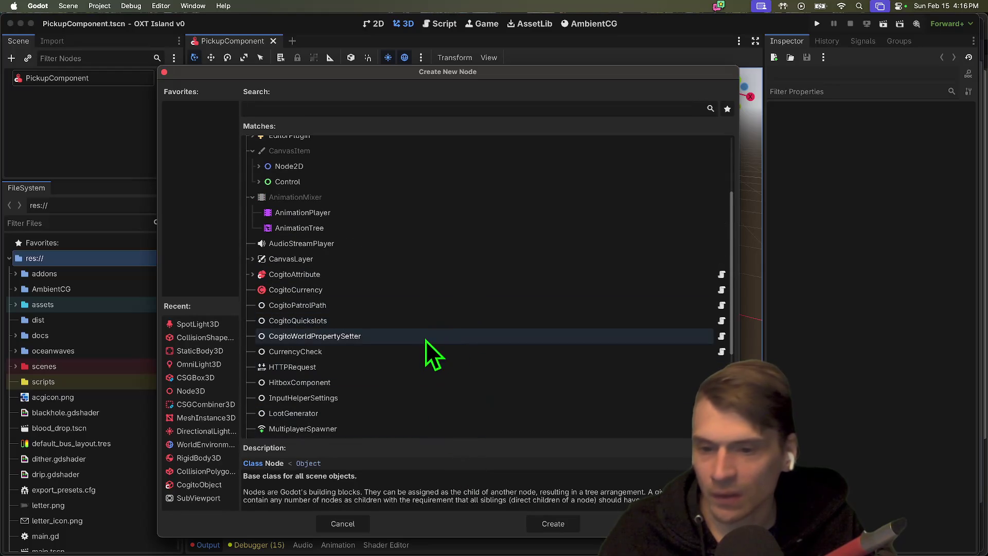
{"action": "scroll", "coordinate": [421, 350], "scroll_direction": "up", "scroll_amount": 5}
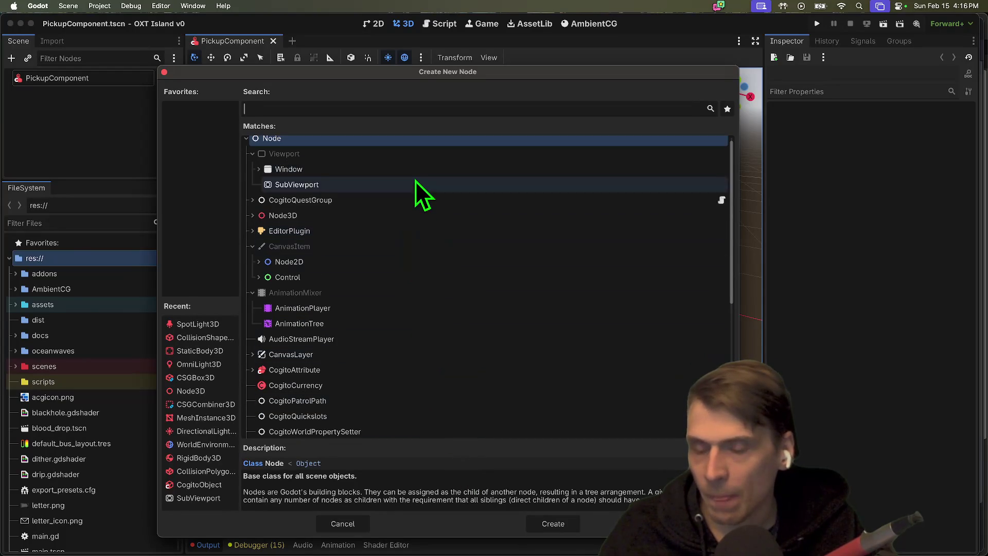
{"action": "type", "text": "cog"}
{"action": "scroll", "coordinate": [584, 325], "scroll_direction": "up", "scroll_amount": 13}
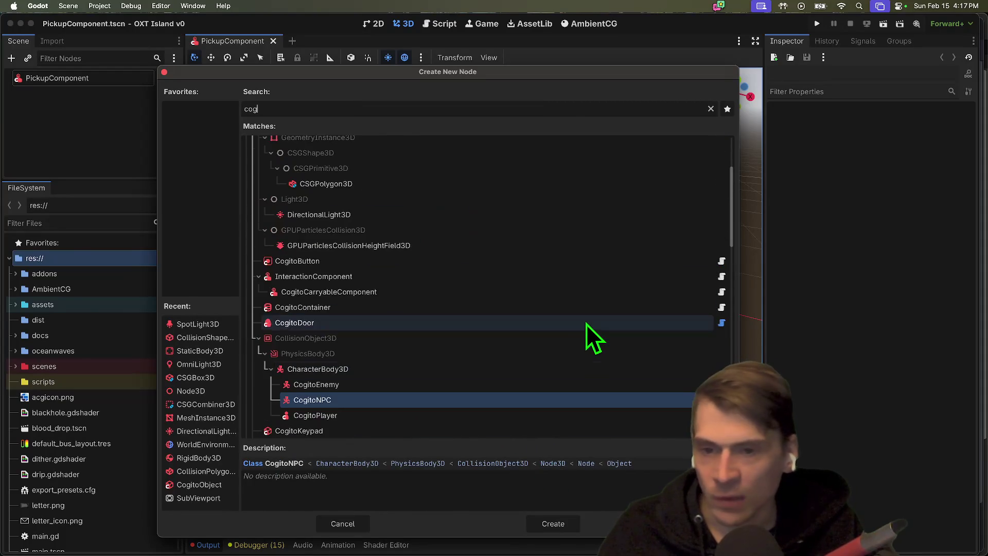
{"action": "scroll", "coordinate": [587, 316], "scroll_direction": "down", "scroll_amount": 7}
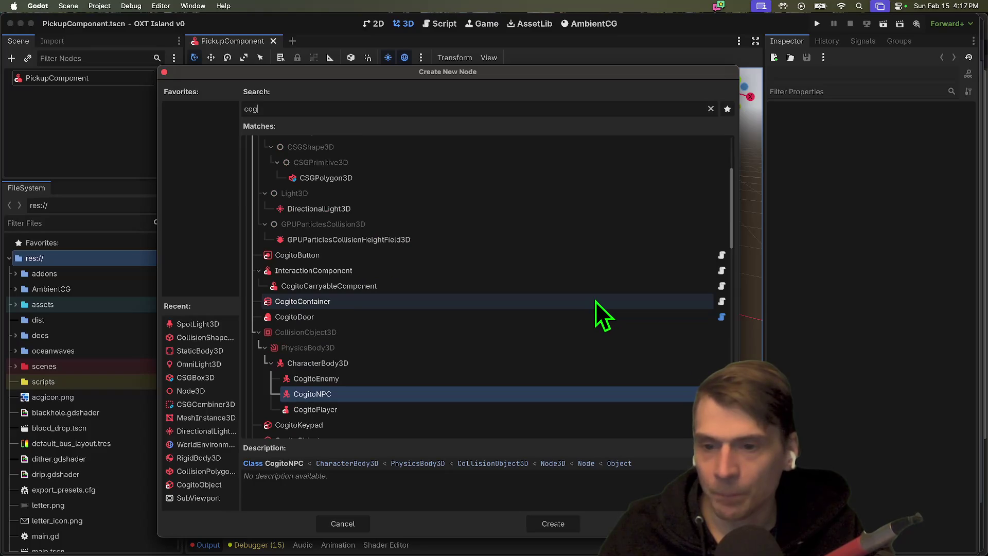
{"action": "left_click", "coordinate": [604, 274]}
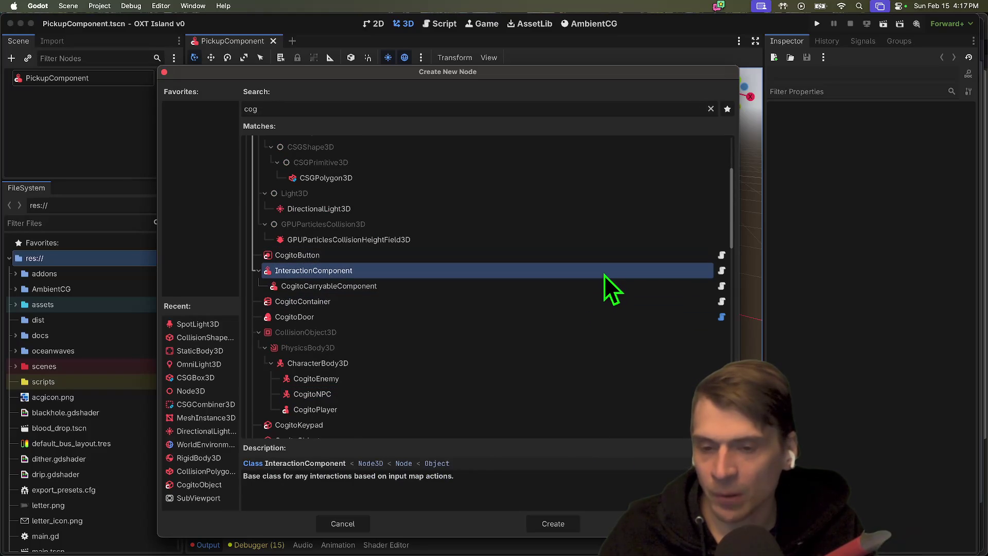
{"action": "left_click", "coordinate": [597, 303]}
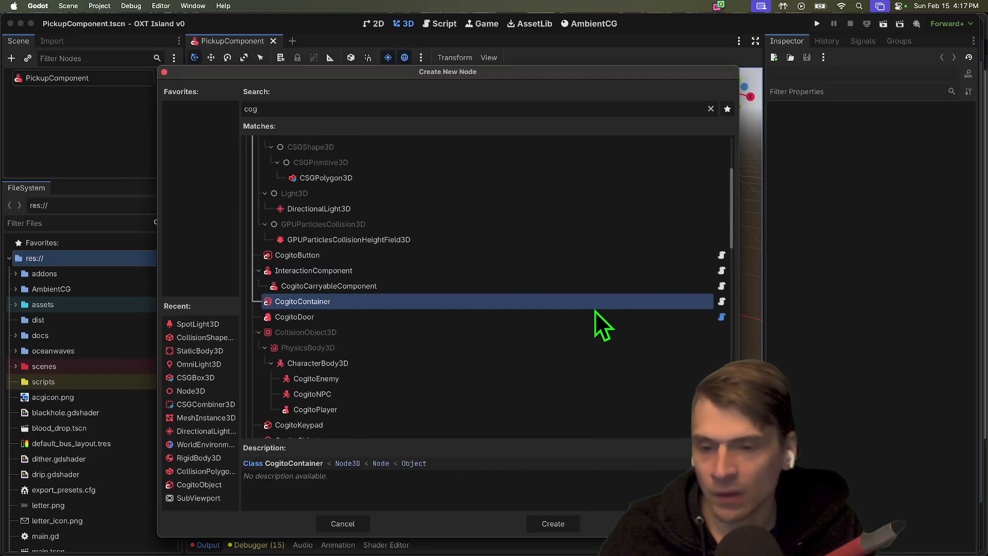
{"action": "key", "text": "Escape"}
{"action": "double_click", "coordinate": [85, 278]}
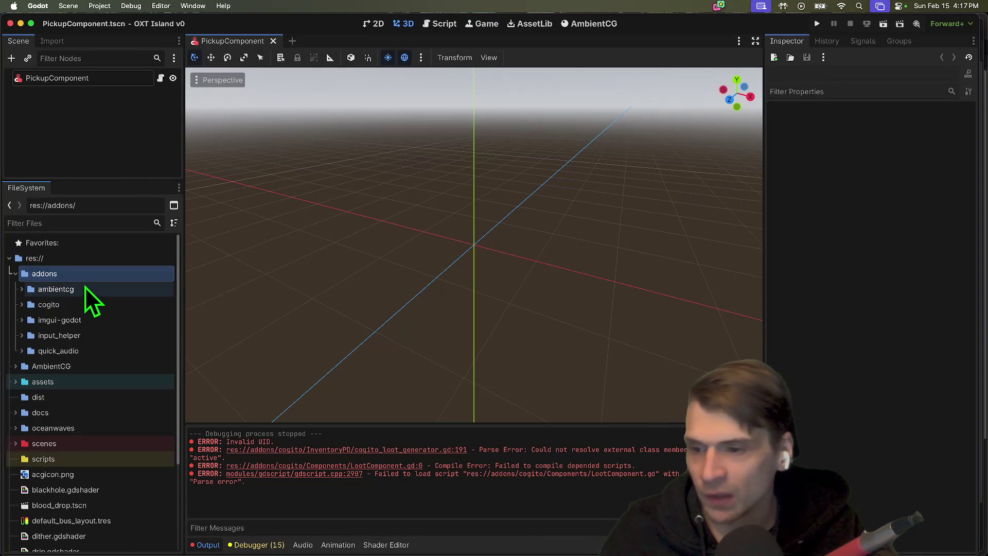
Expand addons > cogito > DemoScenes in the FileSystem dock and select COGITO_3_Lobby.tscn.
{"action": "double_click", "coordinate": [83, 307]}
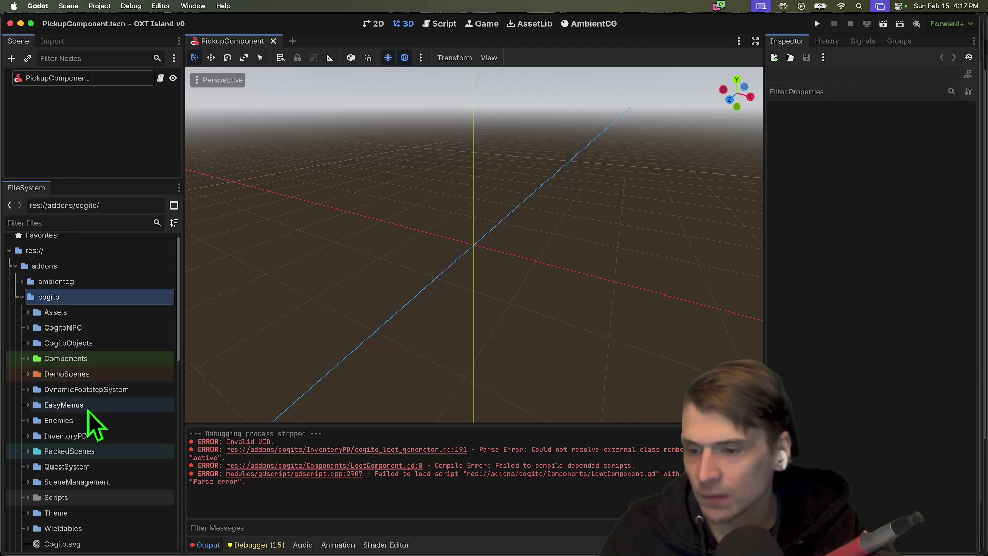
{"action": "double_click", "coordinate": [105, 374]}
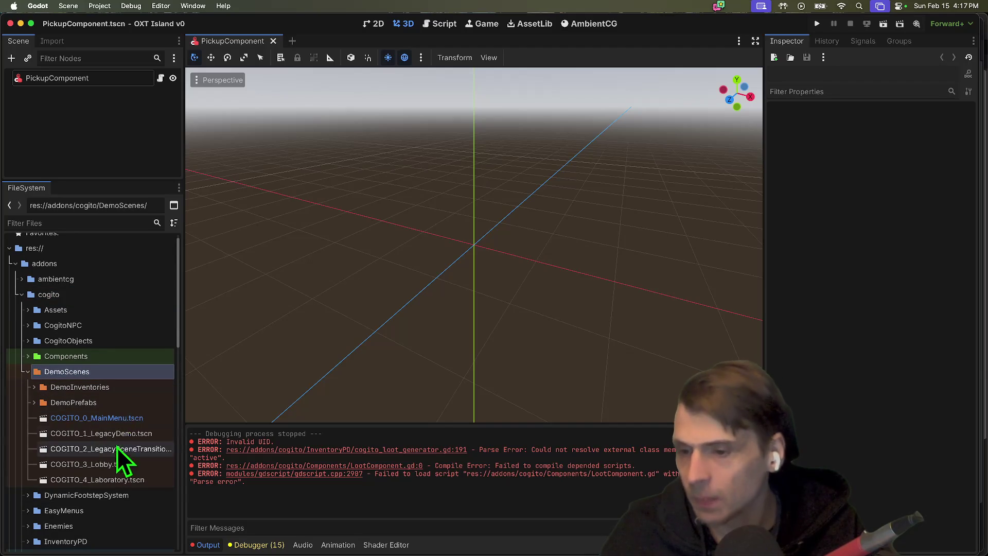
{"action": "left_click", "coordinate": [153, 434]}
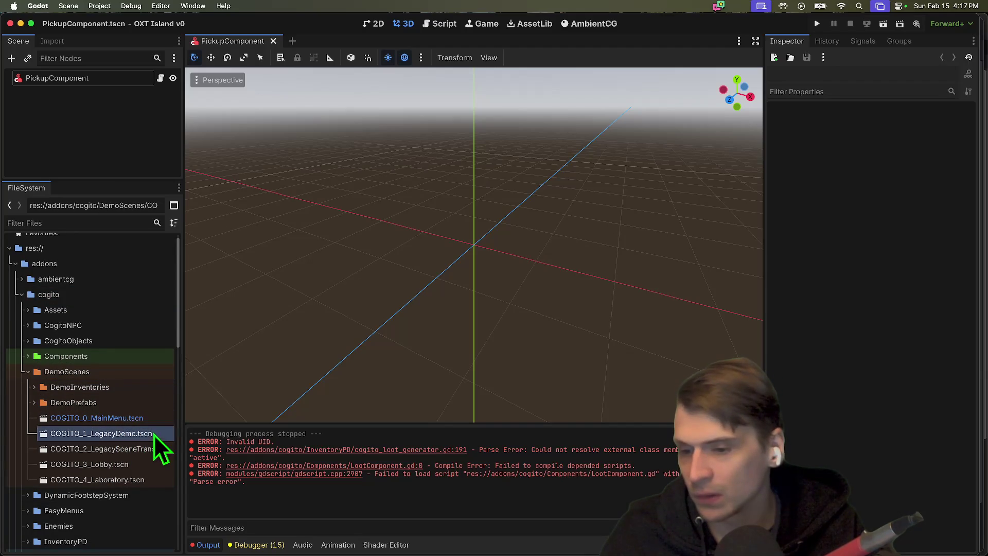
{"action": "left_click", "coordinate": [154, 464]}
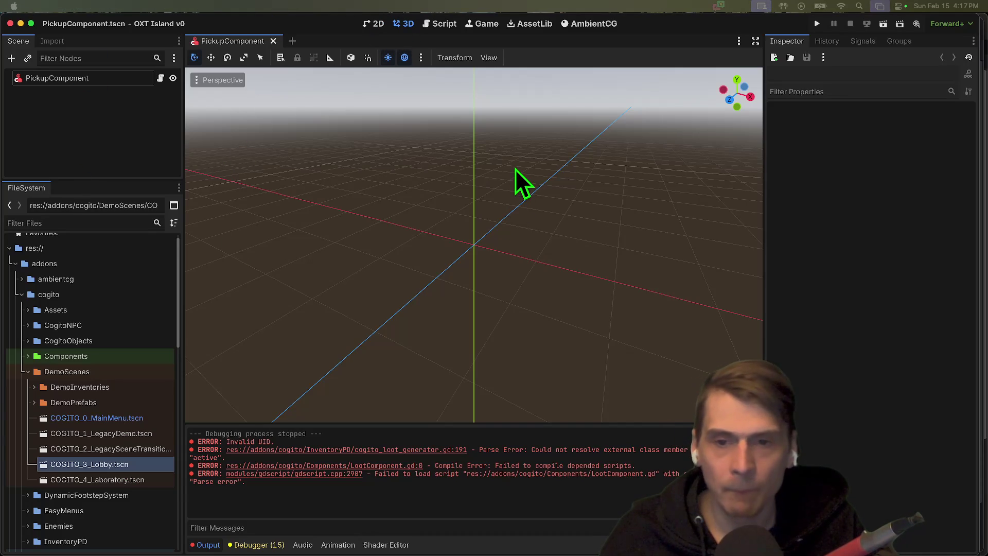
{"action": "key", "text": "super+Tab"}
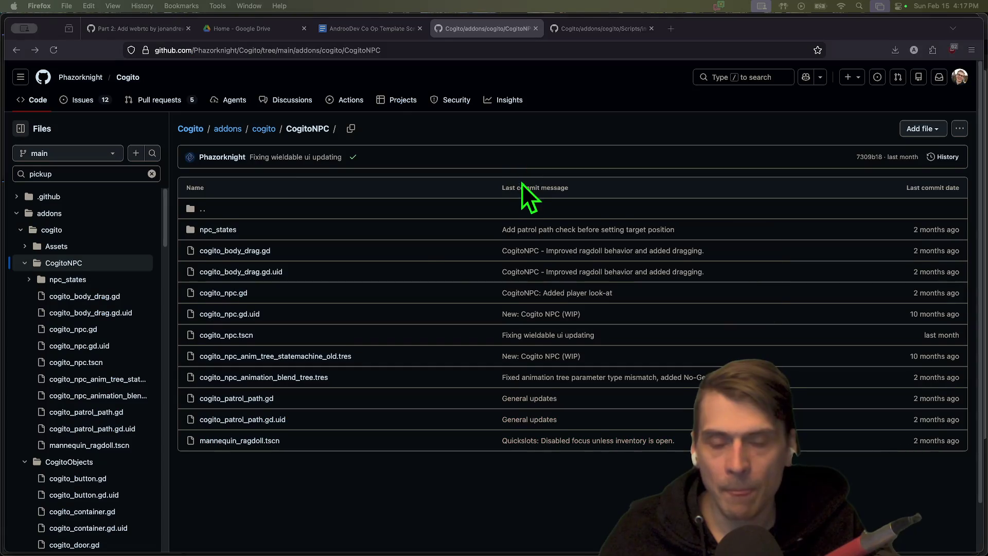
{"action": "key", "text": "super+Tab"}
{"action": "key", "text": "super+Tab"}
{"action": "key", "text": "super+Tab"}
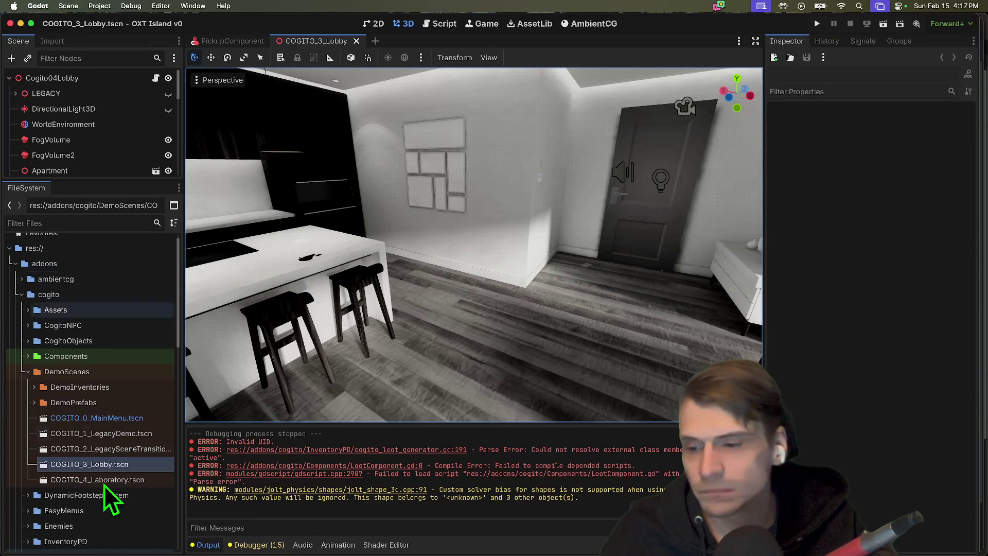
Open the COGITO_4_Laboratory.tscn scene from the FileSystem dock in a new tab.
{"action": "mouse_move", "coordinate": [540, 267]}
{"action": "left_mouse_down"}
{"action": "mouse_move", "coordinate": [669, 260]}
{"action": "mouse_move", "coordinate": [539, 246]}
{"action": "left_mouse_up"}
{"action": "left_click", "coordinate": [116, 481]}
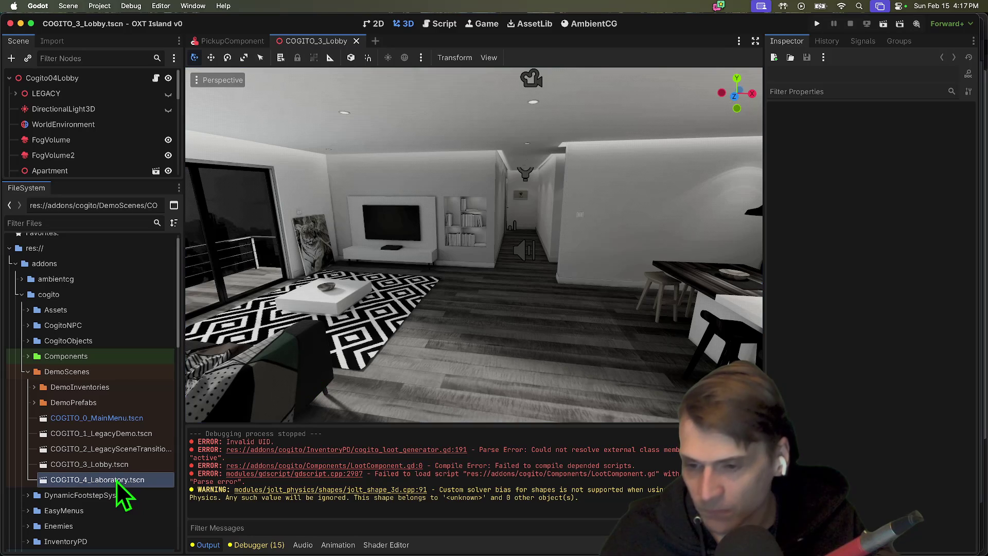
{"action": "double_click", "coordinate": [116, 480]}
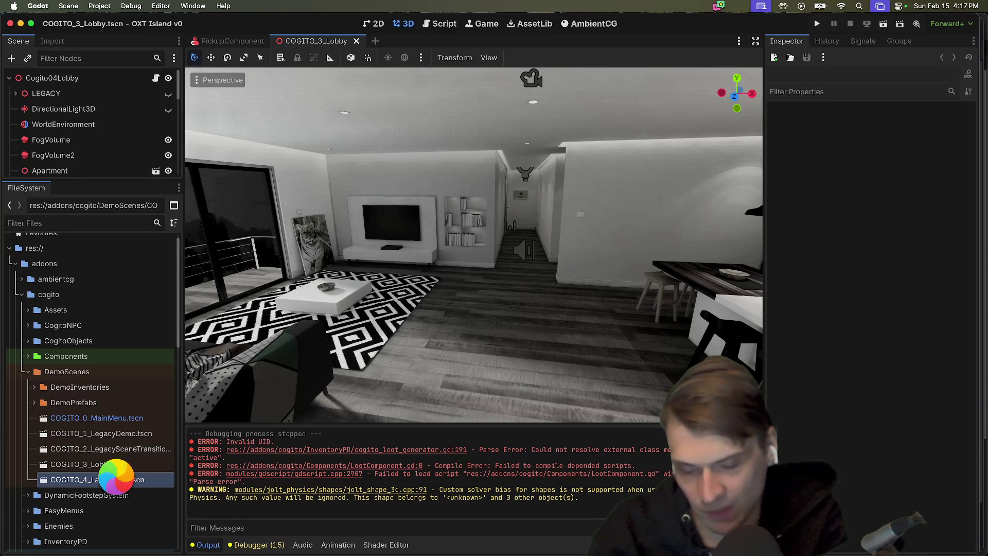
{"action": "right_click", "coordinate": [117, 479]}
{"action": "left_click", "coordinate": [381, 381]}
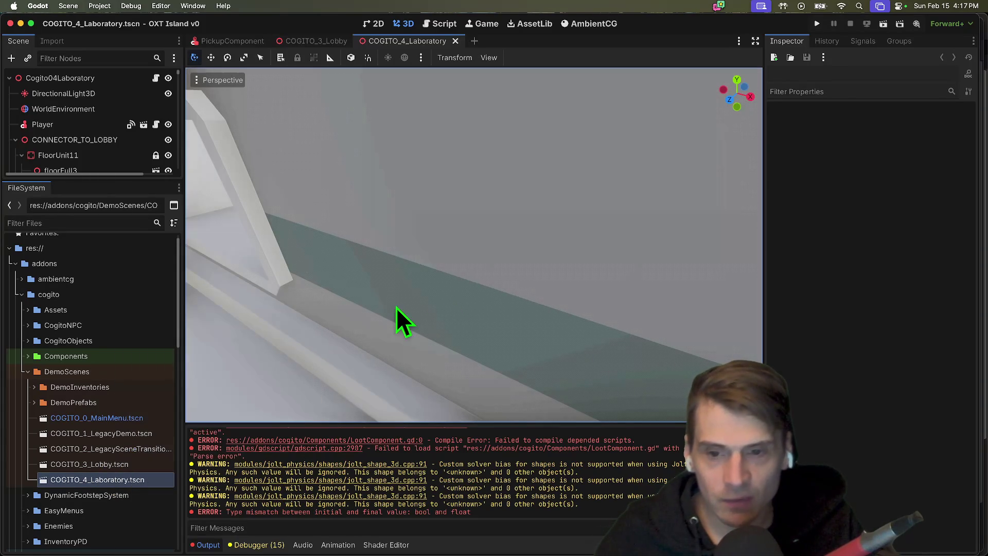
Fly the editor camera into the lab interior and run the current scene.
{"action": "key", "text": "w"}
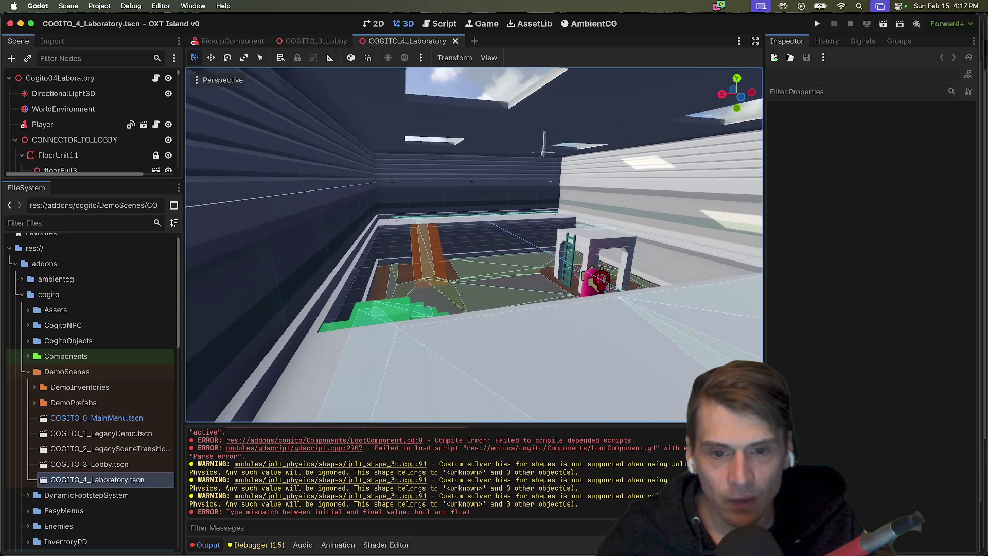
{"action": "key", "text": "s"}
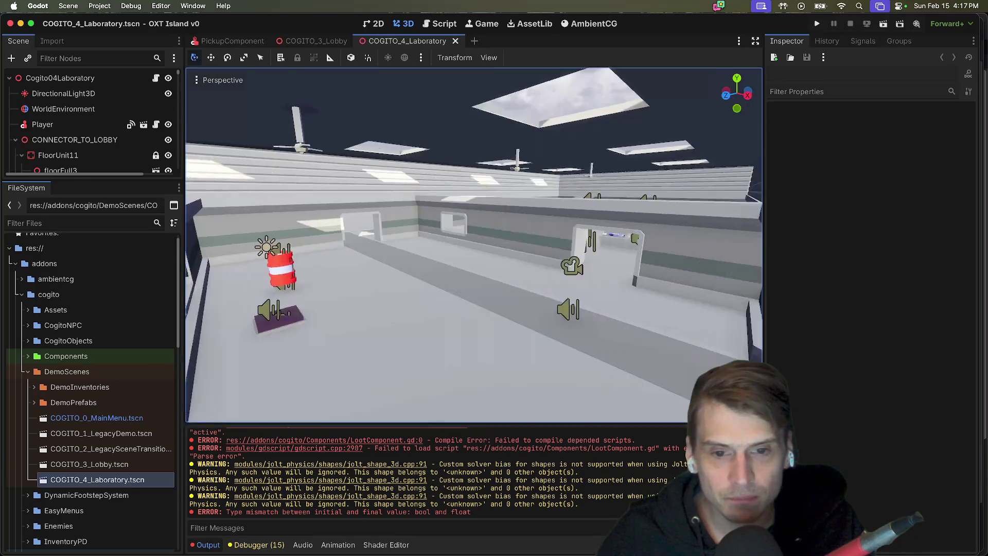
{"action": "left_click", "coordinate": [882, 24]}
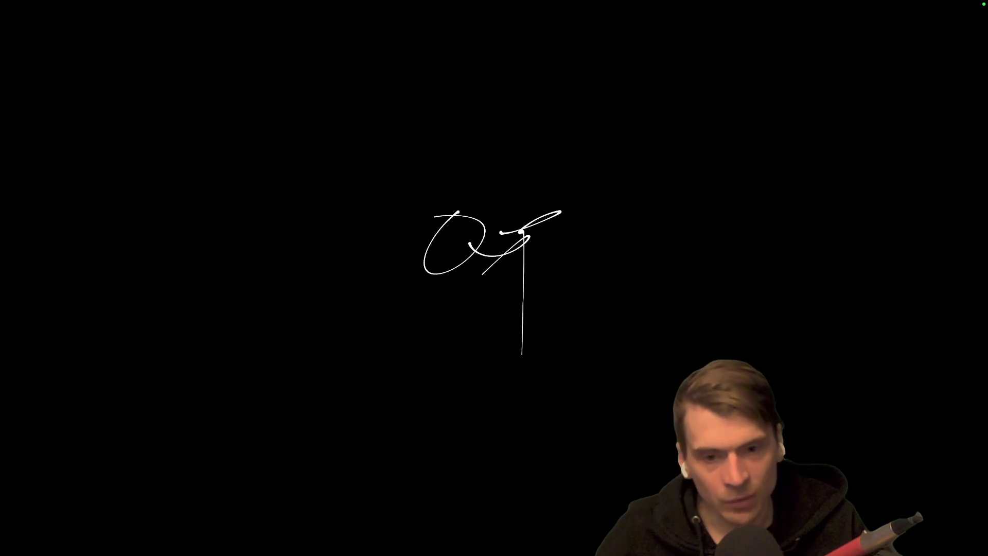
Quit the running laboratory game and return to the Godot editor.
{"action": "key", "text": "super+Tab"}
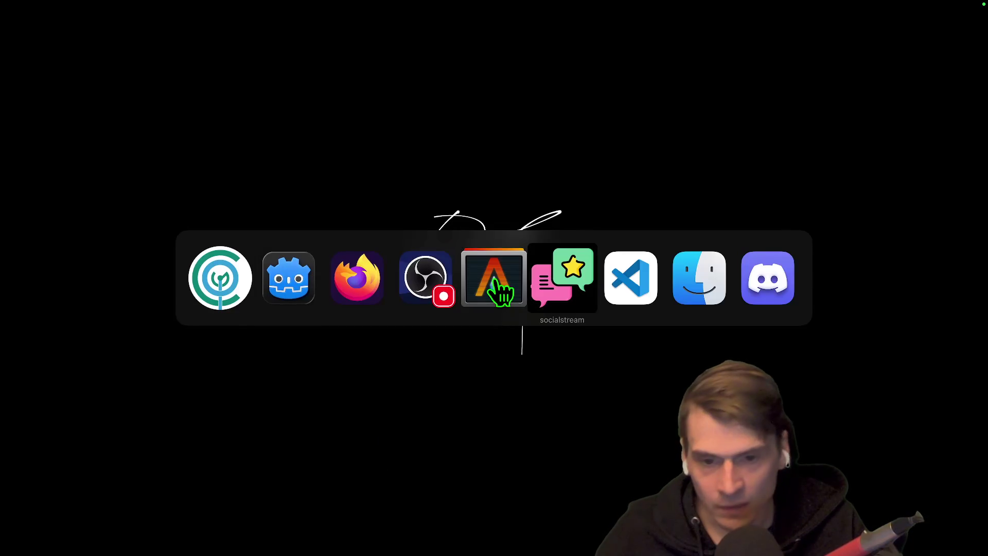
{"action": "key", "text": "Escape"}
{"action": "key", "text": "super+q"}
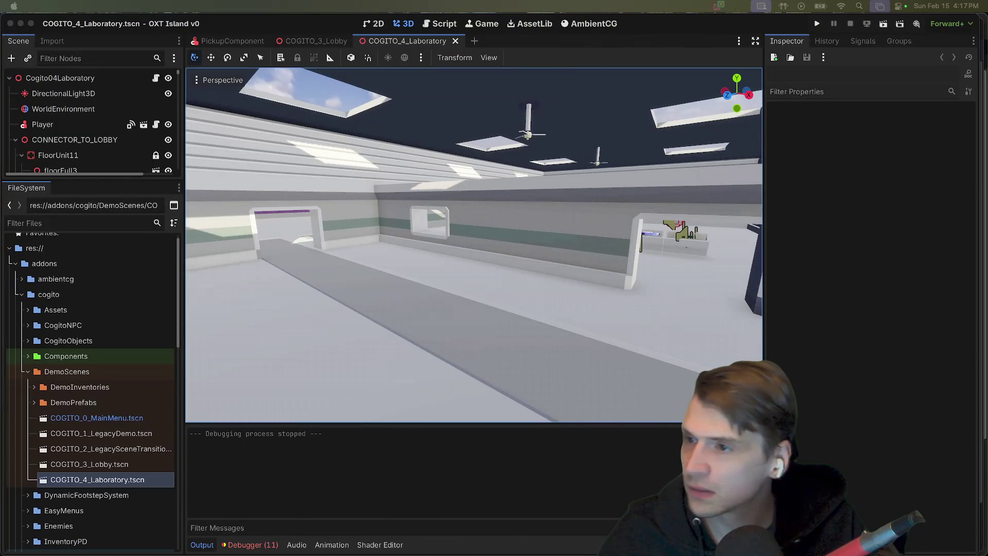
{"action": "key", "text": "super+Tab"}
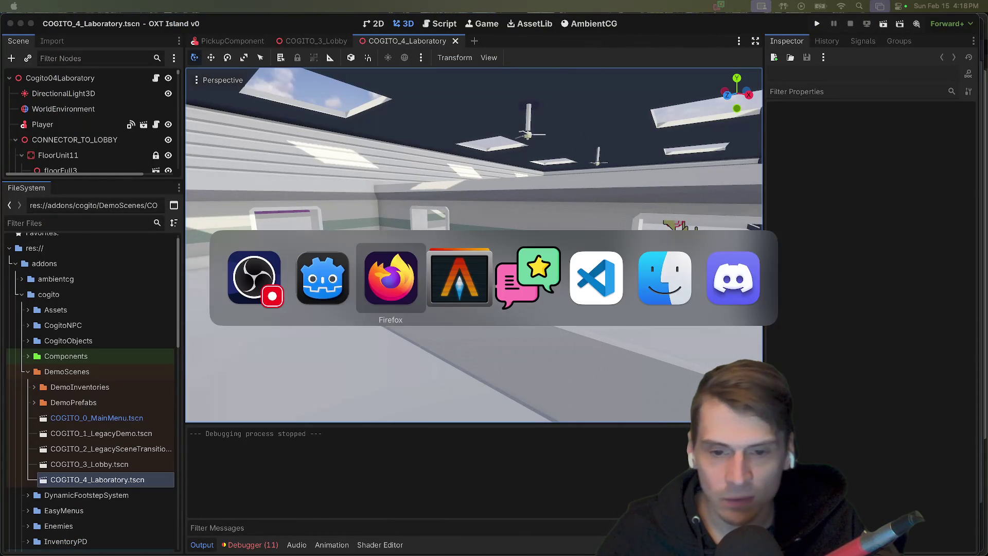
{"action": "key", "text": "Escape"}
Change Display > Window Mode to Maximized in Project Settings, then save the scene.
{"action": "left_click", "coordinate": [100, 5]}
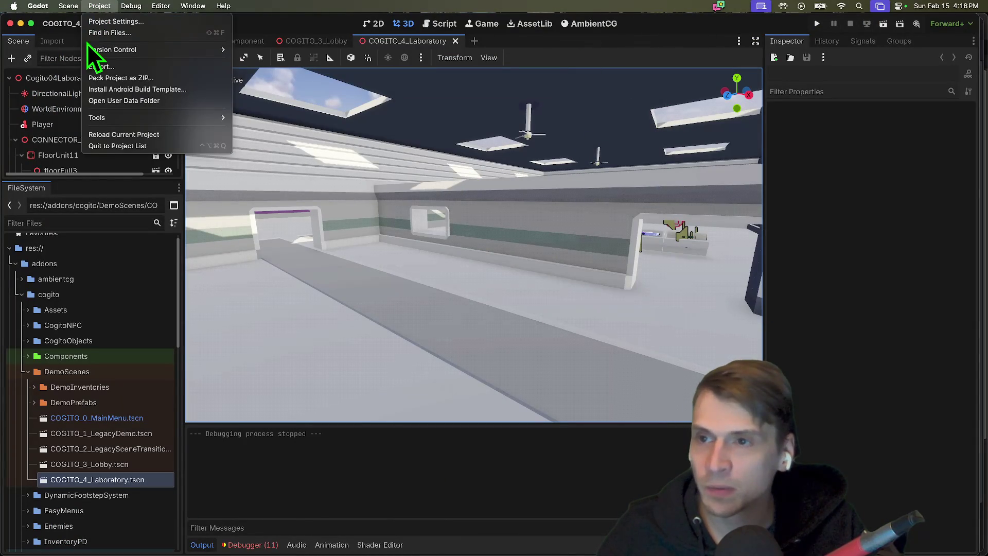
{"action": "left_click", "coordinate": [110, 21]}
{"action": "left_click", "coordinate": [185, 223]}
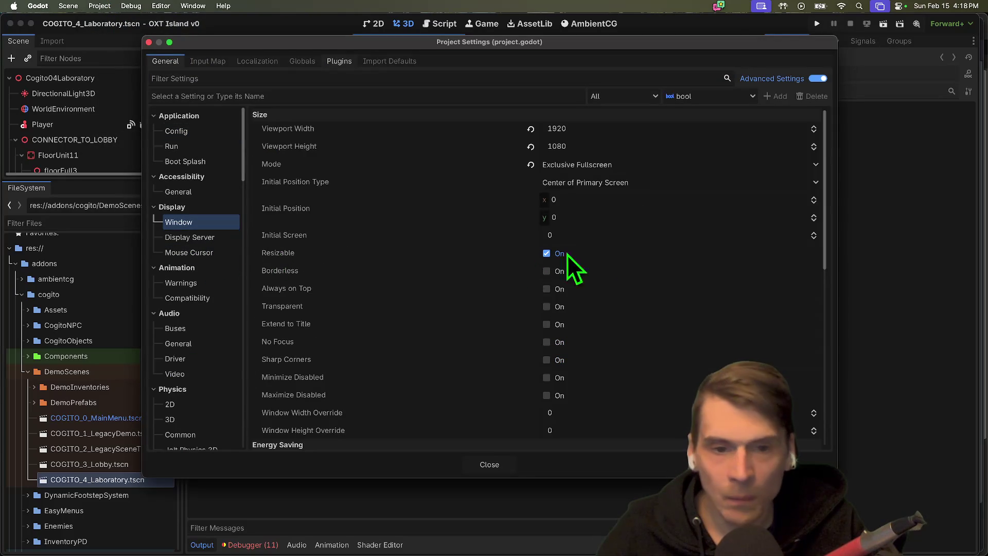
{"action": "left_click", "coordinate": [650, 165]}
{"action": "left_click", "coordinate": [636, 206]}
{"action": "left_click", "coordinate": [505, 470]}
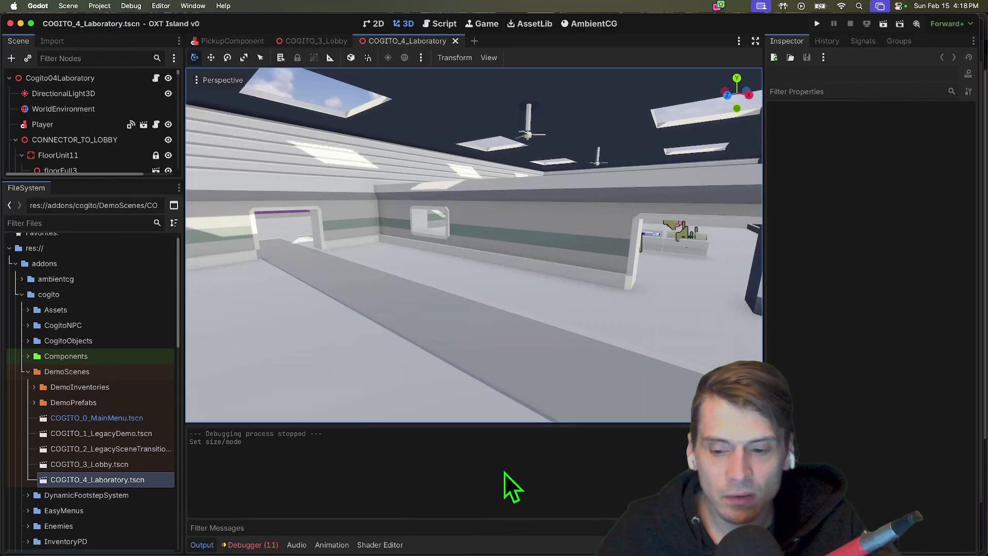
{"action": "key", "text": "super+s"}
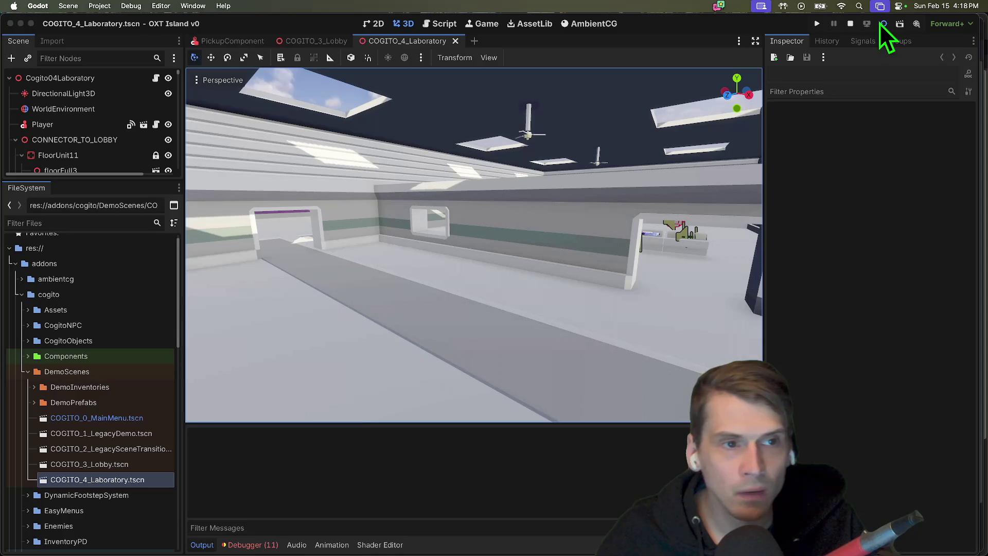
Run the scene, walk to the red barrel, then pick it up, carry it and drop it.
{"action": "left_click", "coordinate": [882, 24]}
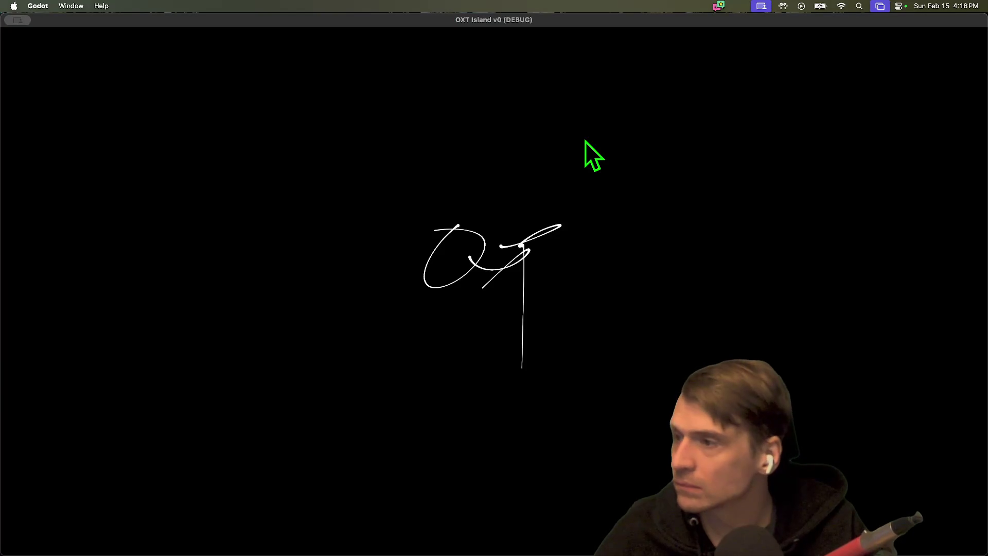
{"action": "key", "text": "w"}
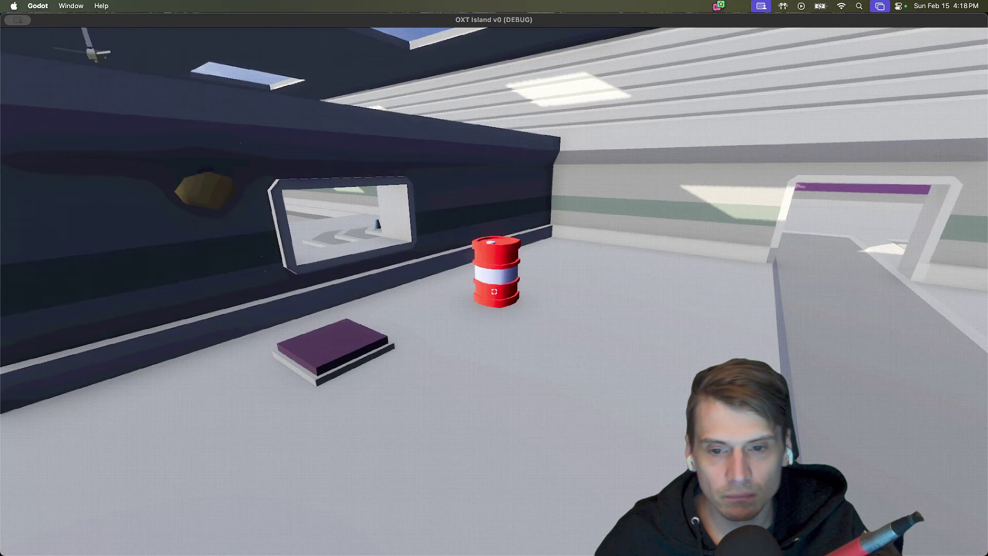
{"action": "key", "text": "w"}
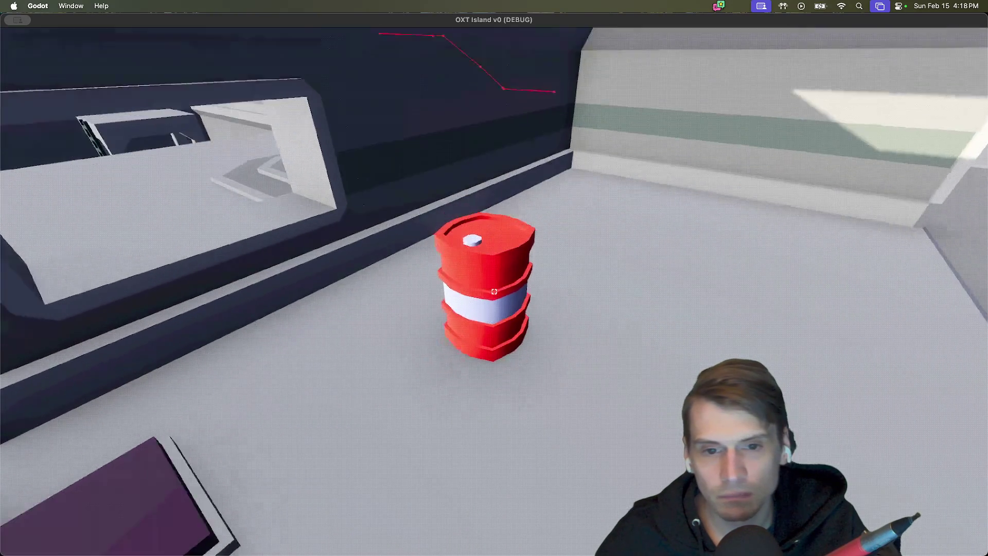
{"action": "key", "text": "e"}
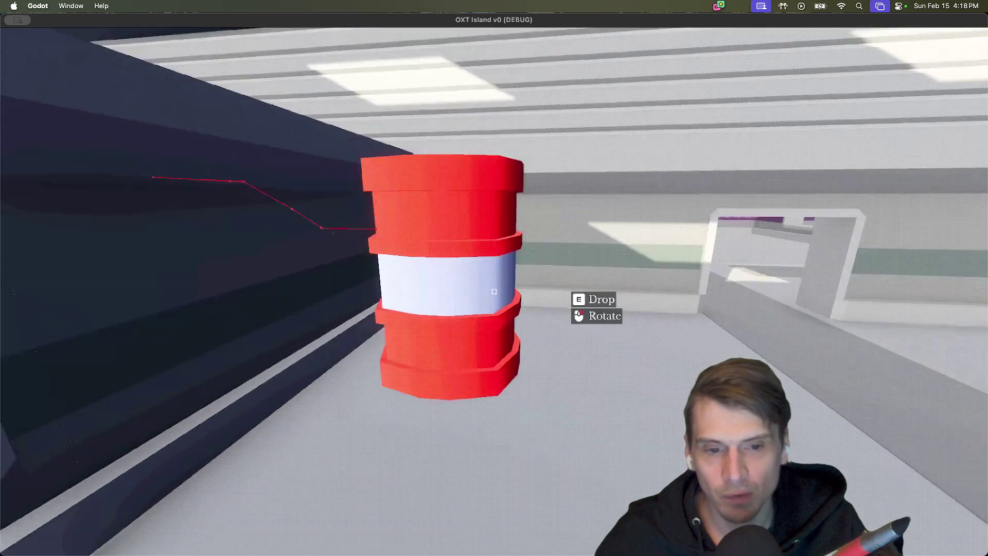
{"action": "mouse_move", "coordinate": [495, 292]}
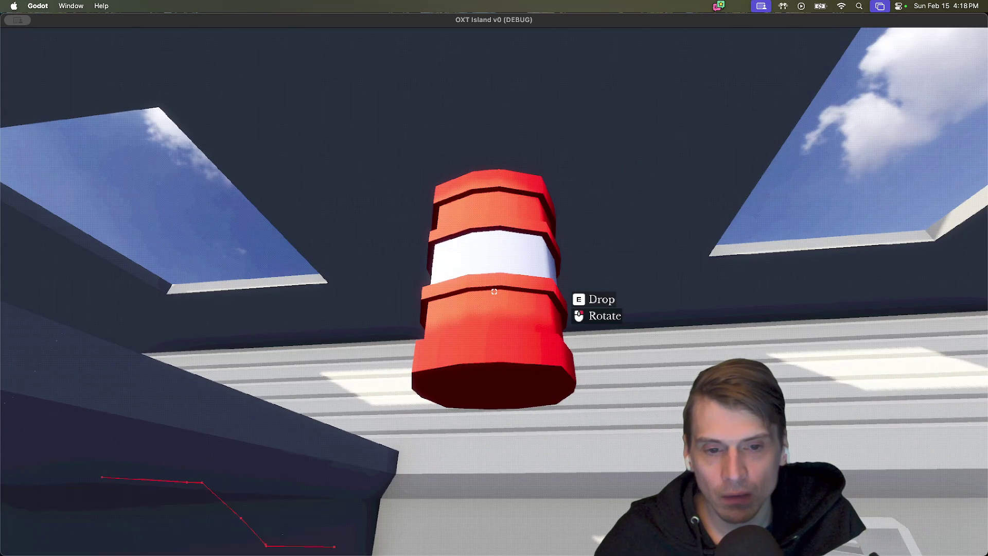
{"action": "key", "text": "e"}
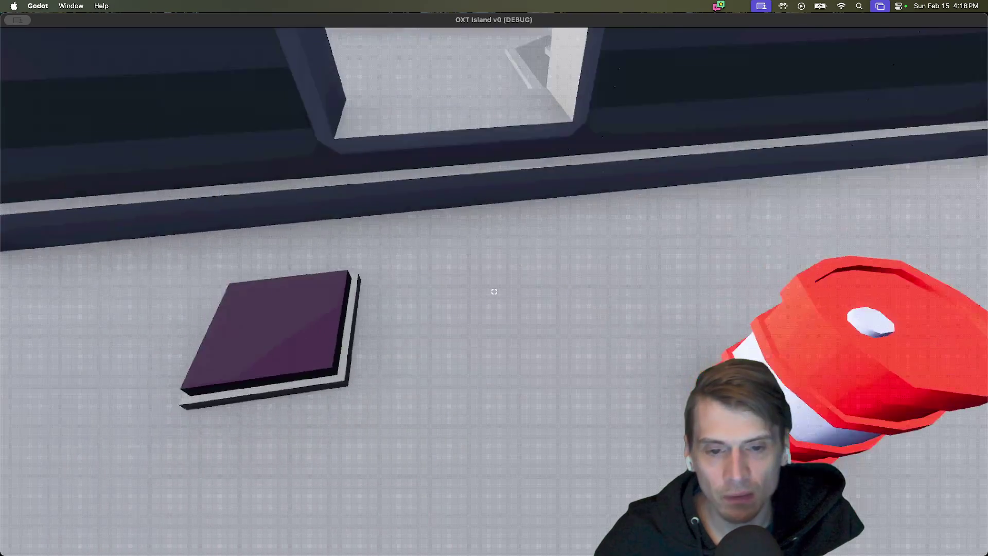
Climb the stairs to the crate and try to carry it, getting 'You are too weak.'.
{"action": "key", "text": "w"}
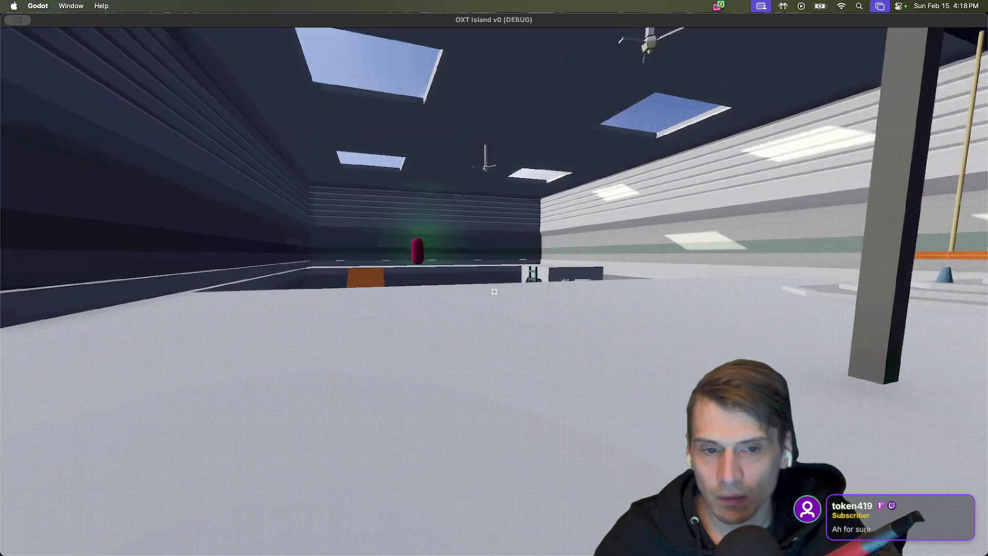
{"action": "key", "text": "w"}
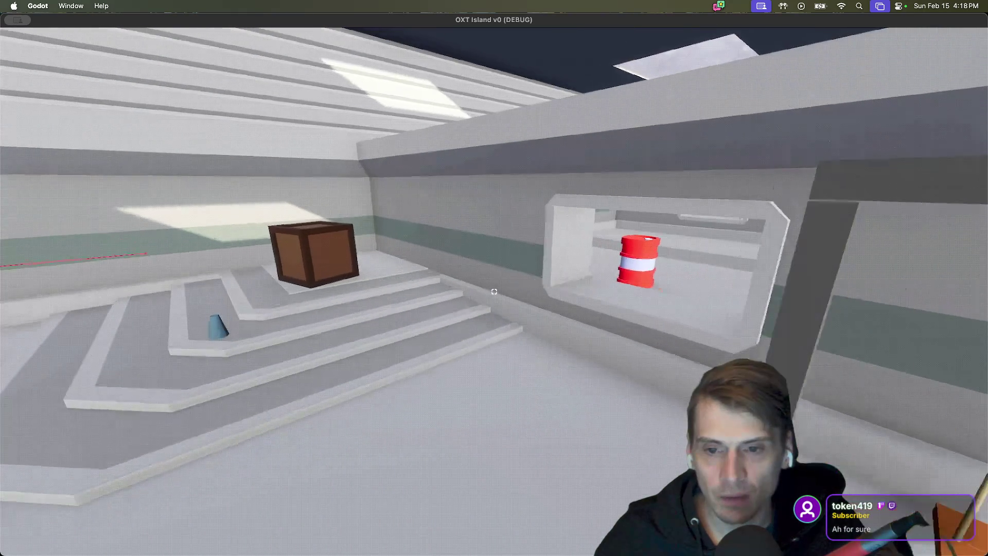
{"action": "key", "text": "w"}
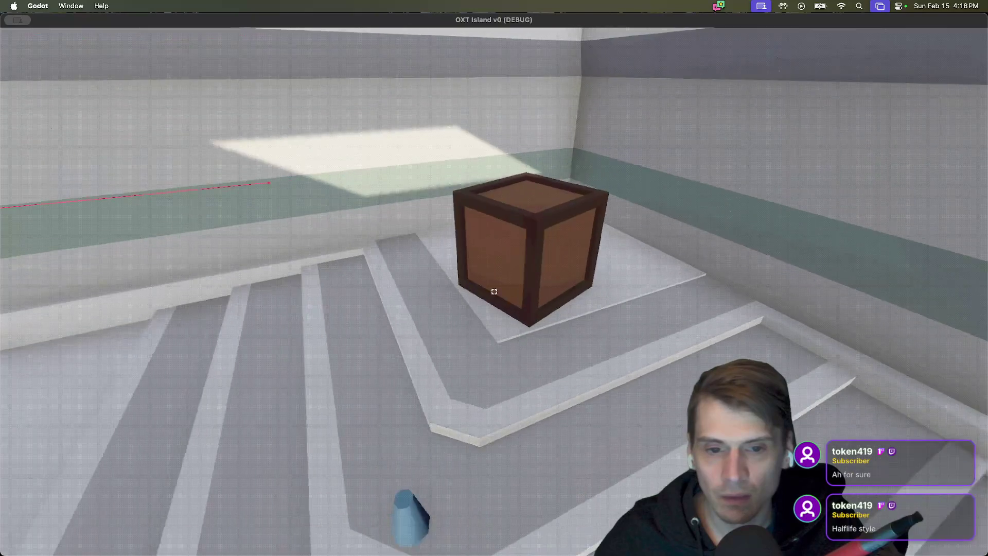
{"action": "key", "text": "e"}
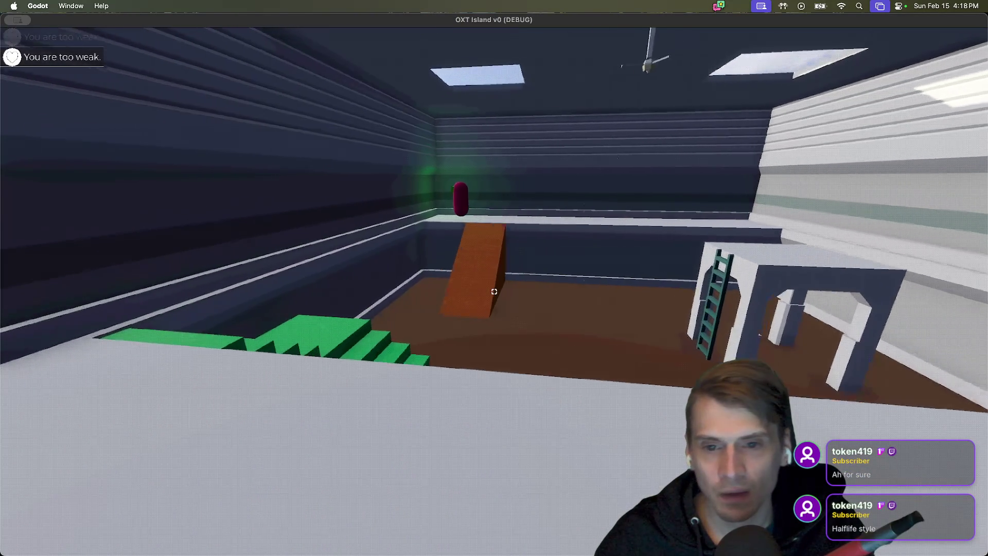
Walk to the orange swing, sit on it, then stand back up.
{"action": "key", "text": "w"}
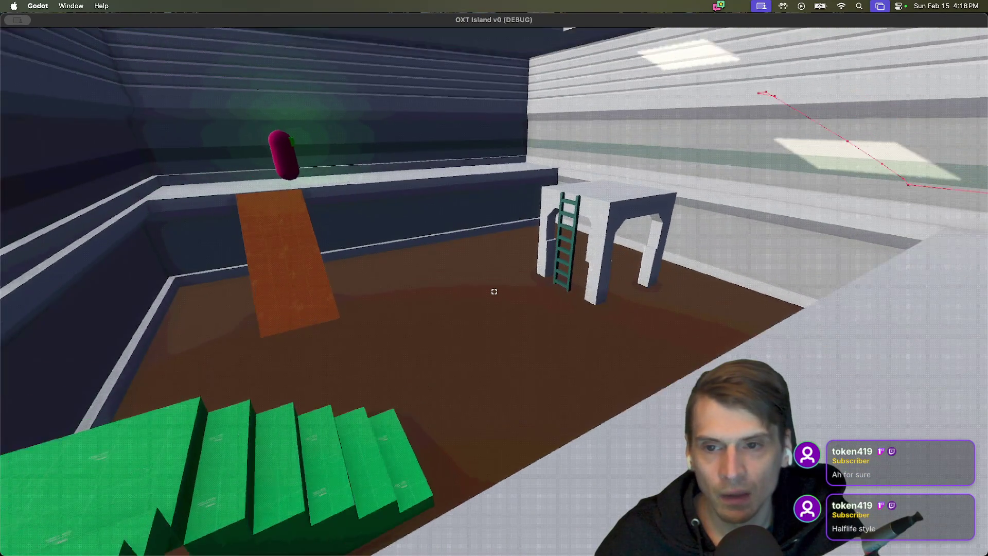
{"action": "key", "text": "w"}
{"action": "key", "text": "w"}
{"action": "key", "text": "e"}
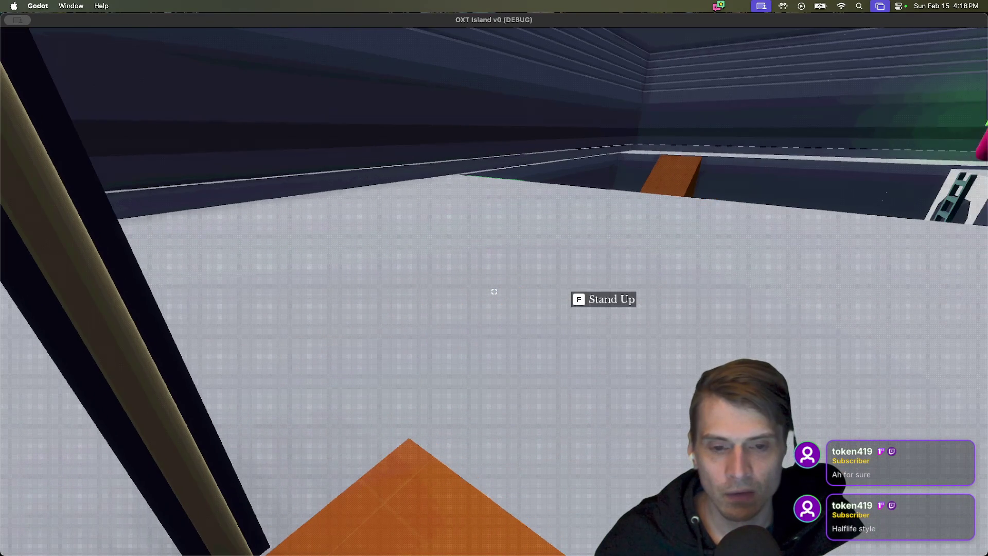
{"action": "key", "text": "f"}
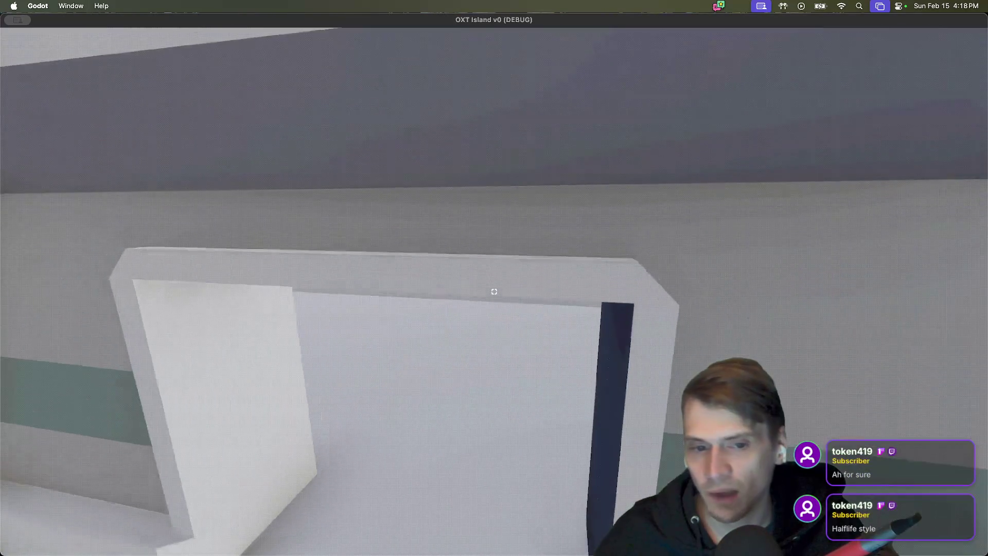
Pick up the Laser Rifle from the weapon counter and view it in the inventory.
{"action": "key", "text": "i"}
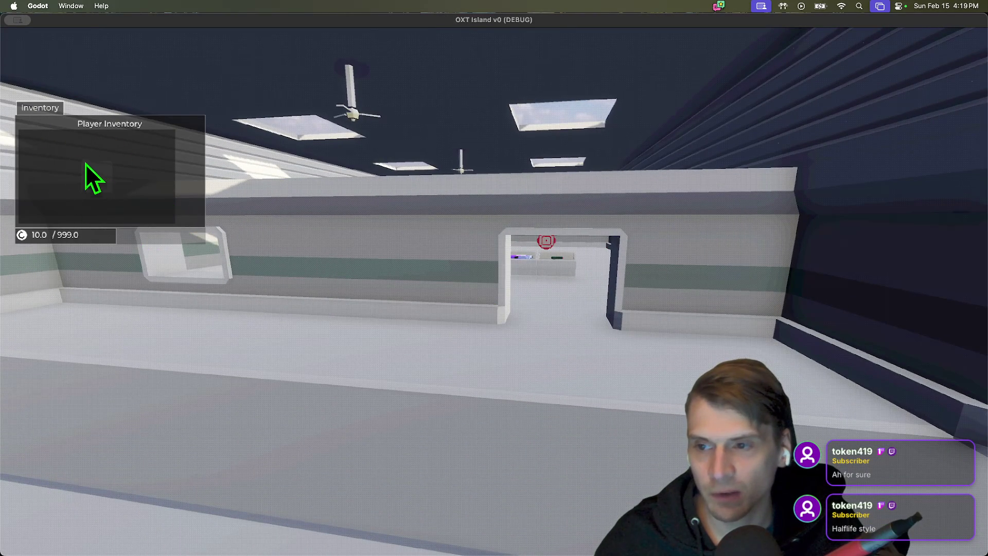
{"action": "key", "text": "i"}
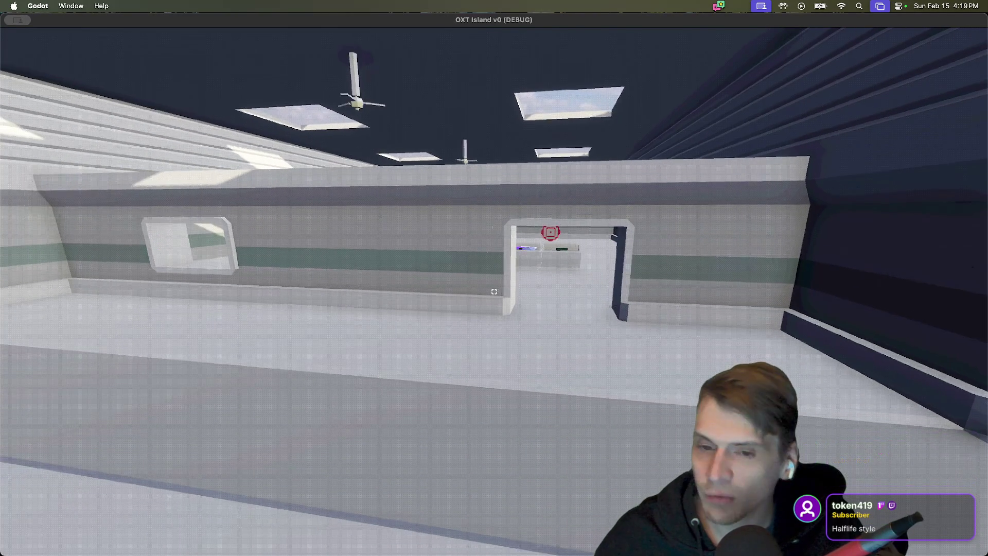
{"action": "key", "text": "w"}
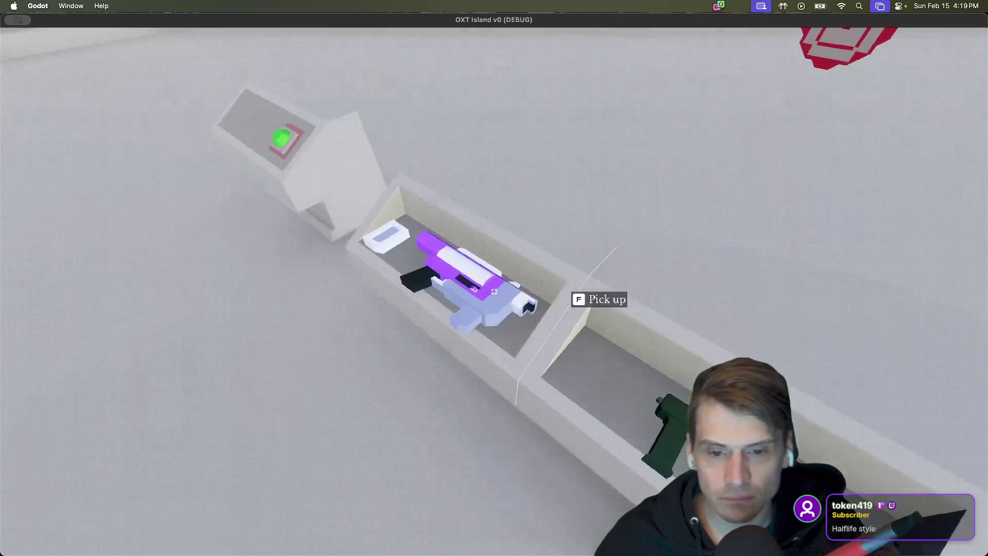
{"action": "key", "text": "e"}
{"action": "key", "text": "s"}
{"action": "key", "text": "i"}
{"action": "mouse_move", "coordinate": [59, 153]}
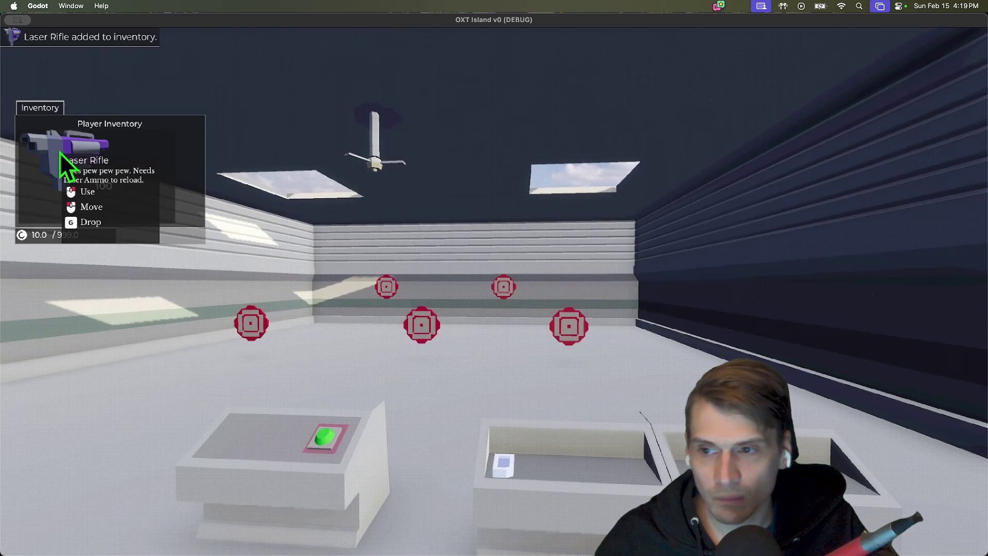
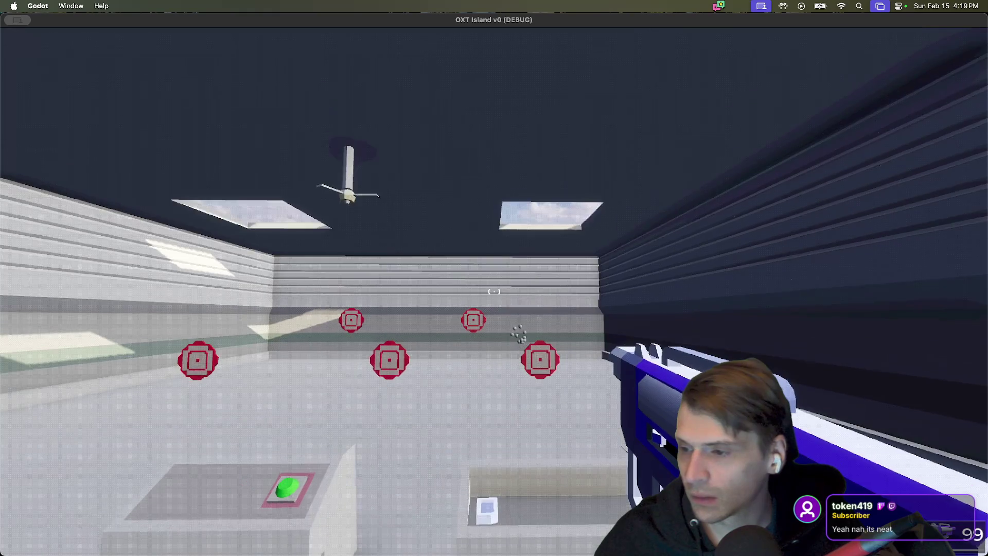
Shoot the upper-right, rightmost, centre-right, left and remaining targets to debris with the laser rifle.
{"action": "left_click", "coordinate": [494, 292]}
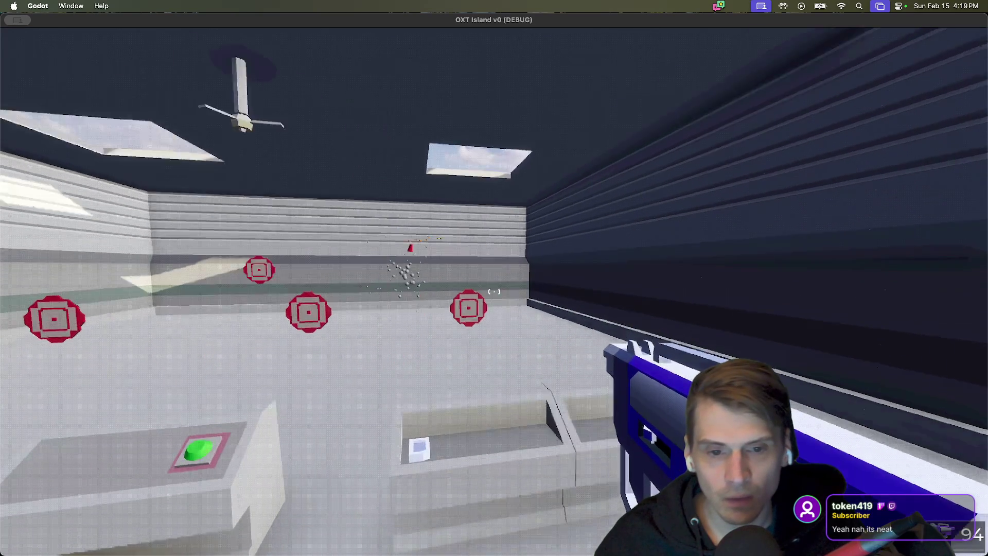
{"action": "left_click", "coordinate": [494, 292]}
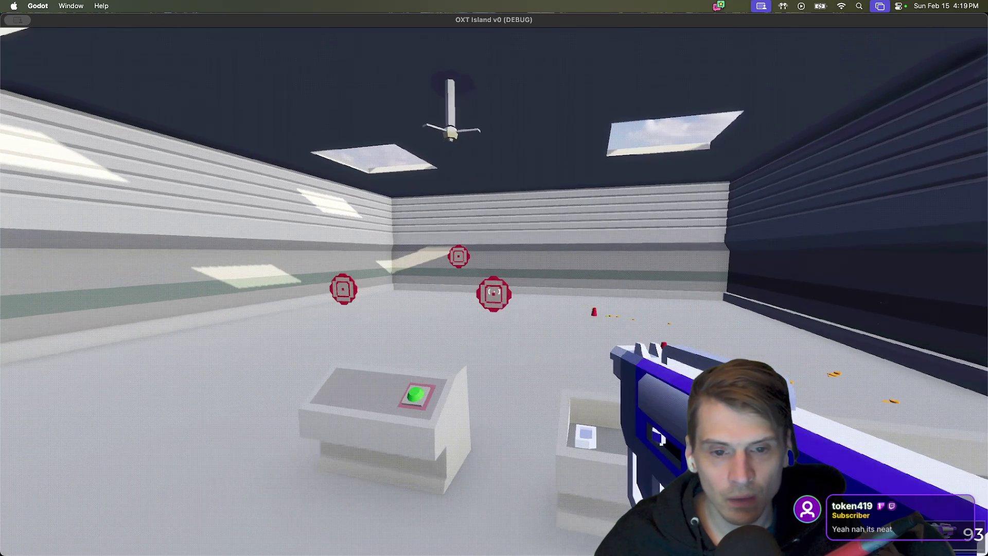
{"action": "left_click", "coordinate": [495, 291]}
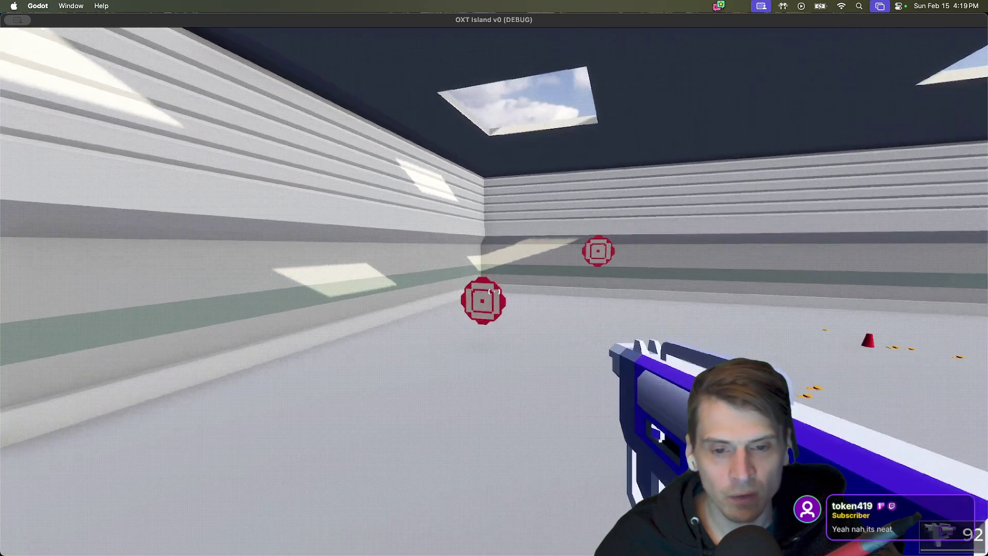
{"action": "left_click", "coordinate": [494, 292]}
{"action": "left_click", "coordinate": [495, 292]}
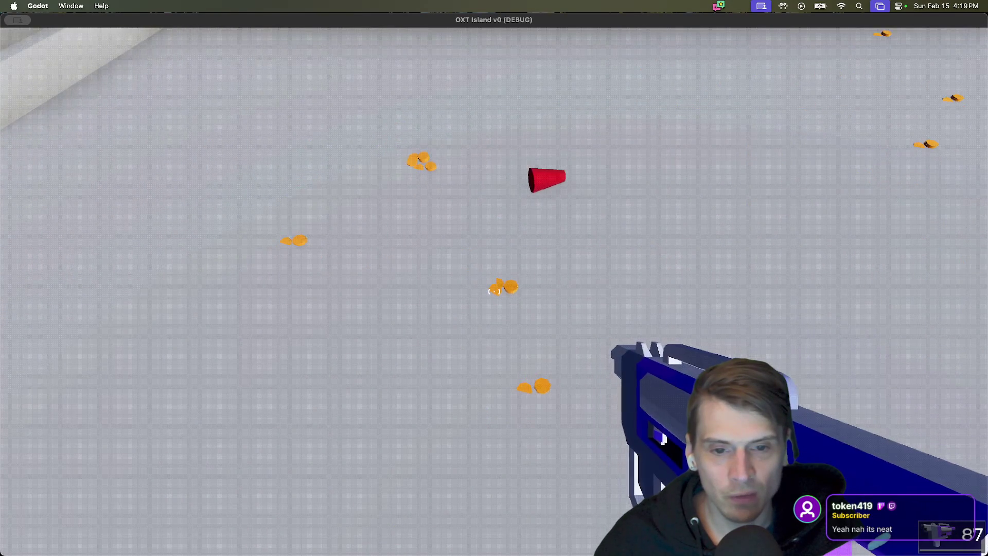
Walk to the debris and pick up the 5 credits and the Health Potion.
{"action": "key", "text": "r"}
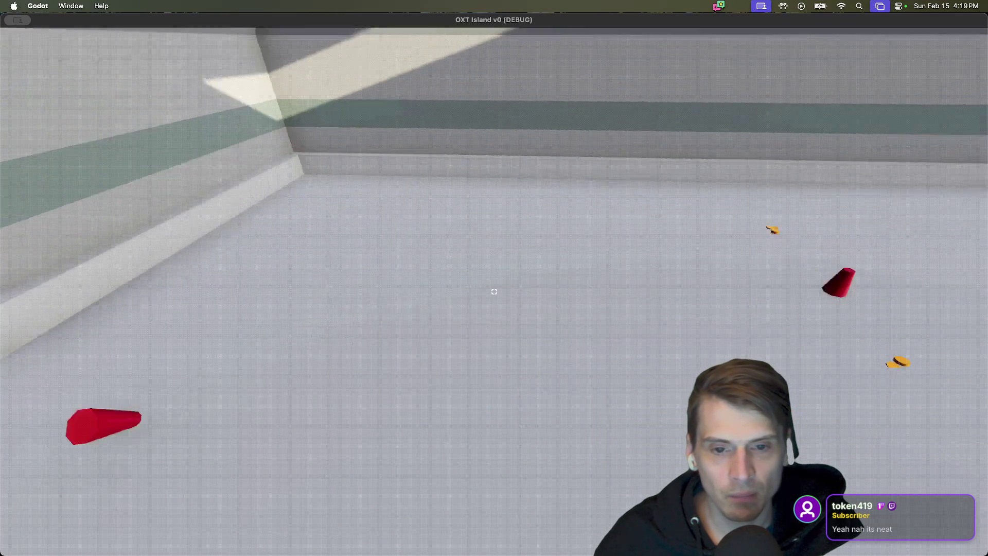
{"action": "key", "text": "f"}
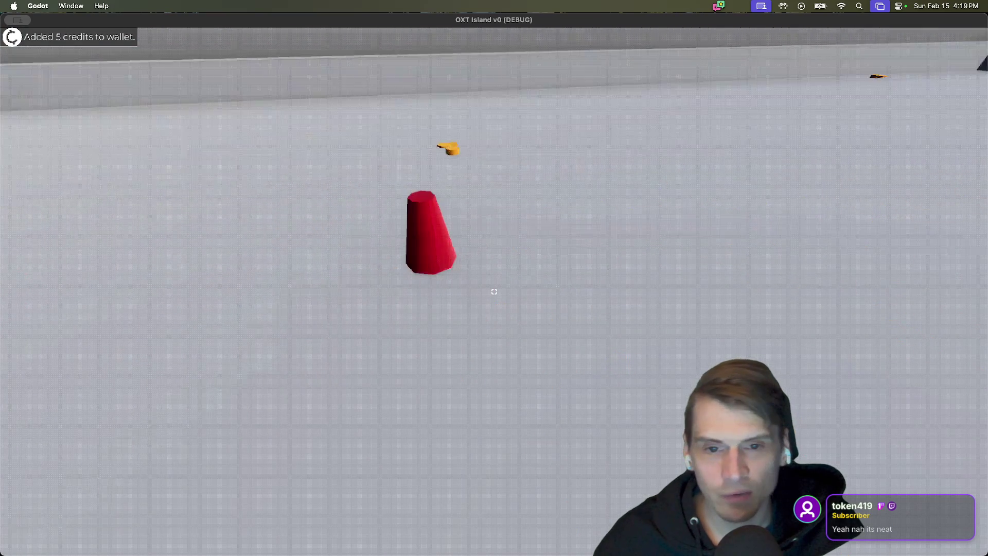
{"action": "key", "text": "f"}
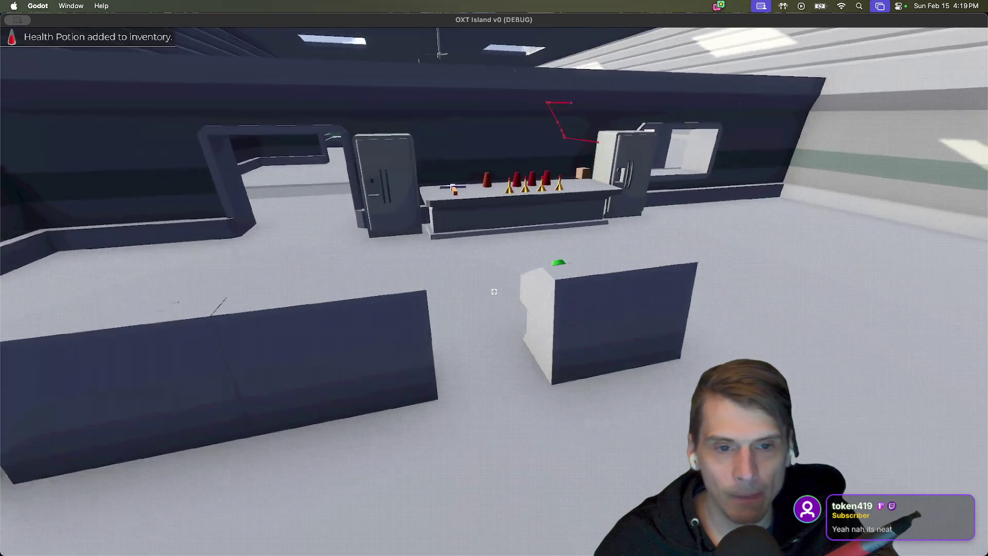
Pick up the Laser Ammo and equip the Dart from the inventory.
{"action": "key", "text": "w"}
{"action": "key", "text": "f"}
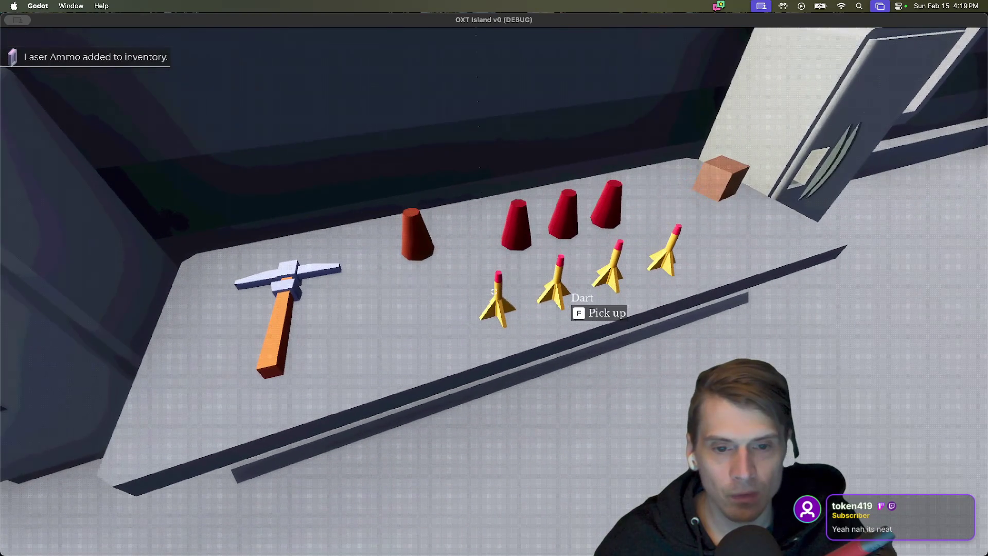
{"action": "key", "text": "Tab"}
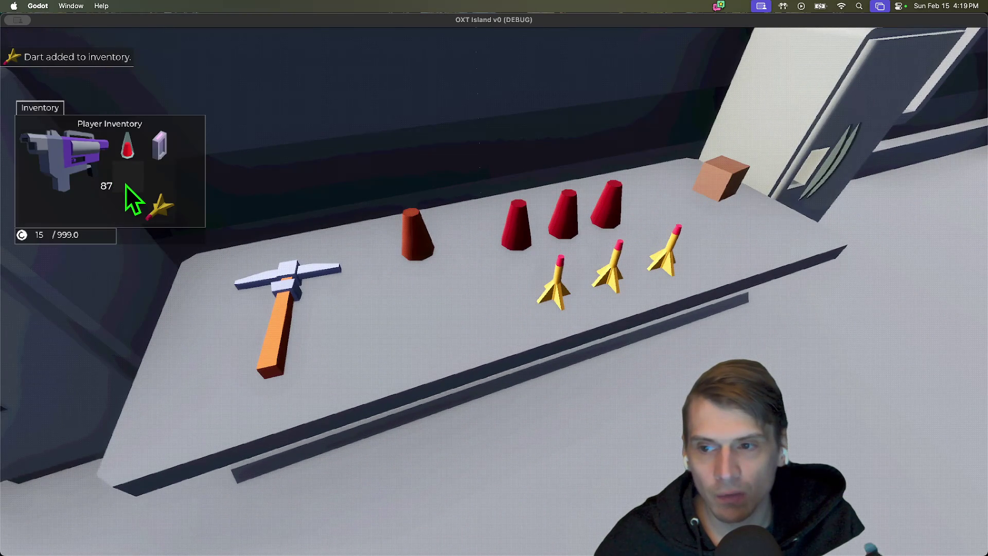
{"action": "mouse_move", "coordinate": [148, 200]}
{"action": "key", "text": "Tab"}
{"action": "key", "text": "Tab"}
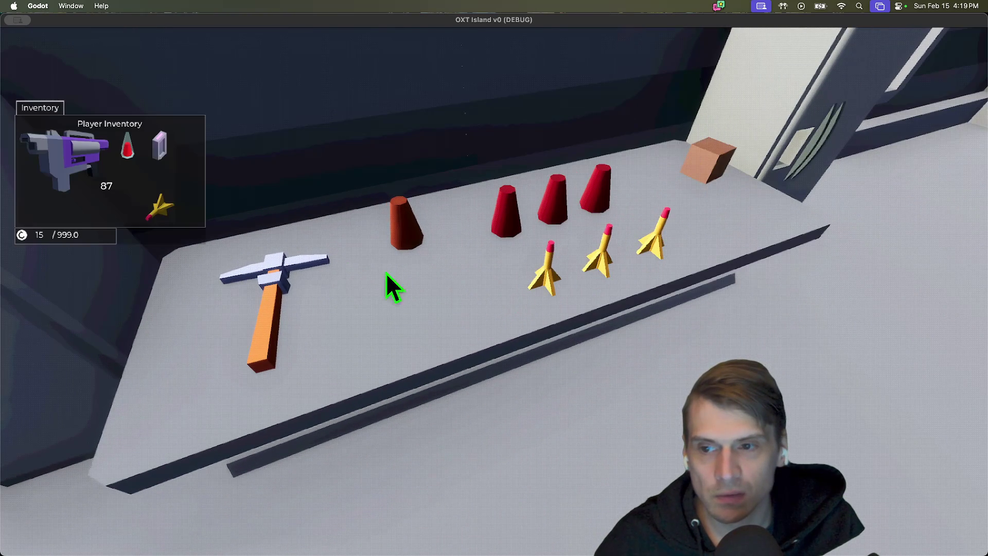
{"action": "left_click", "coordinate": [157, 204]}
{"action": "key", "text": "Tab"}
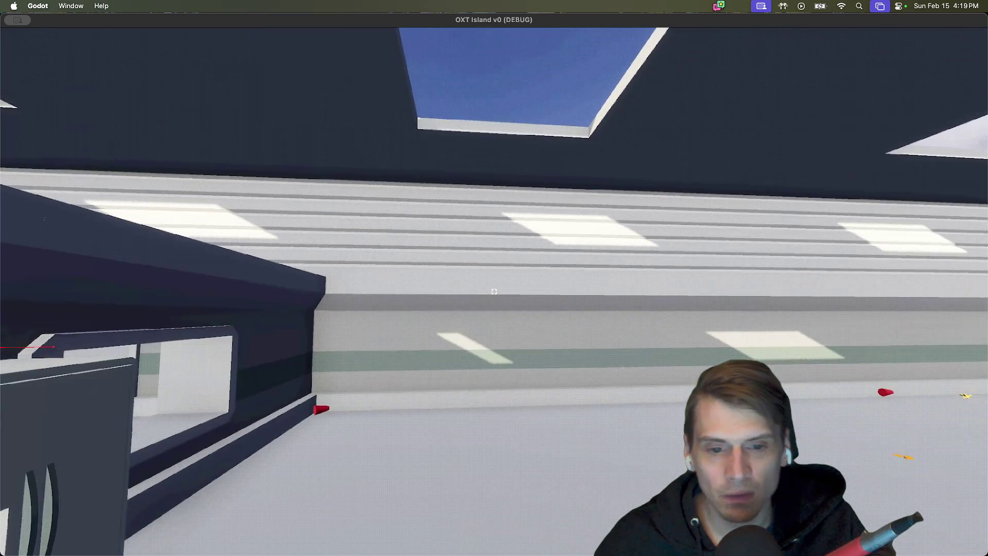
Equip the Laser Rifle, then walk to the table and equip the Pickaxe.
{"action": "key", "text": "i"}
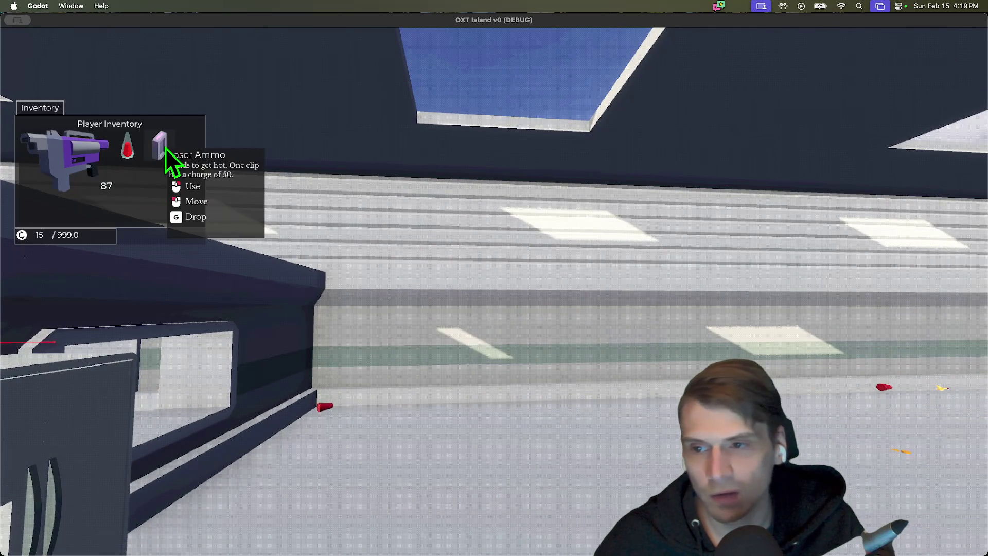
{"action": "left_click", "coordinate": [106, 178]}
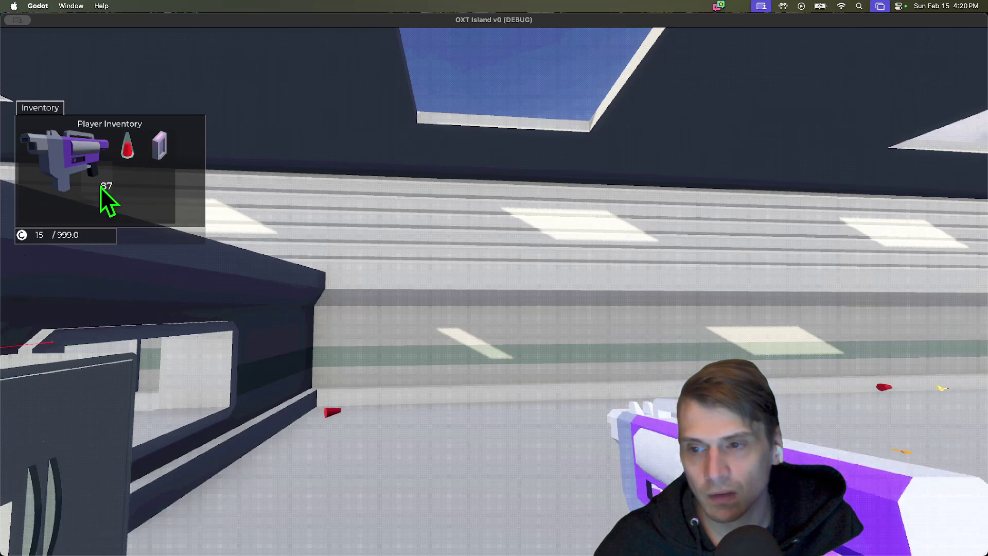
{"action": "key", "text": "i"}
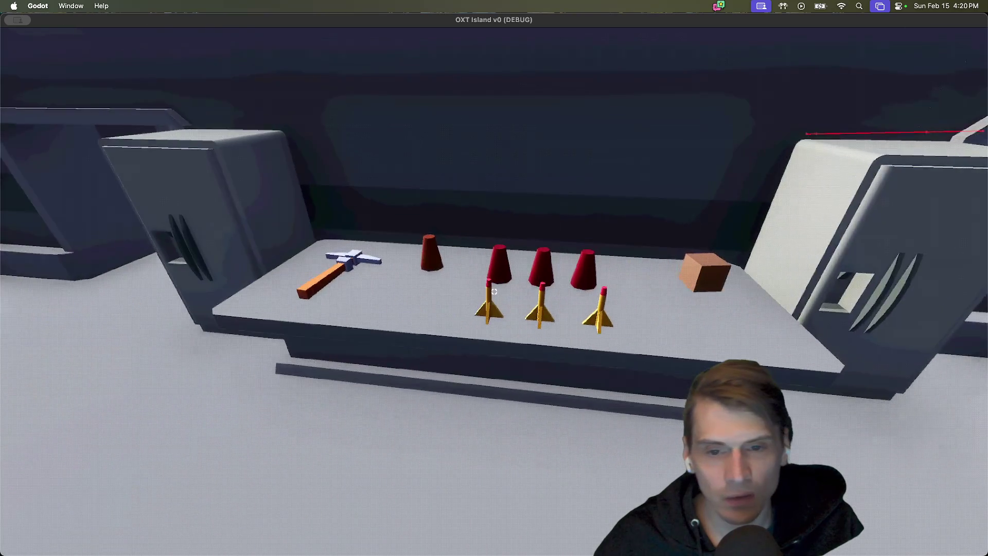
{"action": "key", "text": "w"}
{"action": "key", "text": "i"}
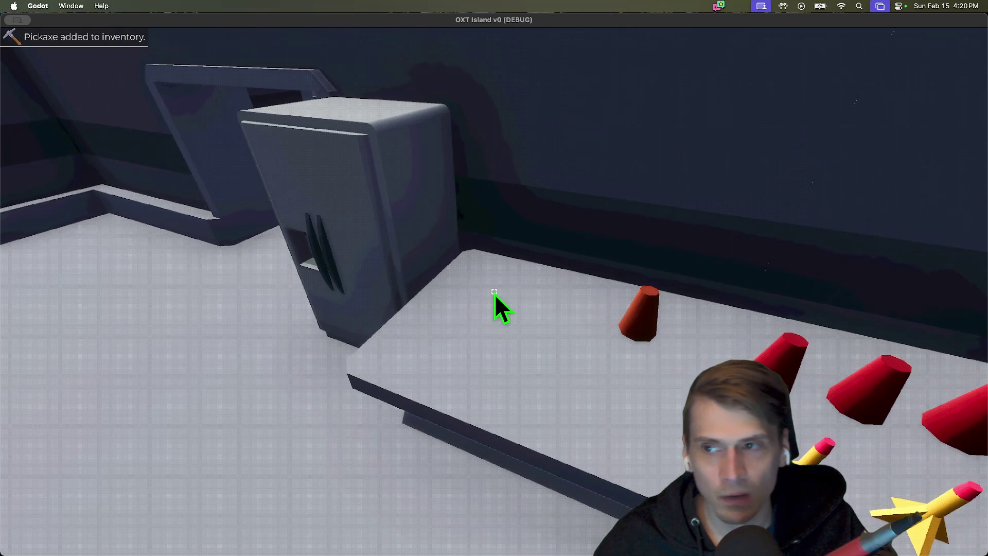
{"action": "left_click", "coordinate": [138, 180]}
Open the fridge's container and inspect its x13 and x8 Health Potion stacks.
{"action": "key", "text": "i"}
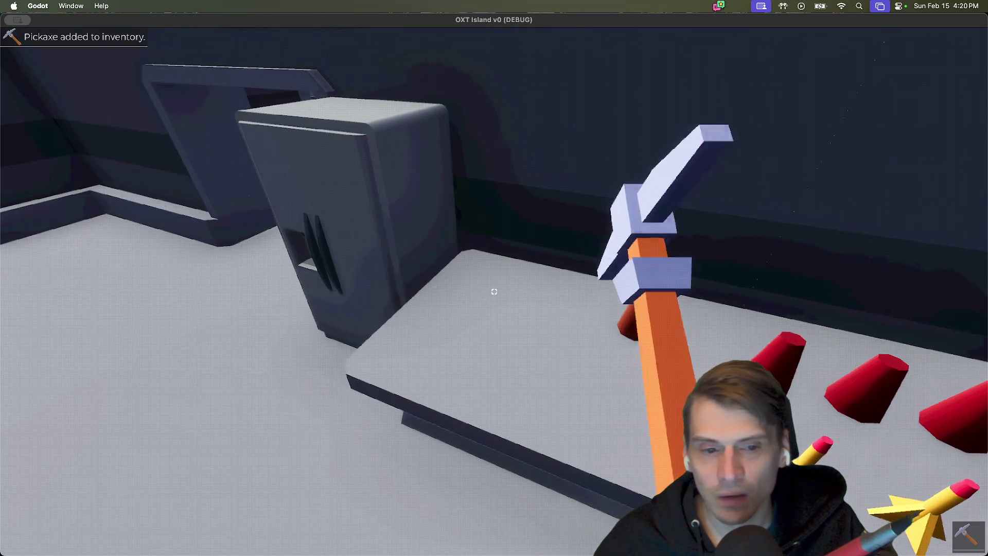
{"action": "key", "text": "w"}
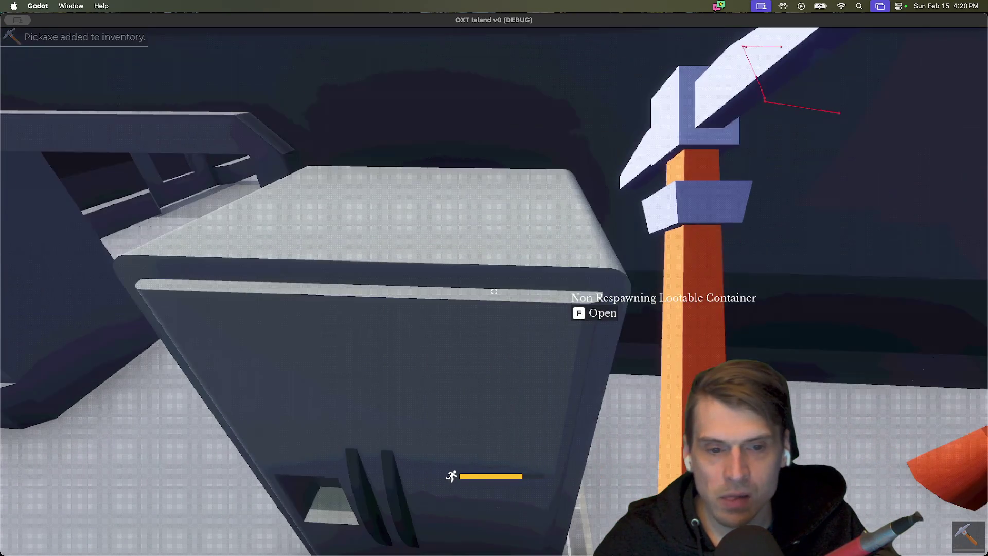
{"action": "key", "text": "f"}
{"action": "right_click", "coordinate": [518, 293]}
{"action": "right_click", "coordinate": [569, 293]}
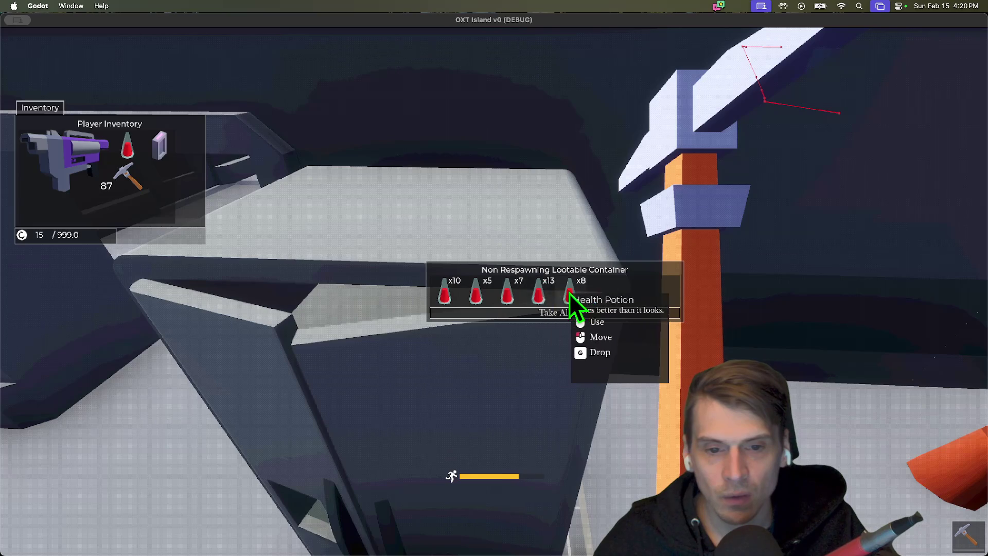
{"action": "key", "text": "Escape"}
{"action": "key", "text": "f"}
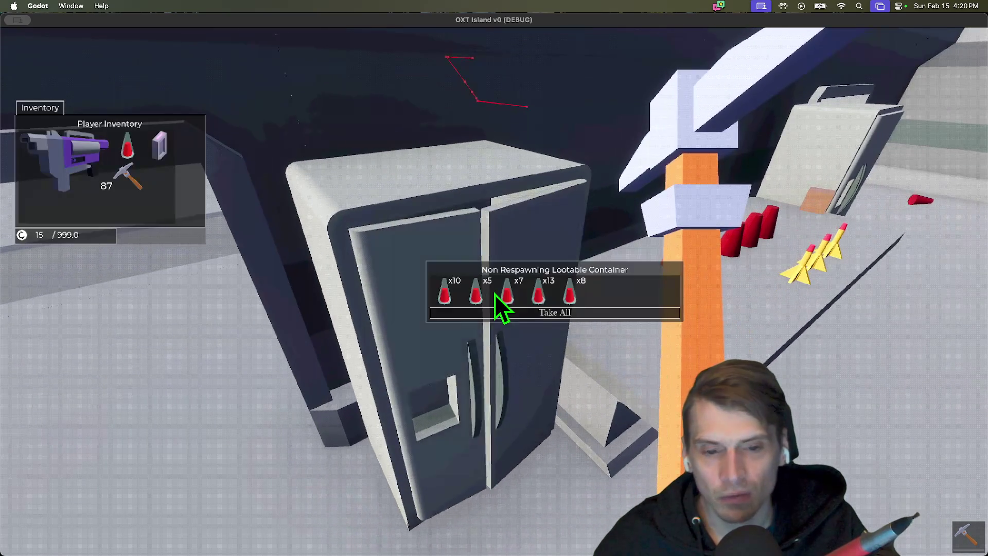
{"action": "right_click", "coordinate": [482, 298]}
{"action": "key", "text": "Escape"}
Sprint to the respawning fridge, open it and inspect its potion stack.
{"action": "key", "text": "shift+w"}
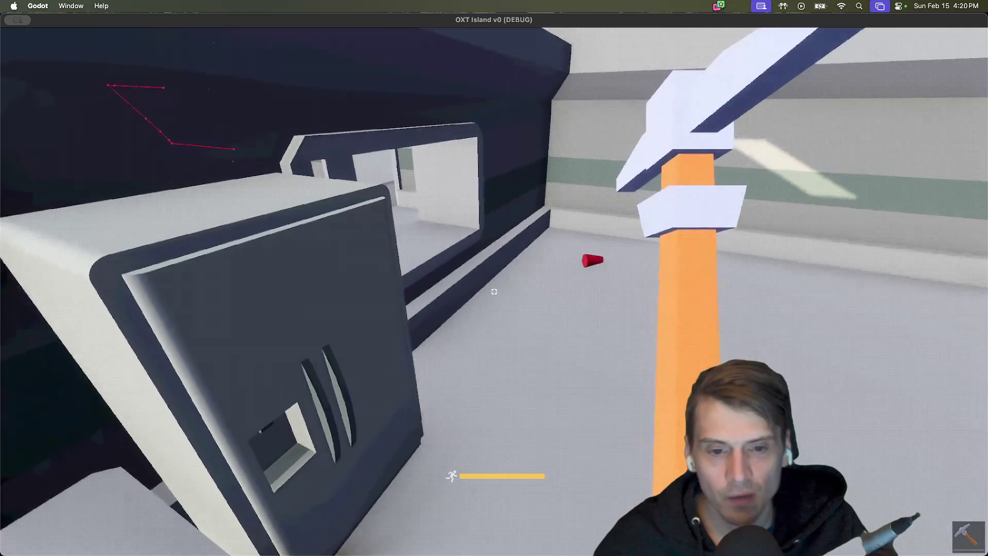
{"action": "key", "text": "f"}
{"action": "right_click", "coordinate": [533, 291]}
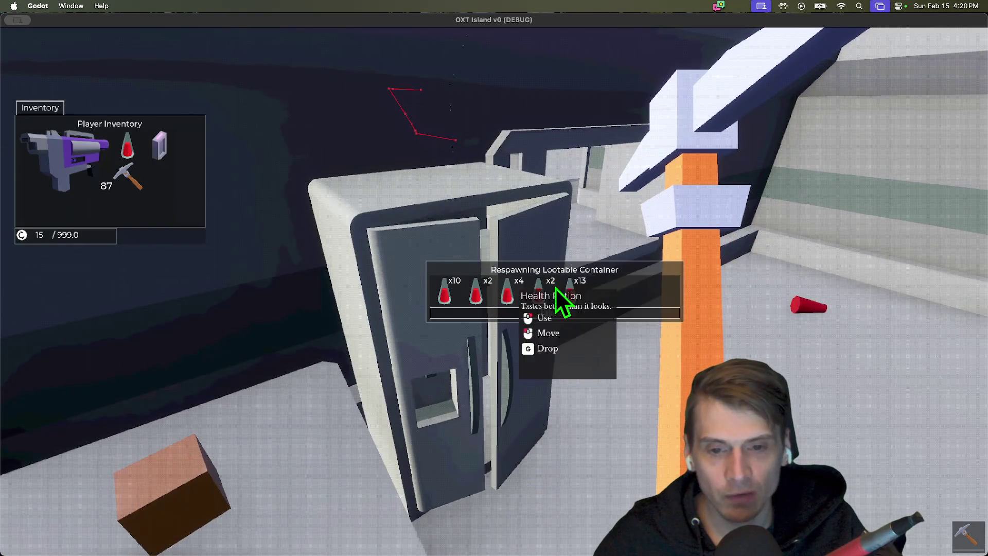
{"action": "key", "text": "Escape"}
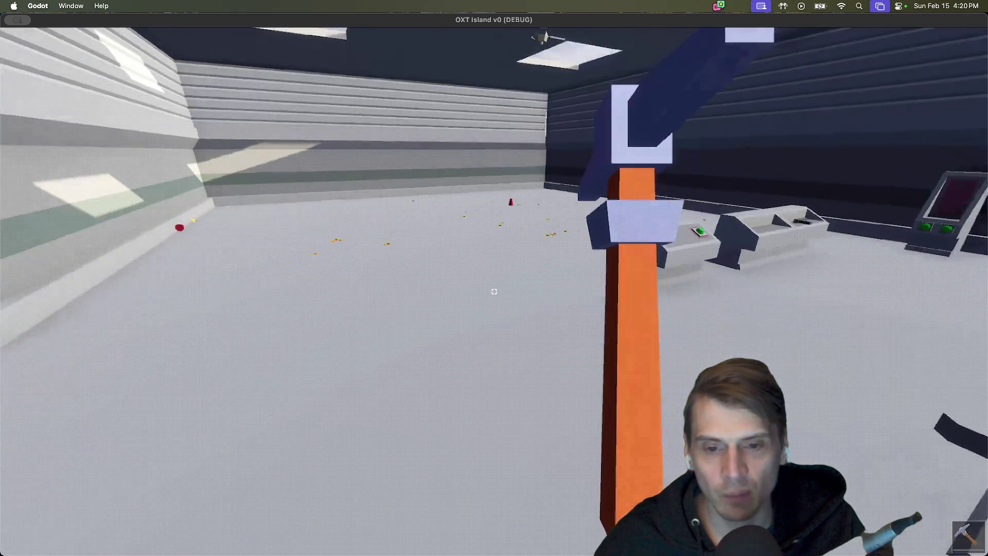
{"action": "key", "text": "w"}
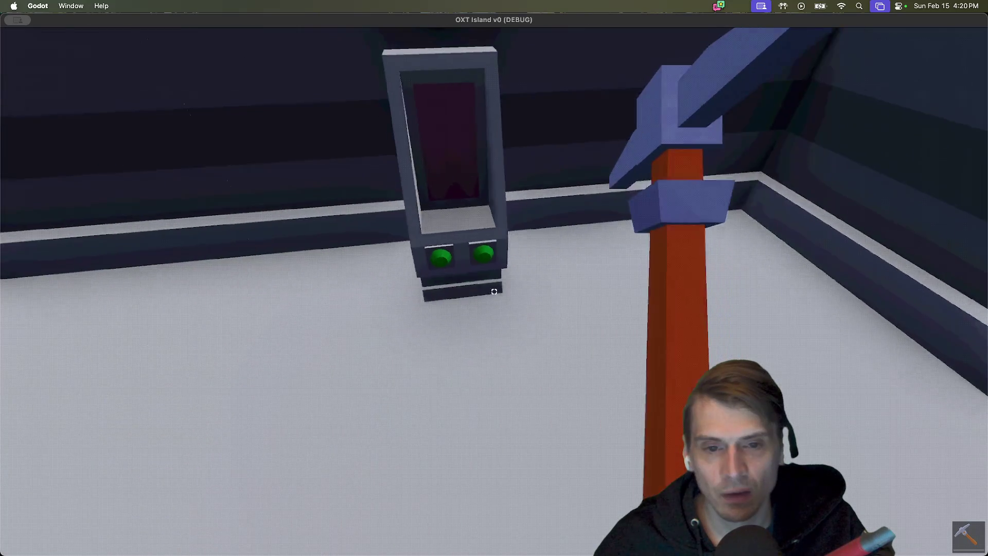
Dispense a foam bullet and check the Foam Bullets item in the inventory.
{"action": "key", "text": "w"}
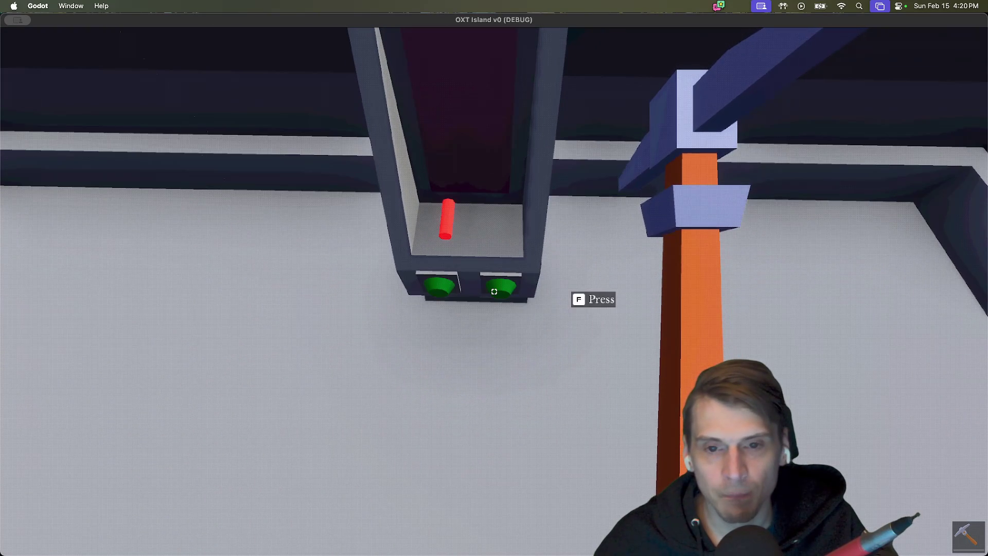
{"action": "key", "text": "f"}
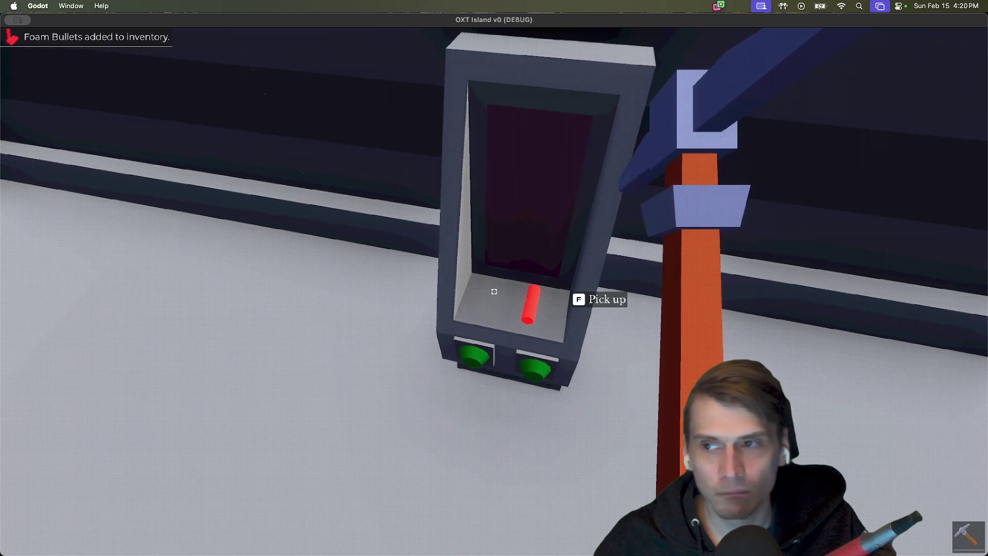
{"action": "key", "text": "s"}
{"action": "key", "text": "Tab"}
{"action": "right_click", "coordinate": [156, 181]}
{"action": "key", "text": "Tab"}
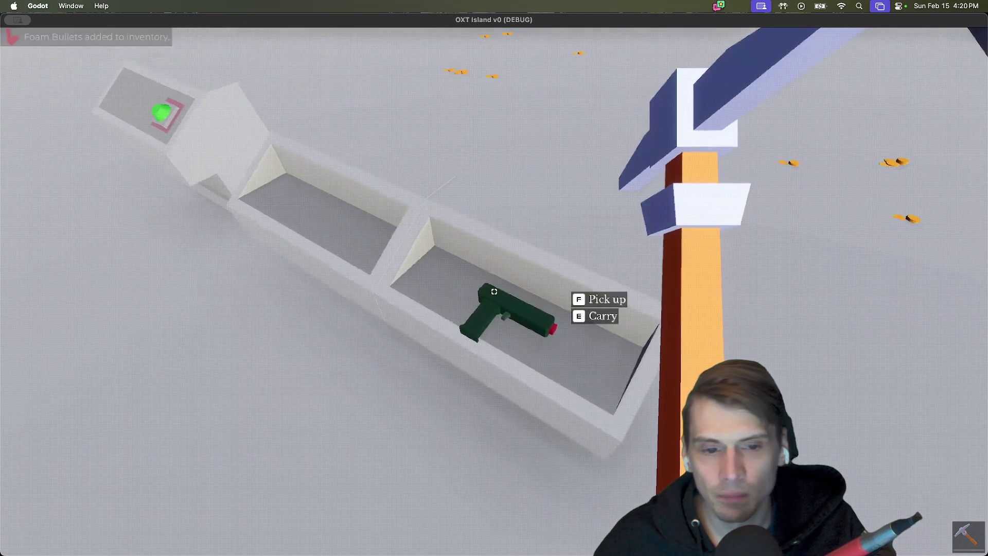
Pick up the Foam Pistol, move it to another slot and equip it.
{"action": "key", "text": "f"}
{"action": "key", "text": "Tab"}
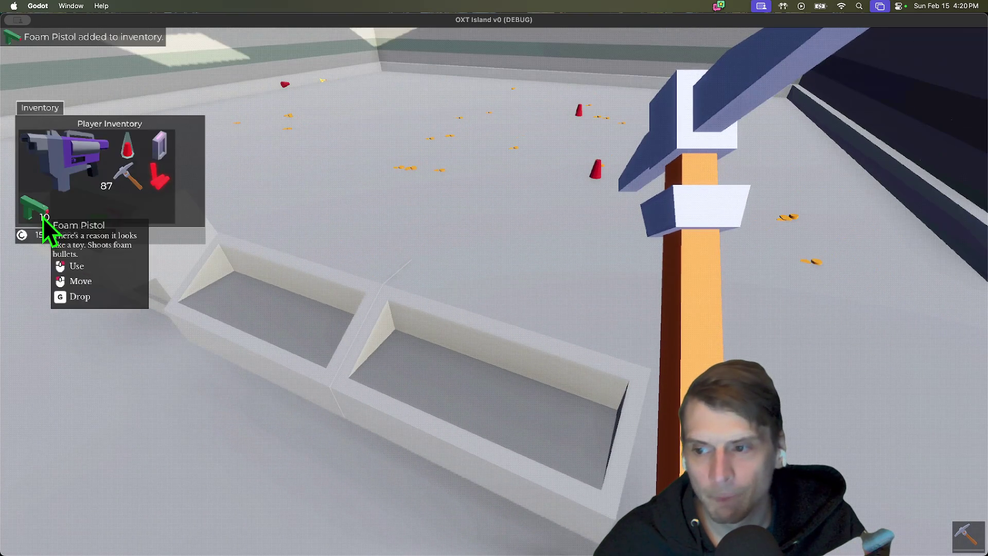
{"action": "right_click", "coordinate": [43, 217]}
{"action": "left_click", "coordinate": [77, 278]}
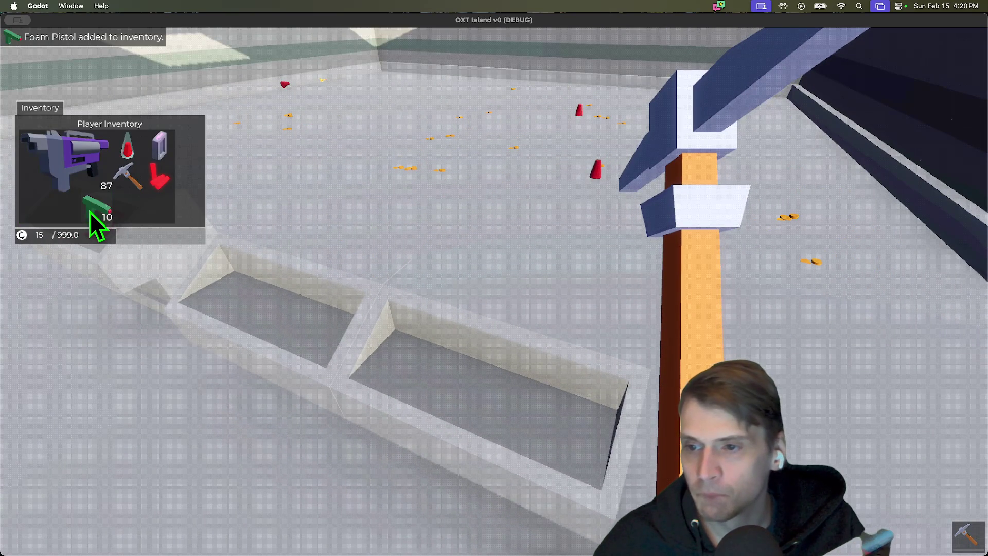
{"action": "right_click", "coordinate": [90, 212]}
{"action": "left_click", "coordinate": [110, 257]}
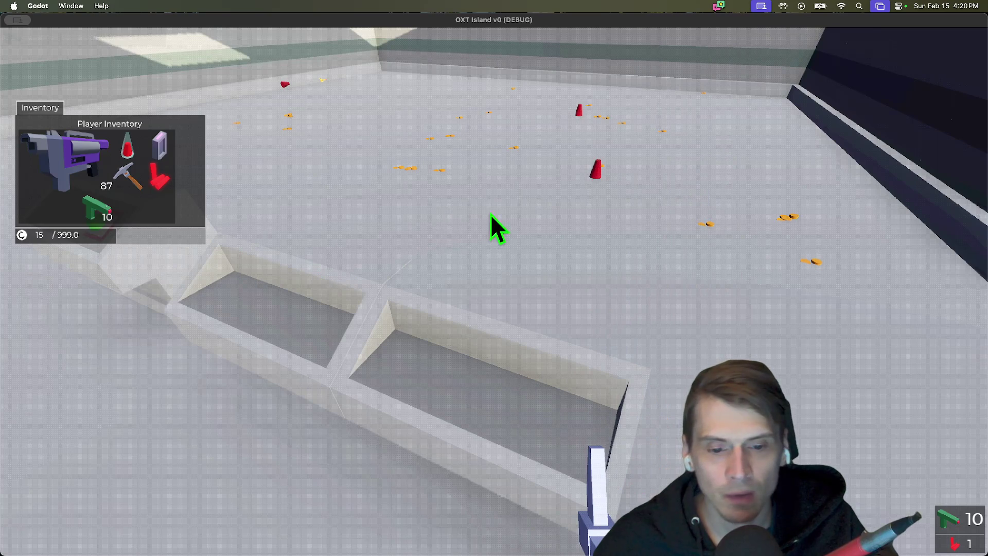
{"action": "key", "text": "Tab"}
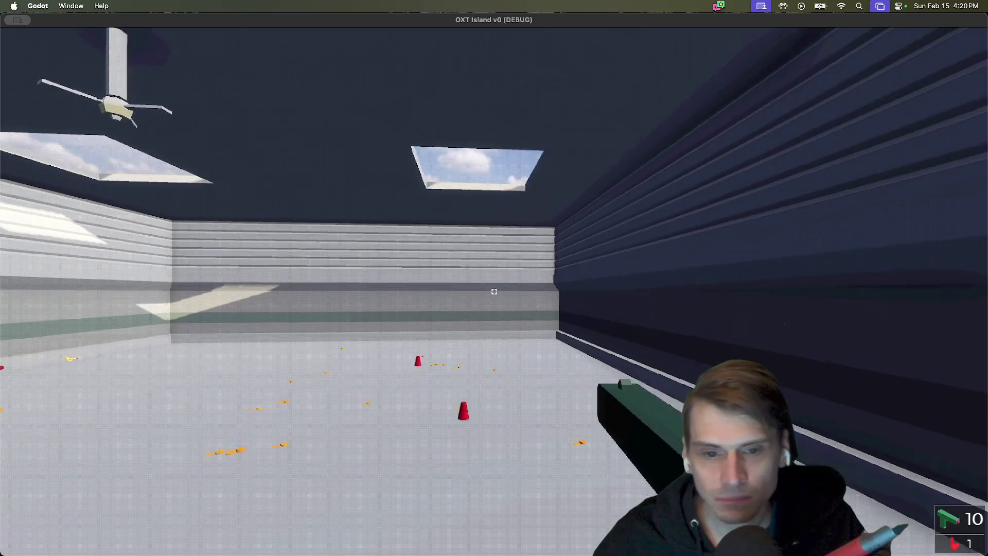
Fire all the Foam Pistol's darts across the room.
{"action": "left_click", "coordinate": [494, 291]}
{"action": "left_click", "coordinate": [494, 291]}
{"action": "left_click", "coordinate": [494, 292]}
{"action": "left_click", "coordinate": [494, 292]}
{"action": "left_click", "coordinate": [494, 291]}
{"action": "left_click", "coordinate": [494, 291]}
{"action": "left_click", "coordinate": [495, 291]}
{"action": "left_click", "coordinate": [494, 291]}
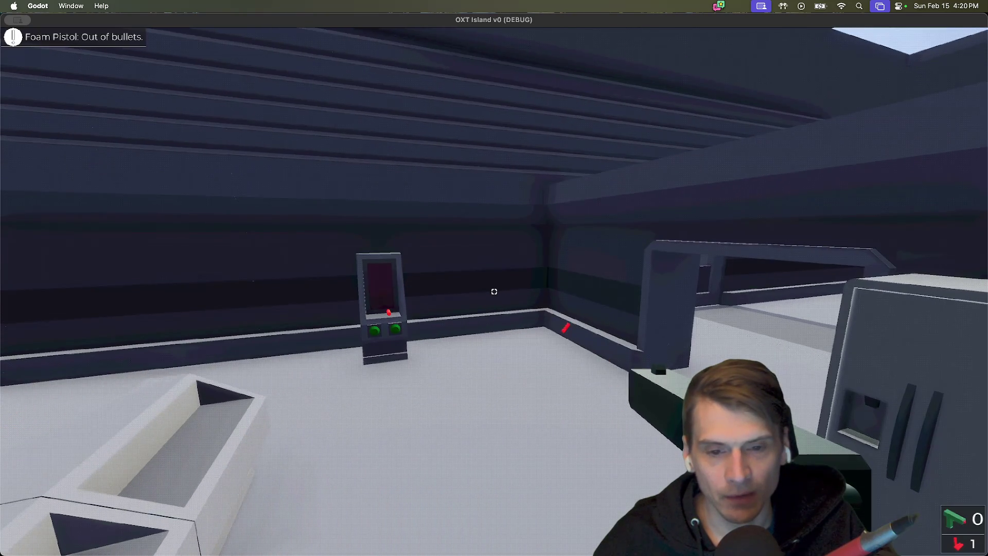
{"action": "left_click", "coordinate": [494, 292]}
{"action": "left_click", "coordinate": [494, 291]}
Drag the Foam Bullets onto the Foam Pistol slot to reload it.
{"action": "key", "text": "Tab"}
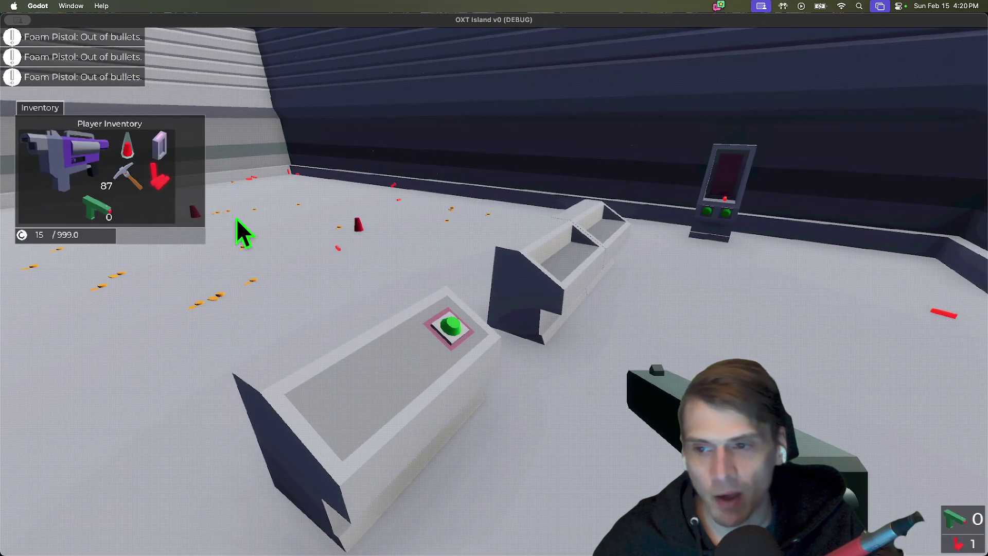
{"action": "mouse_move", "coordinate": [163, 187]}
{"action": "left_mouse_down"}
{"action": "mouse_move", "coordinate": [100, 212]}
{"action": "mouse_move", "coordinate": [130, 215]}
{"action": "mouse_move", "coordinate": [91, 215]}
{"action": "left_mouse_up"}
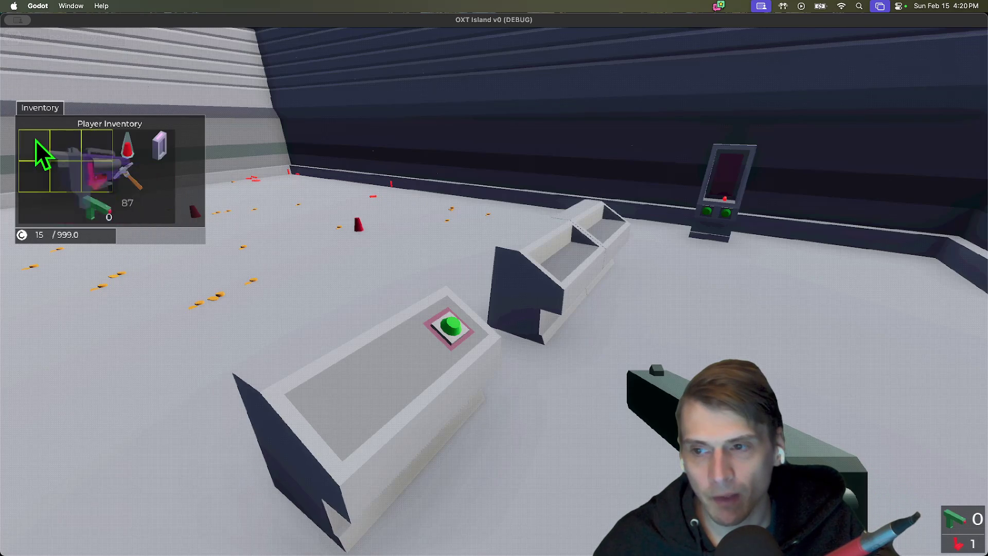
{"action": "key", "text": "Tab"}
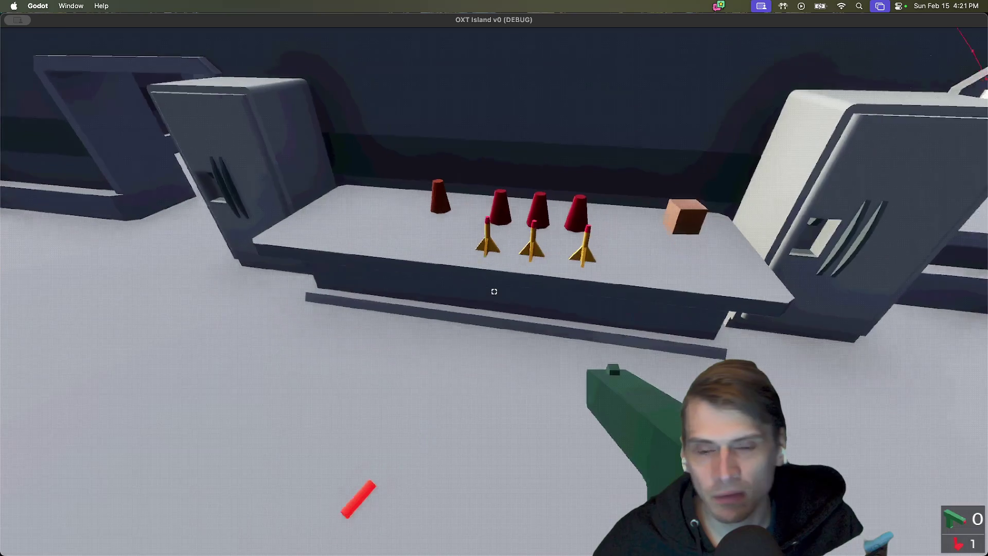
Make the dispenser release foam bullets and collect them.
{"action": "key", "text": "w"}
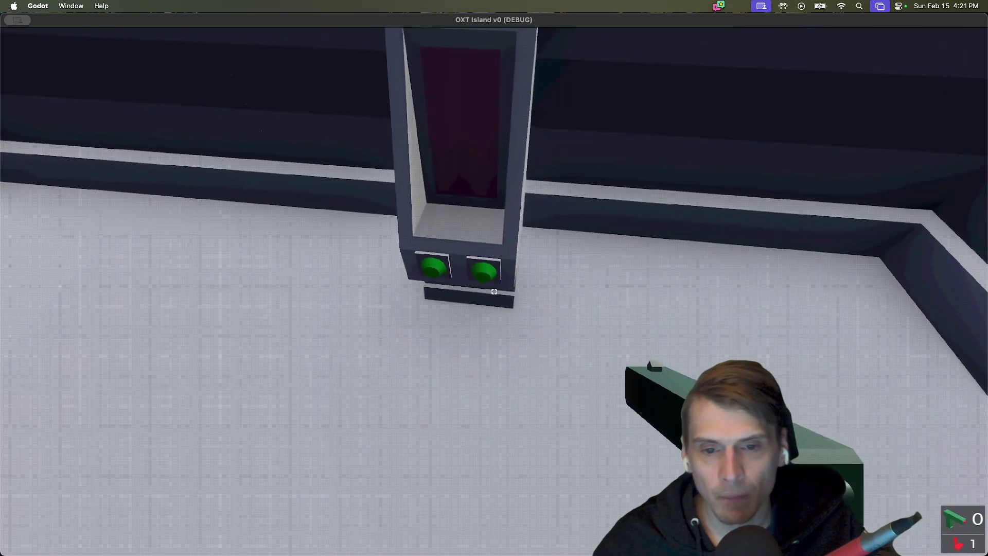
{"action": "key", "text": "f"}
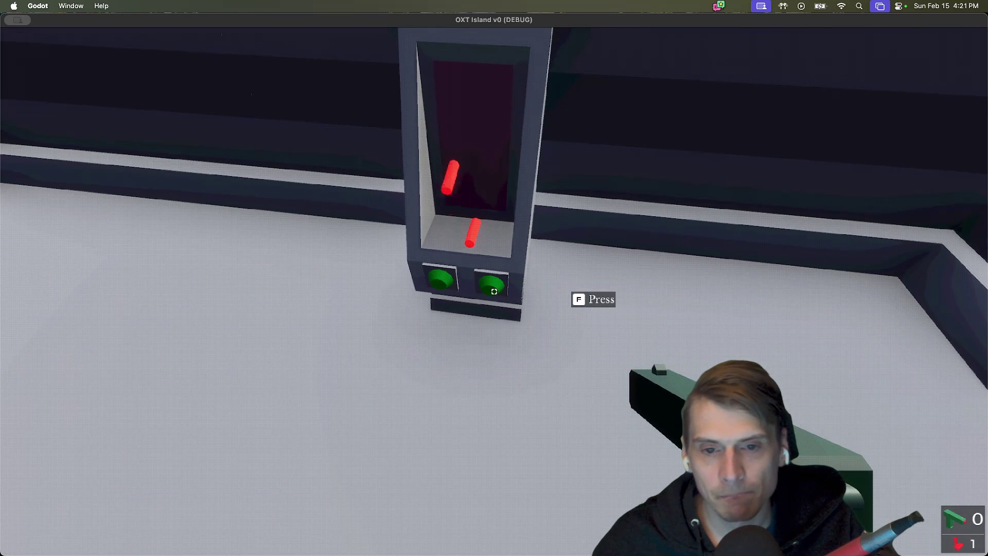
{"action": "key", "text": "f"}
{"action": "key", "text": "f"}
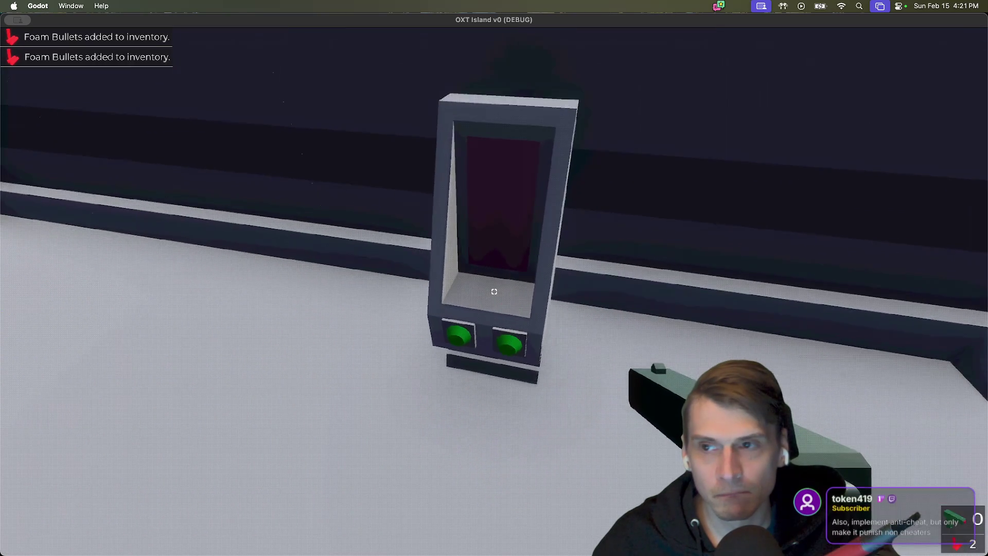
{"action": "key", "text": "f"}
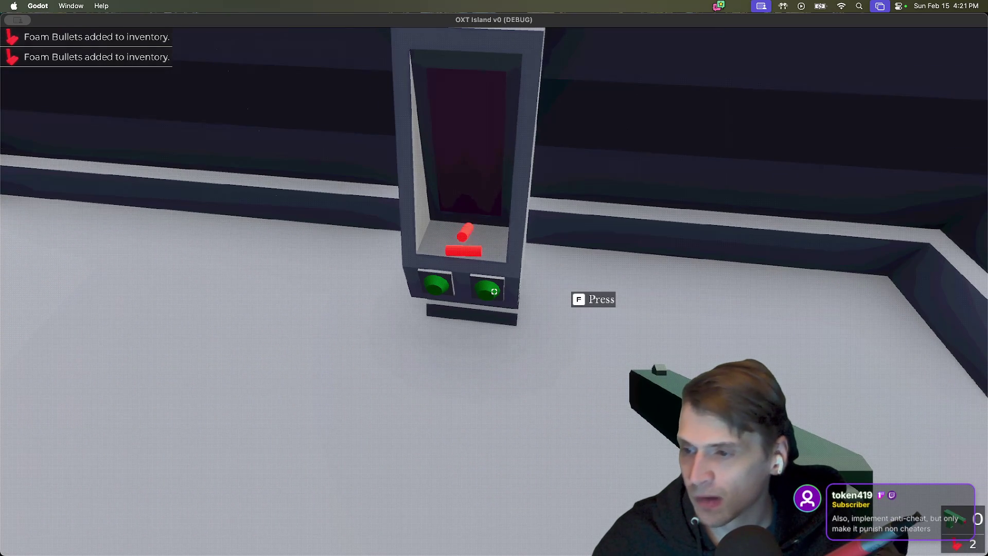
{"action": "key", "text": "f"}
{"action": "key", "text": "f"}
{"action": "key", "text": "f"}
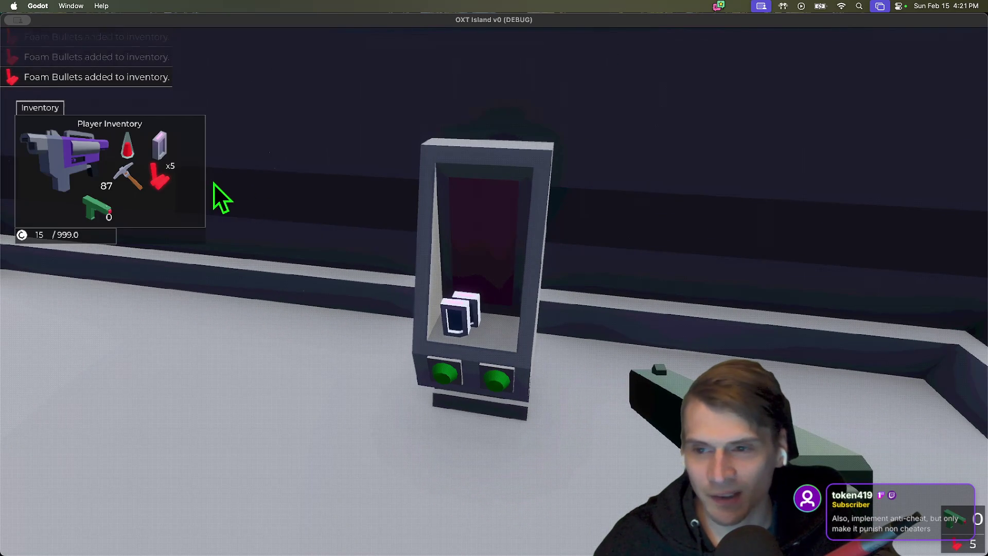
Move the foam bullets into the bottom slot and re-equip the foam pistol.
{"action": "left_click", "coordinate": [163, 189]}
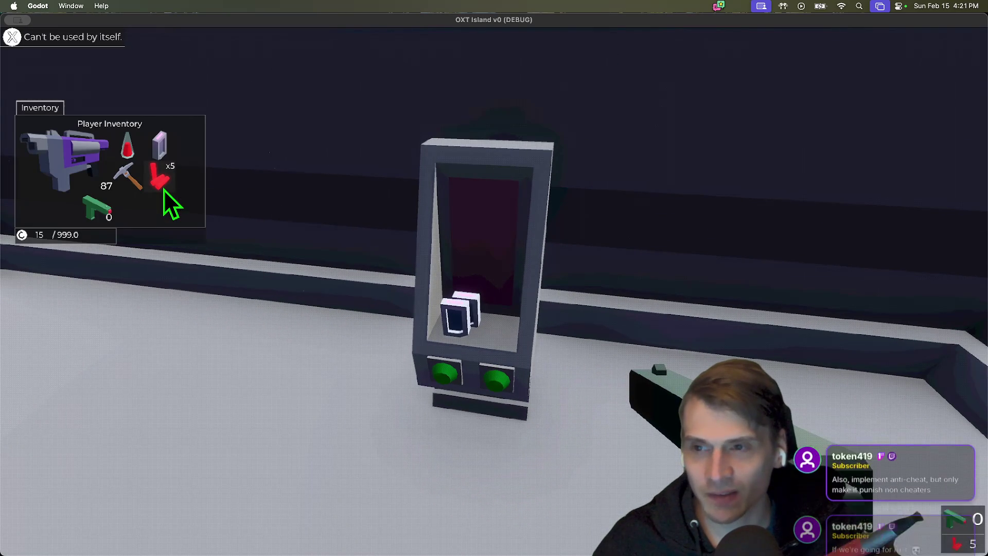
{"action": "left_click", "coordinate": [164, 189]}
{"action": "left_click", "coordinate": [164, 189]}
{"action": "left_click", "coordinate": [164, 190]}
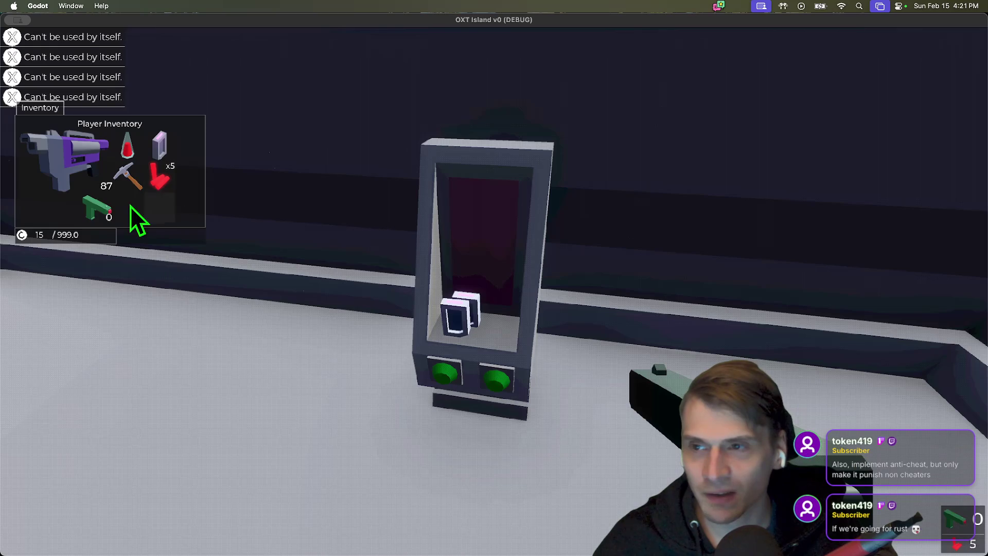
{"action": "left_click", "coordinate": [99, 209]}
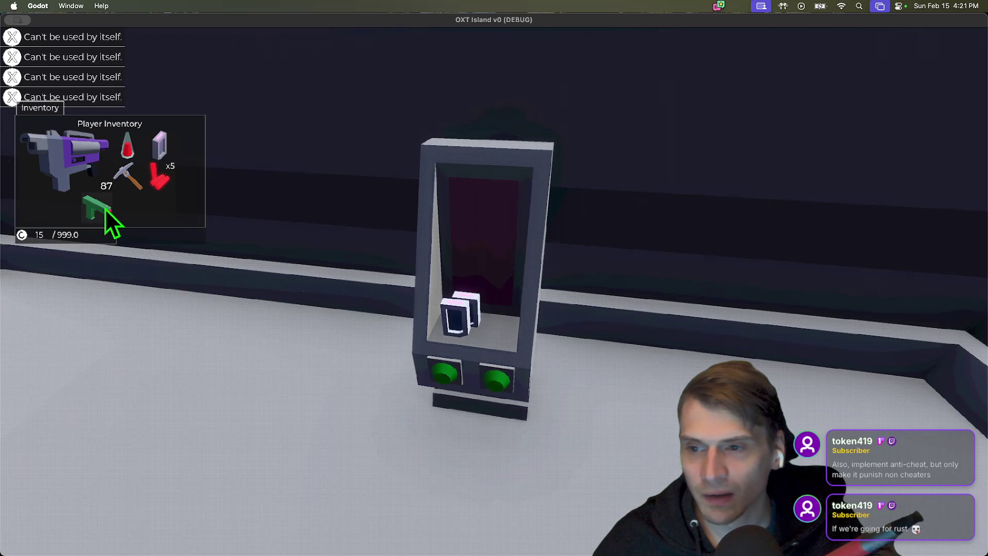
{"action": "left_click", "coordinate": [162, 178]}
{"action": "left_click_drag", "start_coordinate": [162, 177], "coordinate": [110, 211]}
{"action": "left_click", "coordinate": [121, 209]}
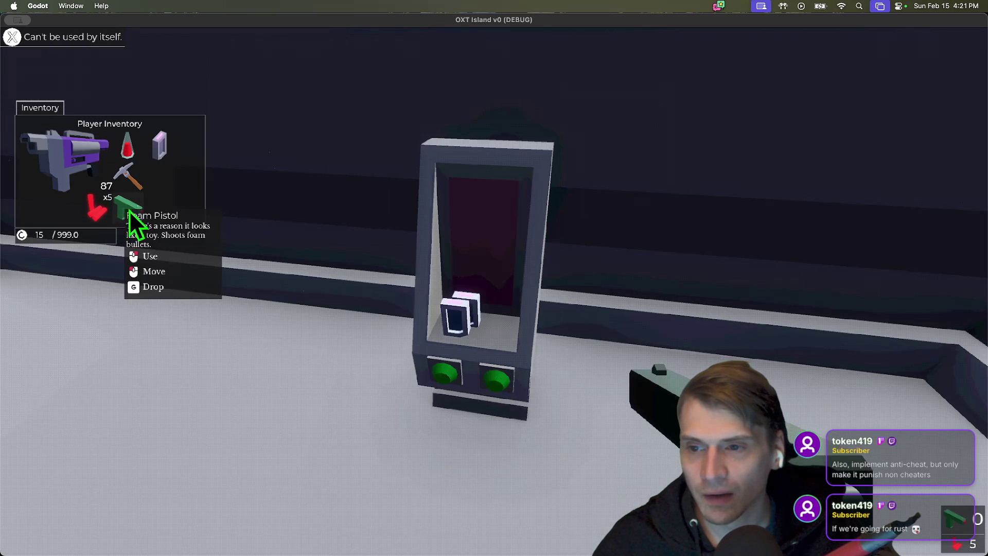
{"action": "left_click", "coordinate": [146, 256]}
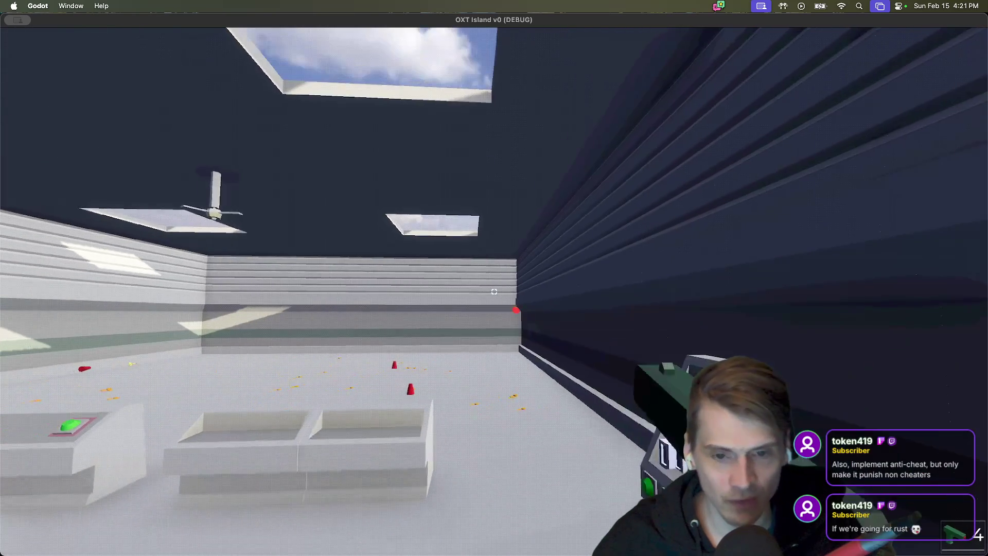
Fire the foam pistol until empty while sprinting down the hallway into the large room.
{"action": "left_click", "coordinate": [494, 291]}
{"action": "left_click", "coordinate": [494, 292]}
{"action": "key", "text": "w"}
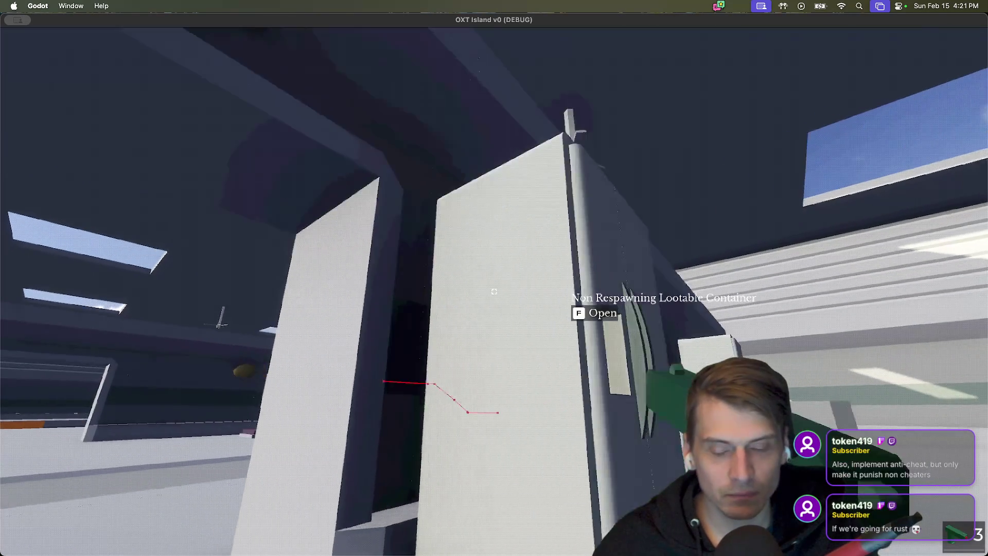
{"action": "key", "text": "shift+w"}
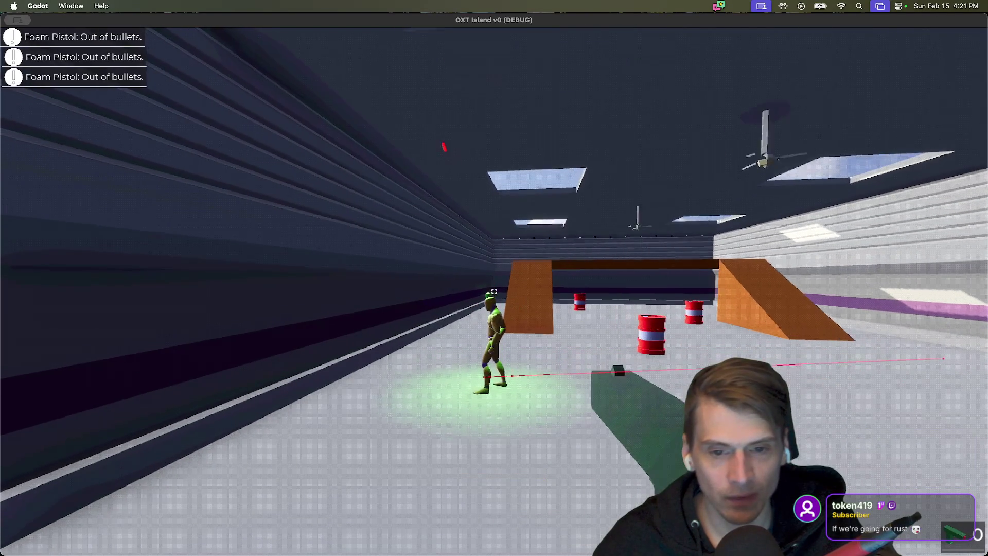
{"action": "left_click", "coordinate": [494, 292]}
{"action": "left_click", "coordinate": [494, 292]}
Switch back to the Laser Rifle, showing 87 rounds.
{"action": "key", "text": "Tab"}
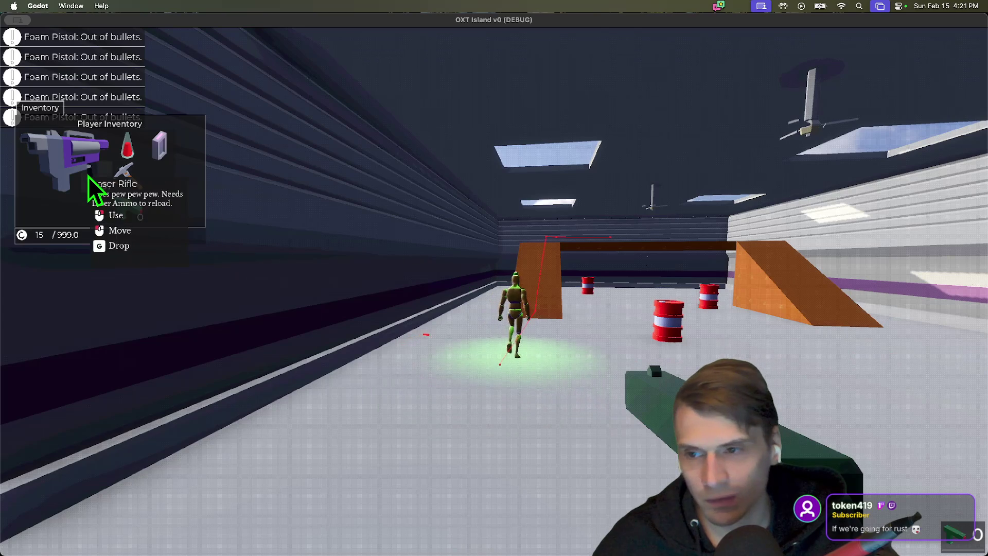
{"action": "left_click", "coordinate": [44, 155]}
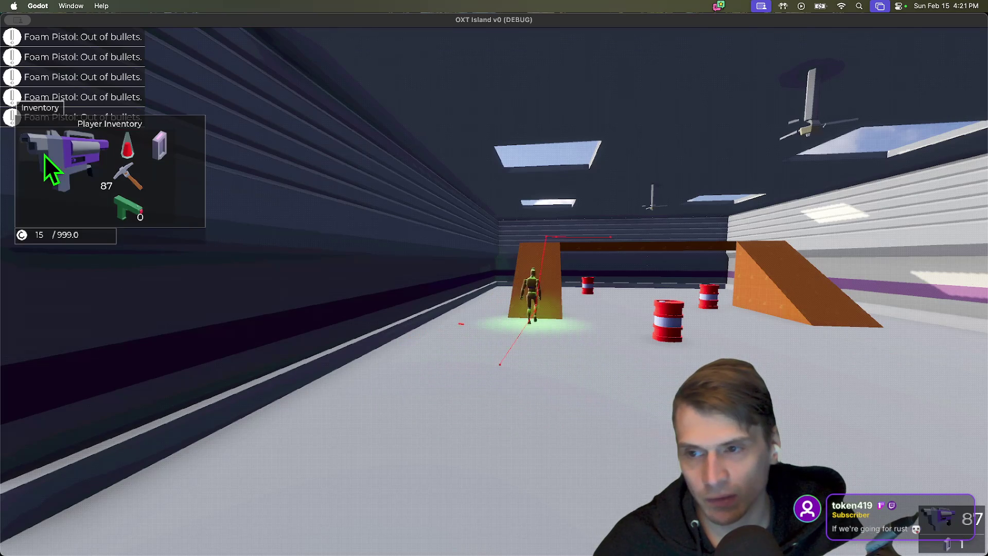
{"action": "key", "text": "Tab"}
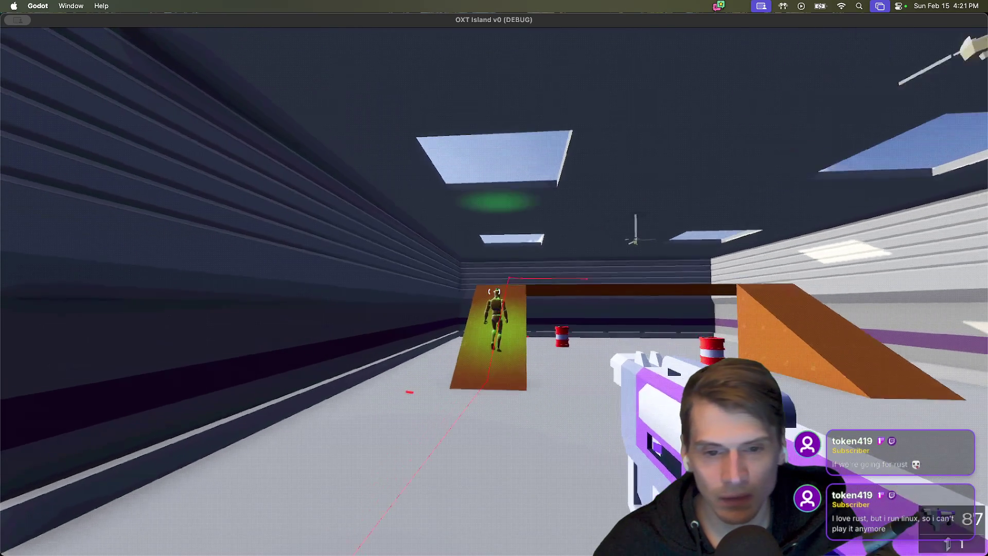
Sprint through the doorway into the target room and shoot the blue helmet targets.
{"action": "key", "text": "Tab"}
{"action": "key", "text": "Tab"}
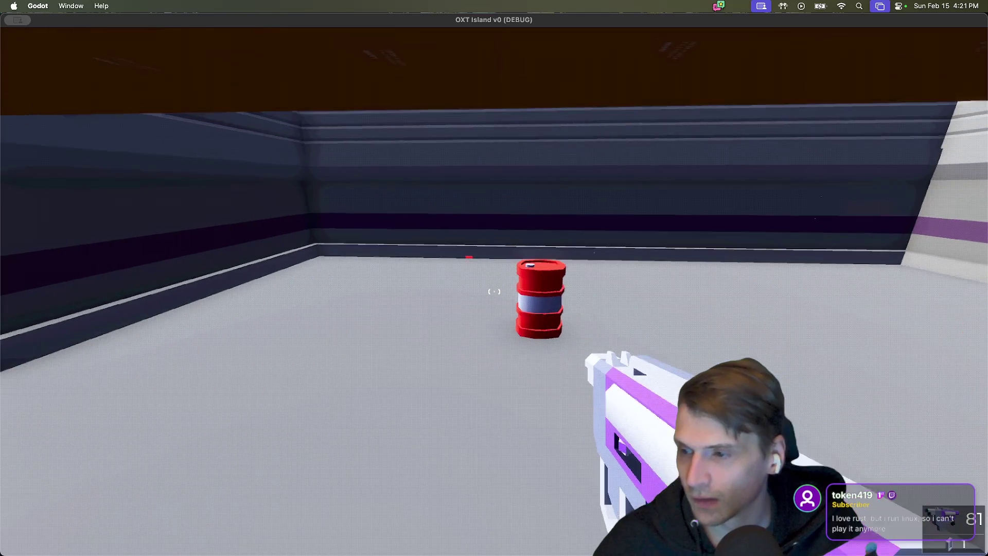
{"action": "key", "text": "s"}
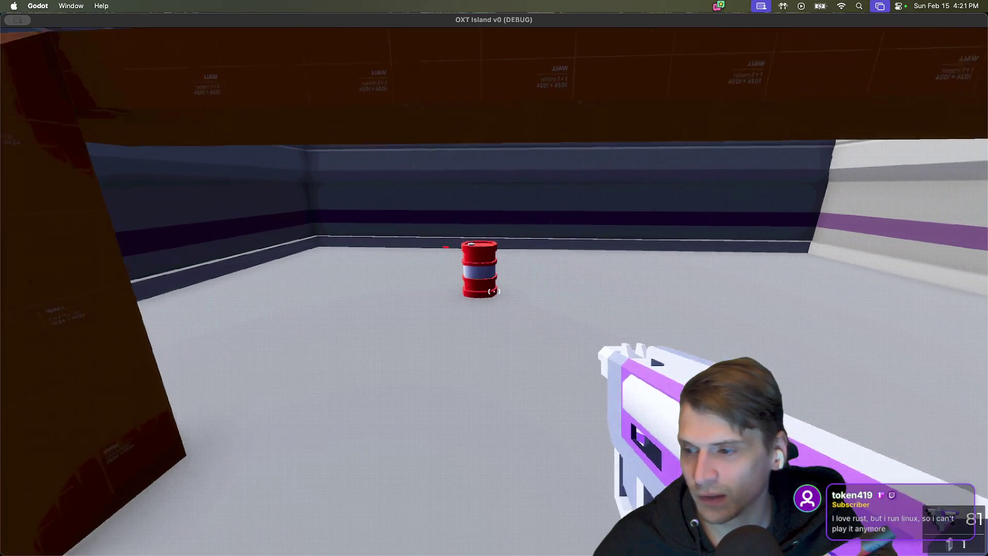
{"action": "key", "text": "w"}
{"action": "key", "text": "w"}
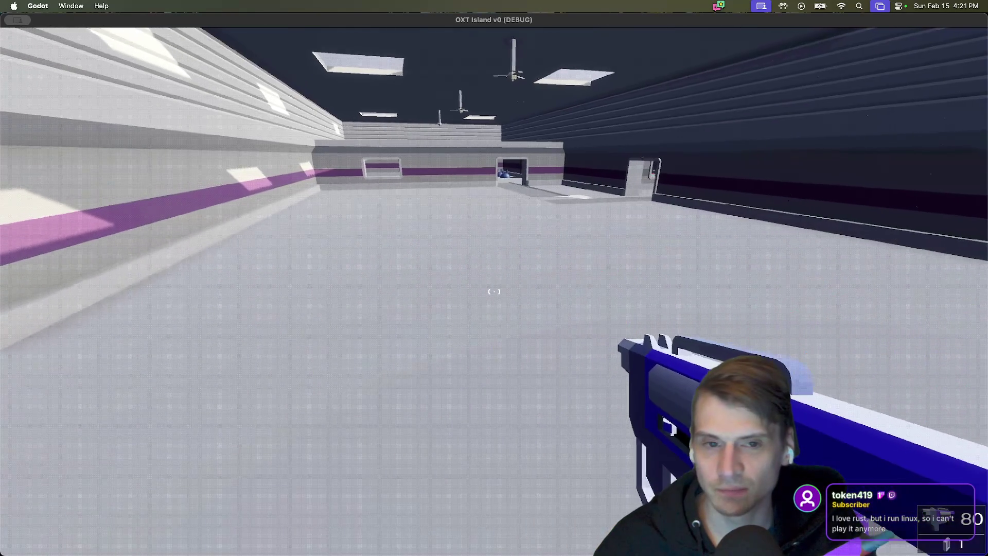
{"action": "key", "text": "shift+w"}
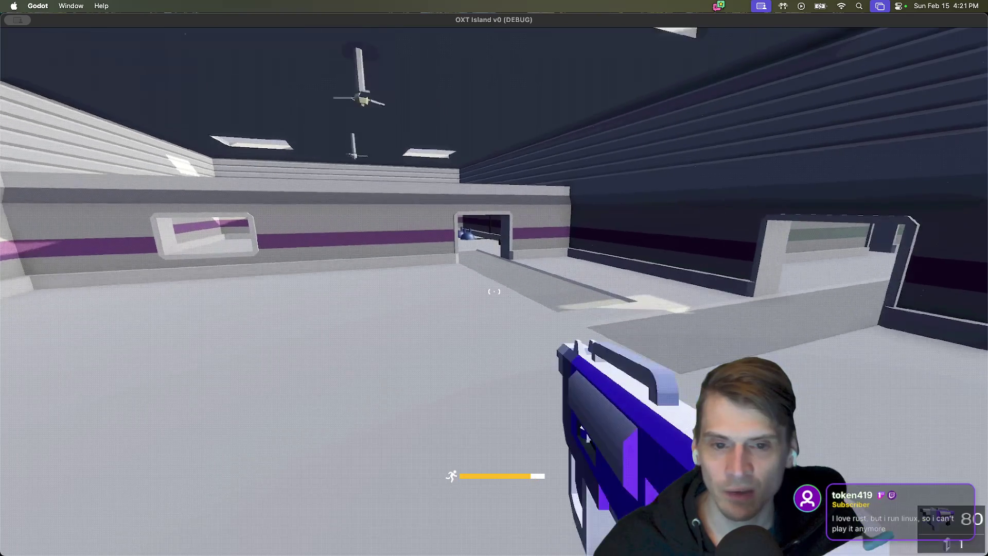
{"action": "key", "text": "shift+w"}
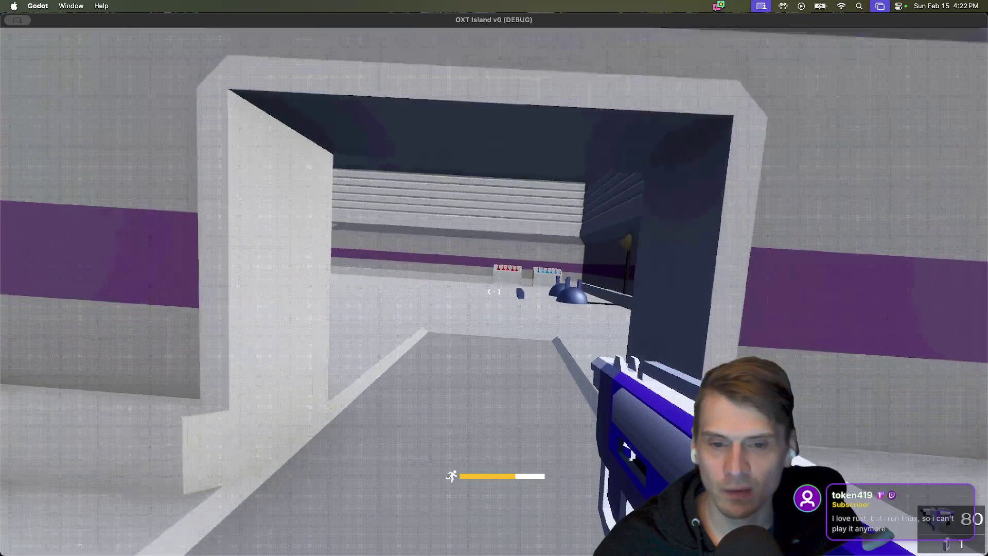
{"action": "key", "text": "w"}
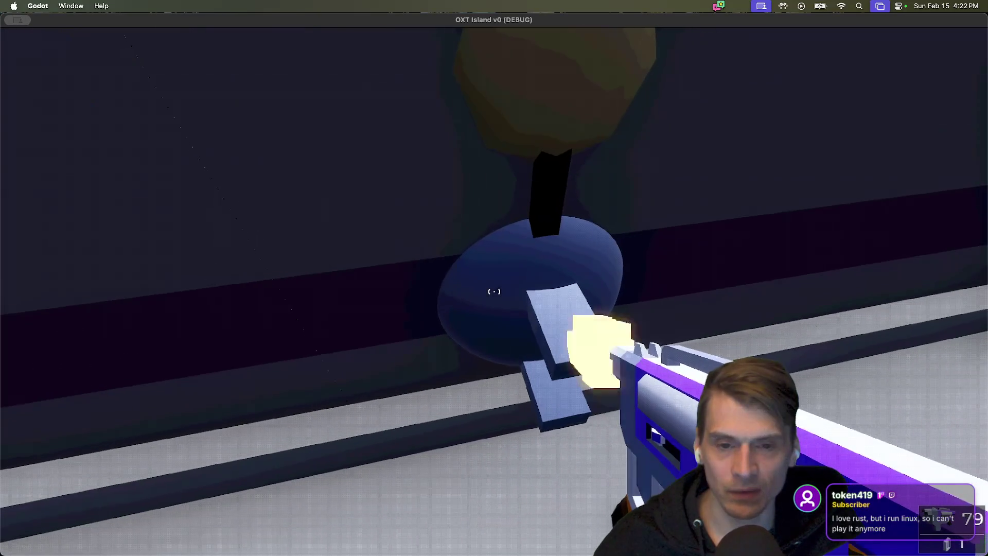
{"action": "left_click", "coordinate": [494, 291]}
{"action": "left_click", "coordinate": [494, 291]}
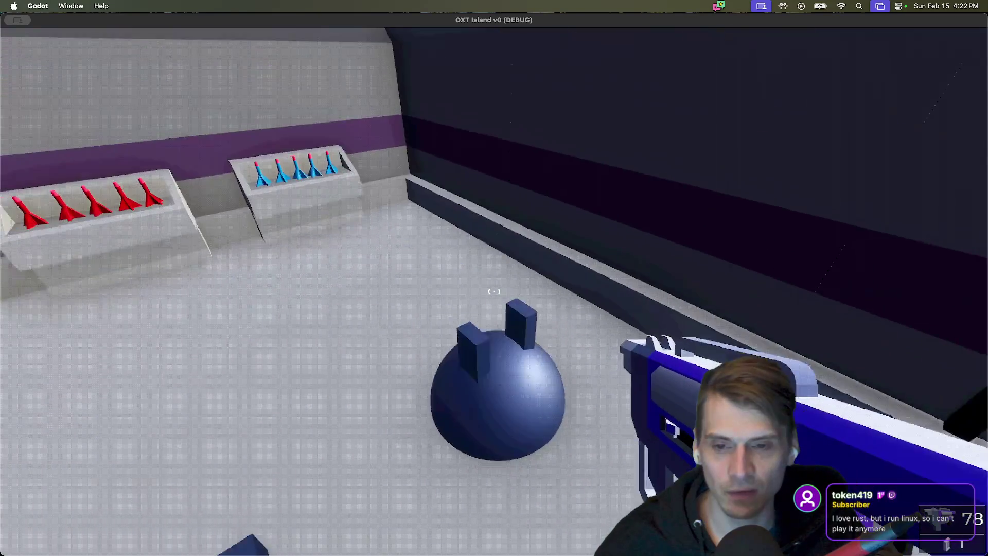
Run around the target room and down the corridor to the red barrel by the orange barriers.
{"action": "key", "text": "shift+w"}
{"action": "key", "text": "w"}
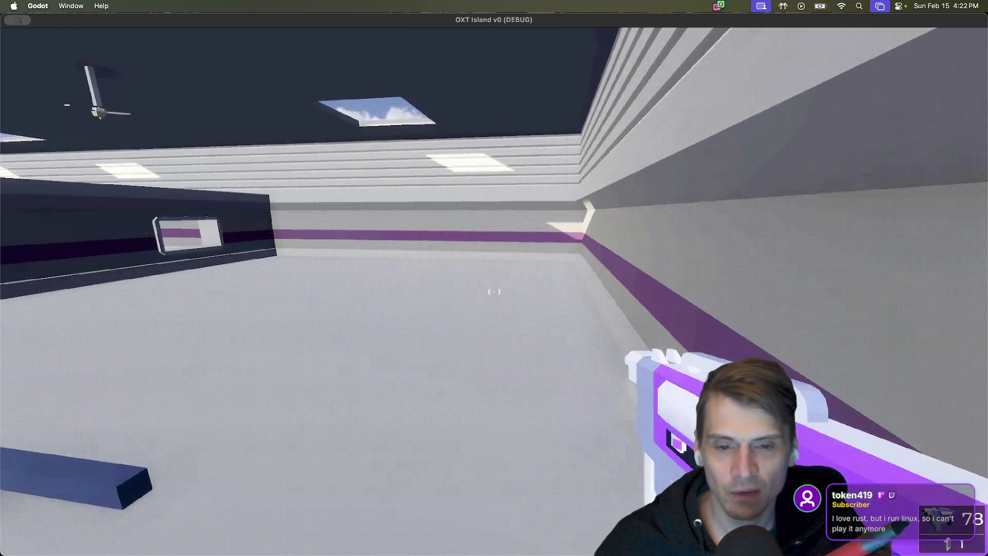
{"action": "key", "text": "shift+w"}
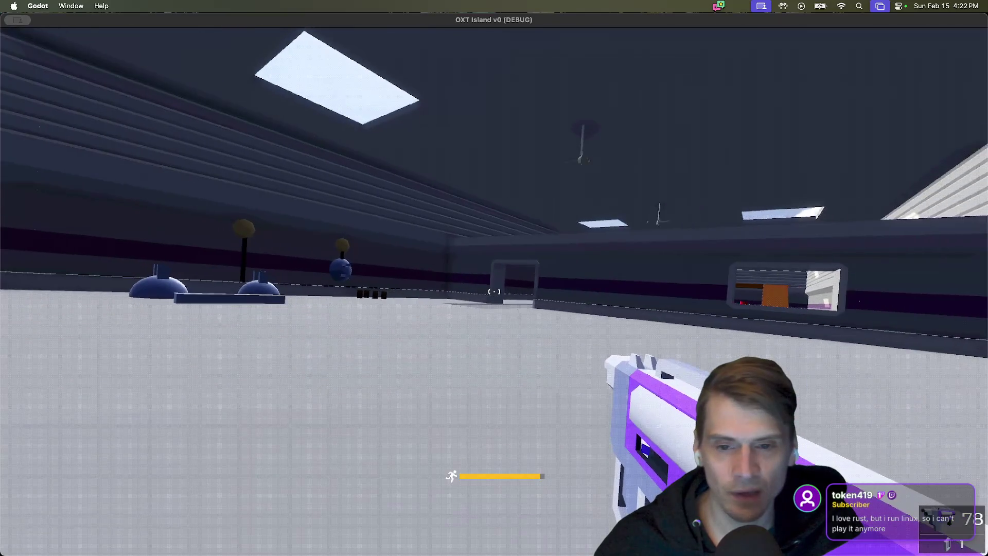
{"action": "key", "text": "w"}
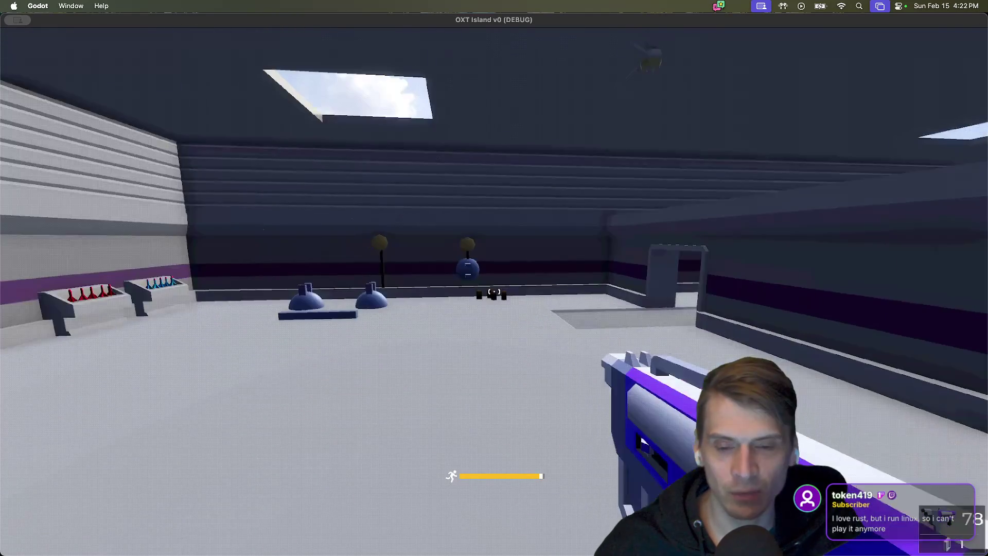
{"action": "key", "text": "shift+w"}
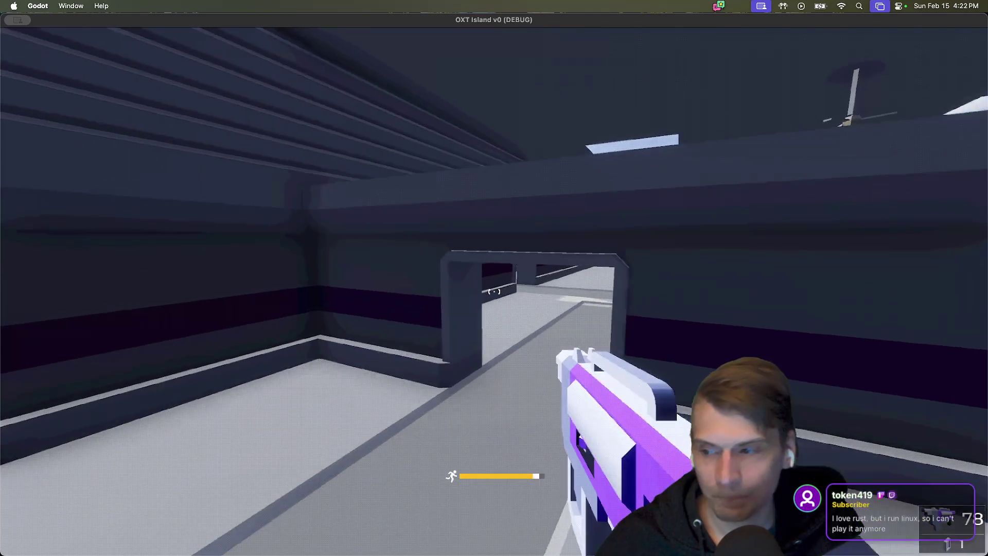
{"action": "key", "text": "shift+w"}
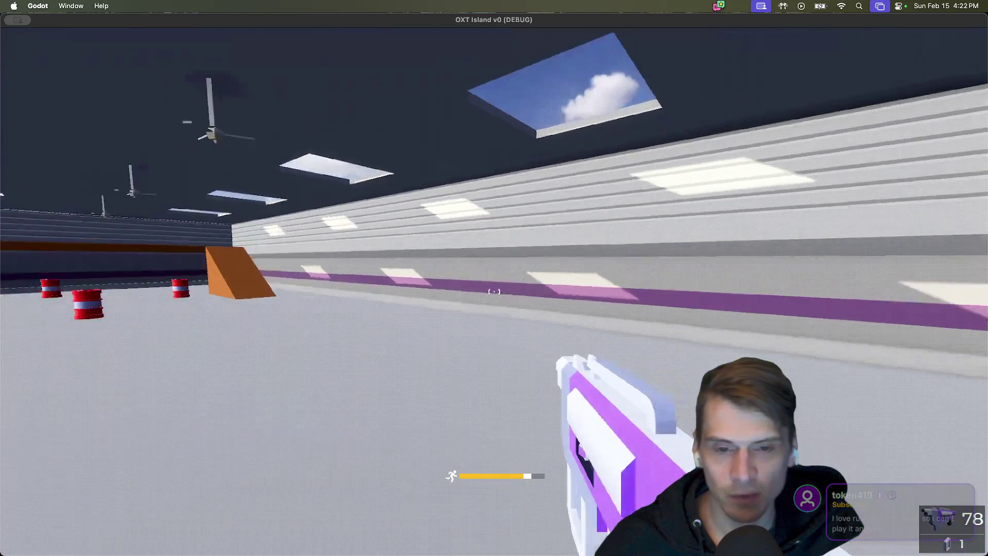
{"action": "key", "text": "shift+w"}
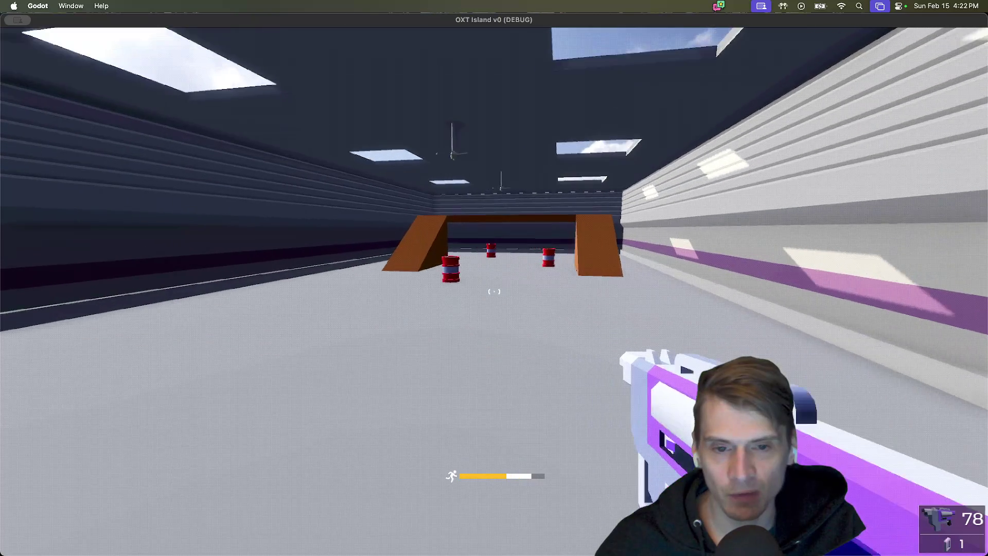
{"action": "key", "text": "shift+w"}
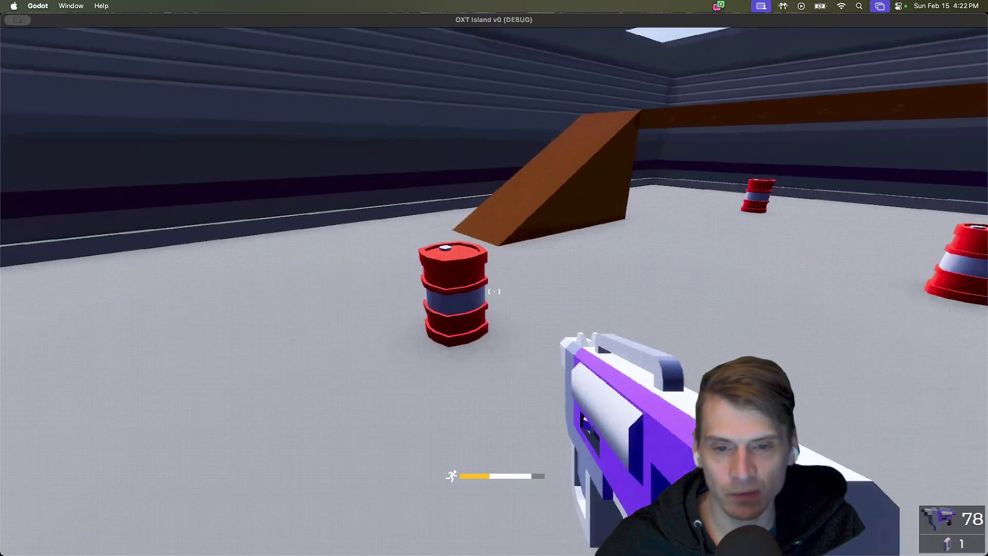
Drop the Laser Rifle from the inventory beside the red barrel.
{"action": "key", "text": "w"}
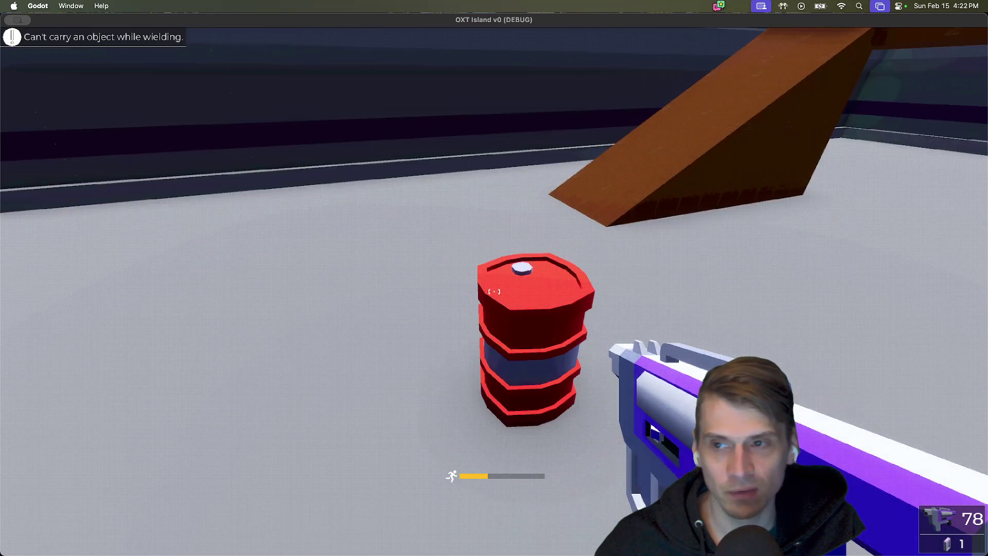
{"action": "key", "text": "i"}
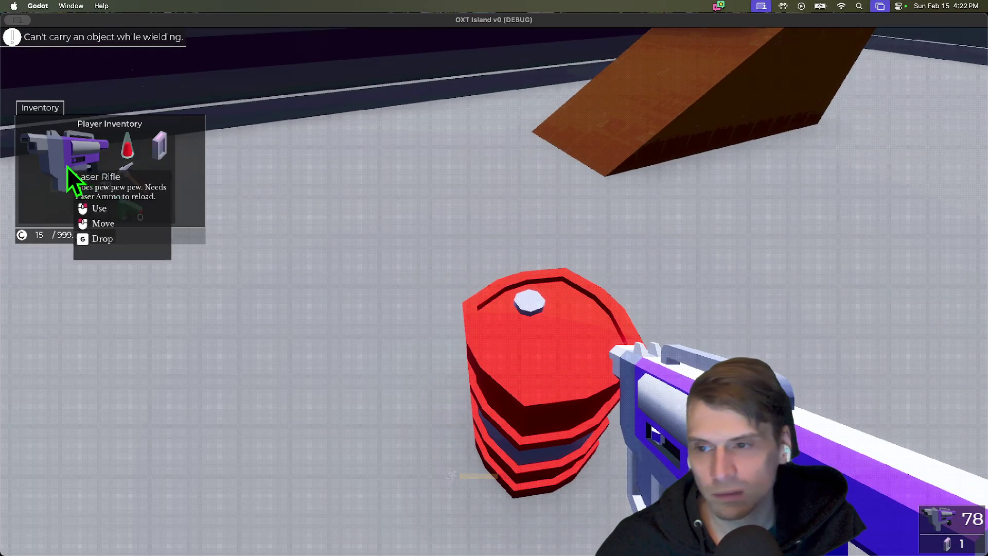
{"action": "left_click", "coordinate": [42, 151]}
{"action": "key", "text": "i"}
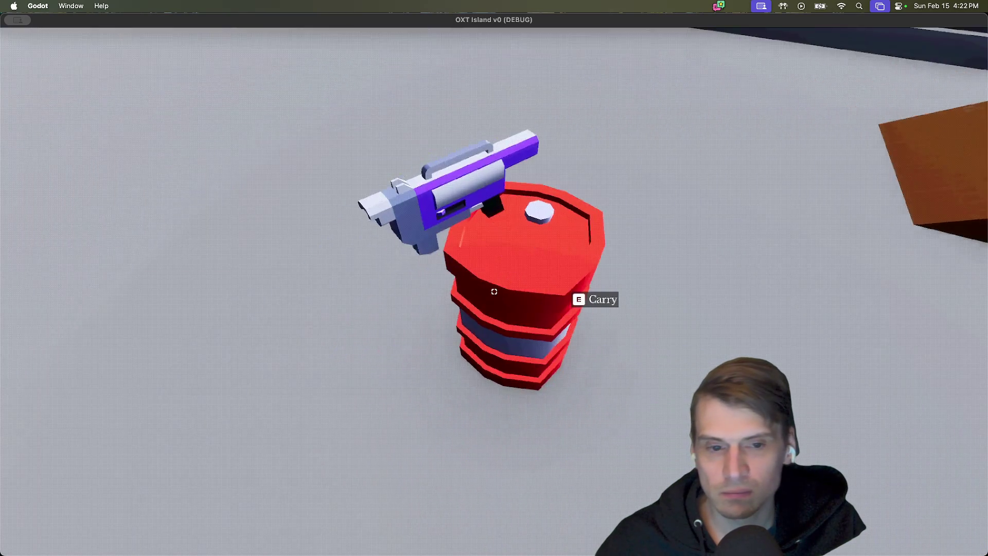
Carry the red barrel around, then set it down.
{"action": "key", "text": "e"}
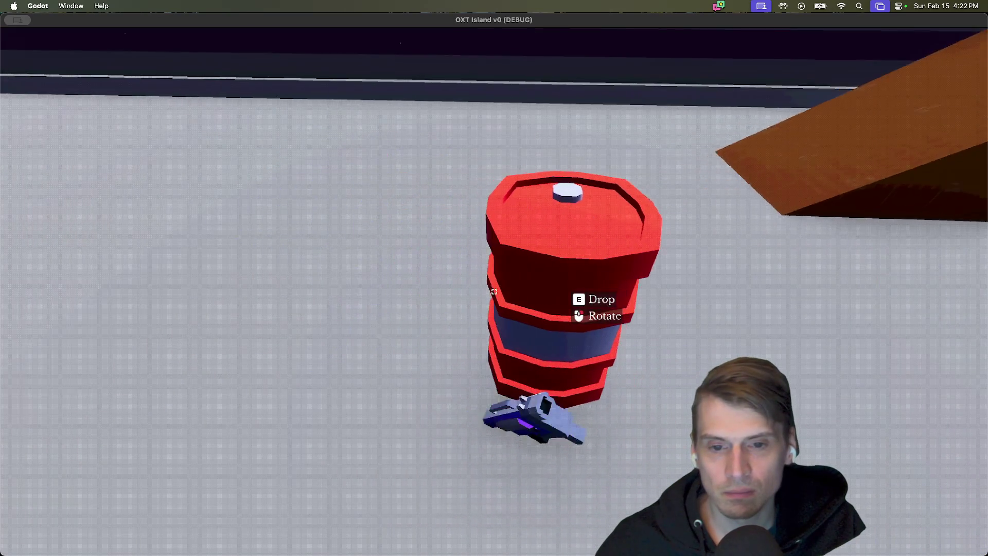
{"action": "key", "text": "w"}
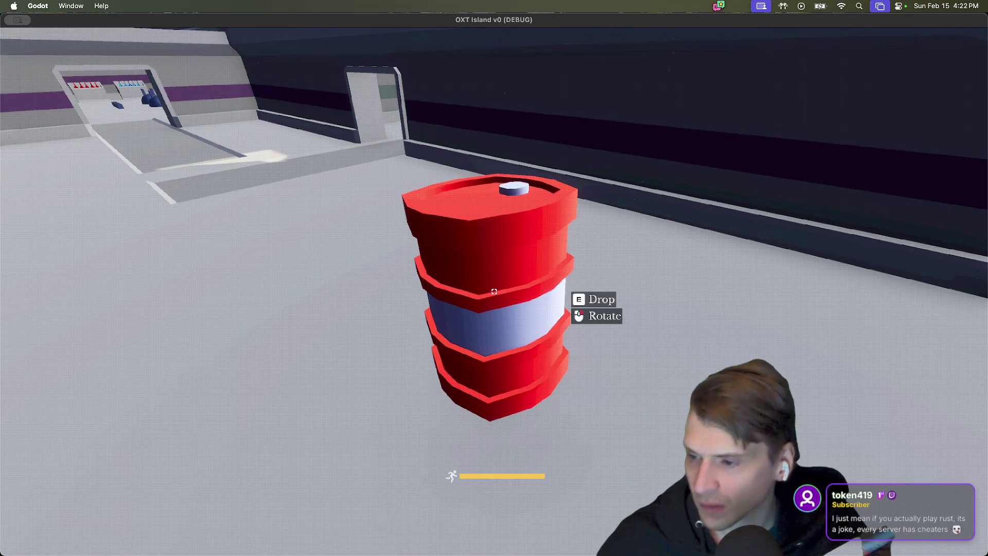
{"action": "key", "text": "s"}
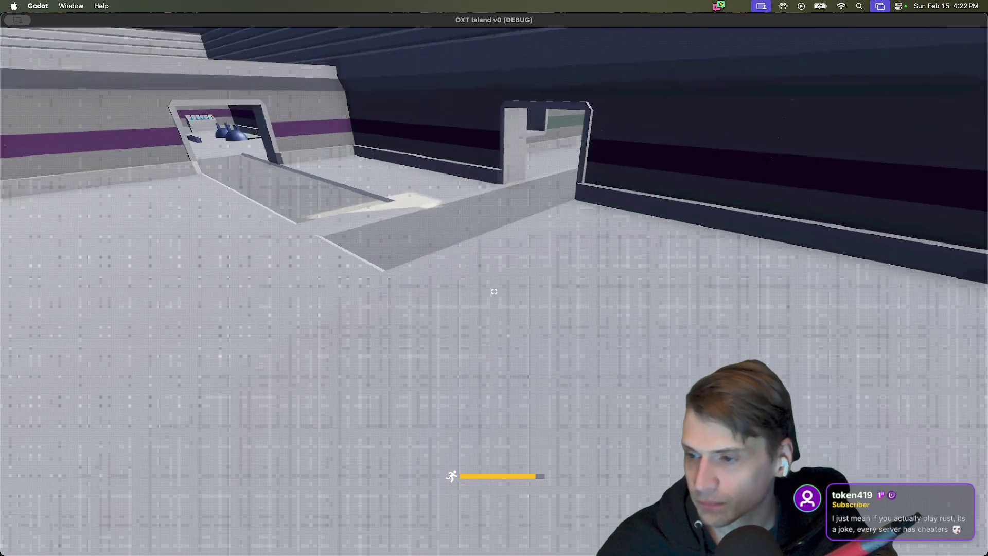
Walk through the lab's rooms and corridors to the bright room with the console.
{"action": "key", "text": "w"}
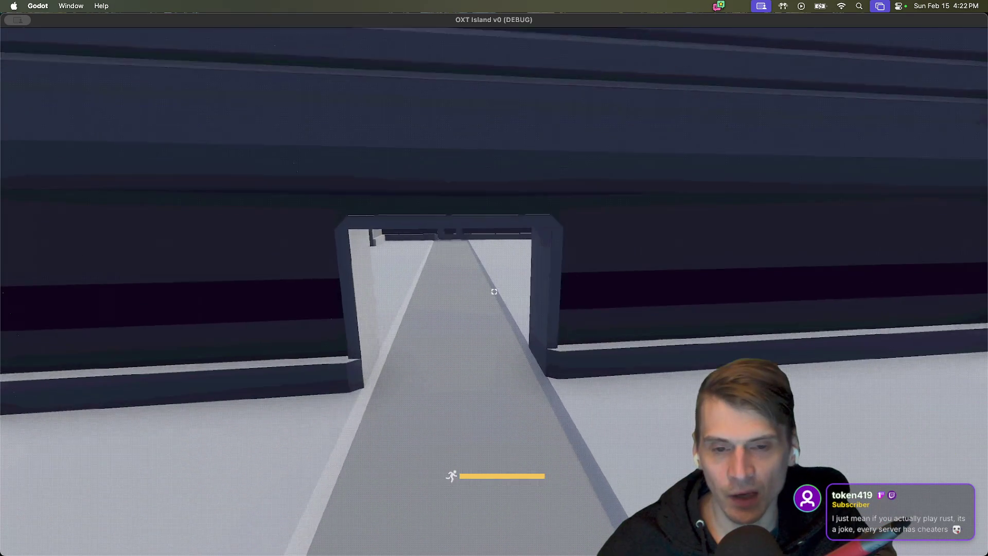
{"action": "key", "text": "w"}
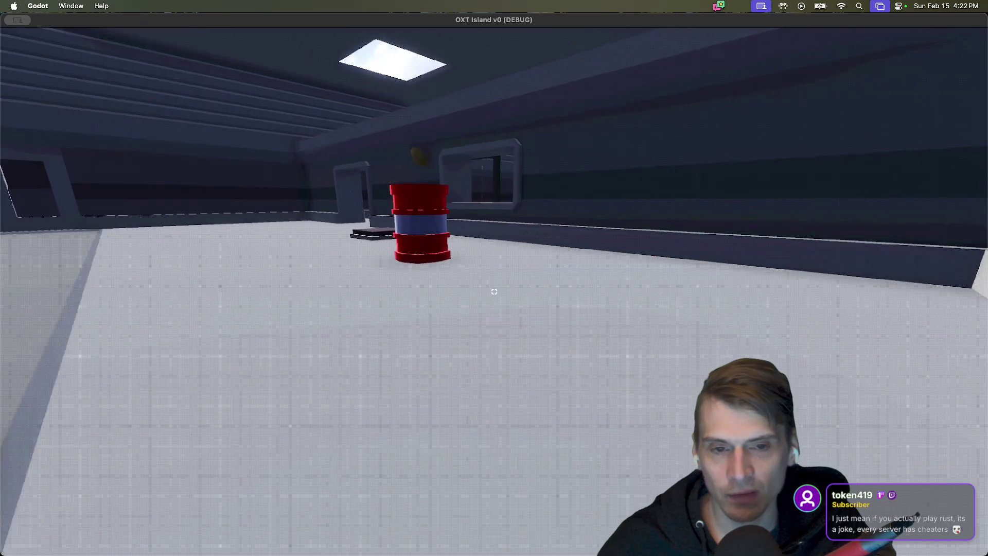
{"action": "key", "text": "w"}
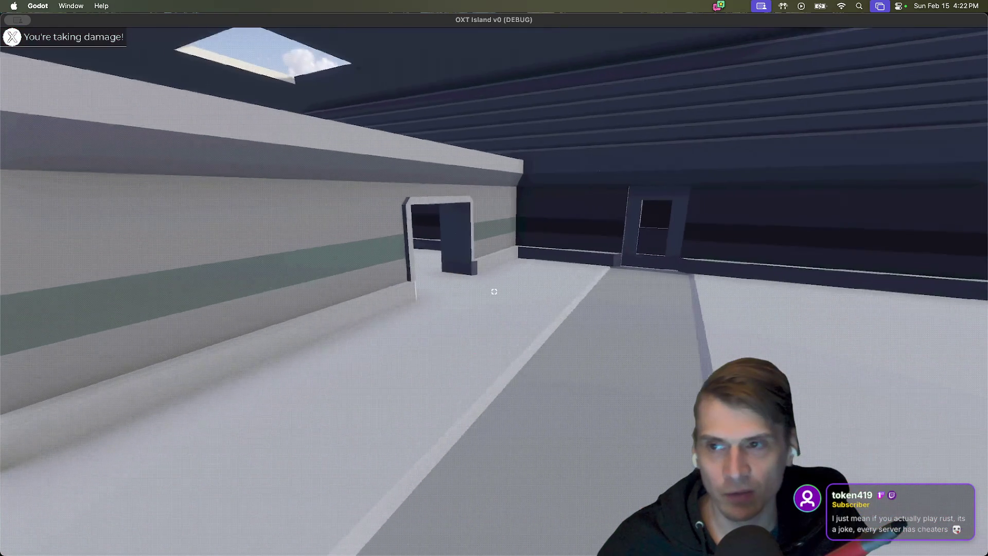
{"action": "key", "text": "w"}
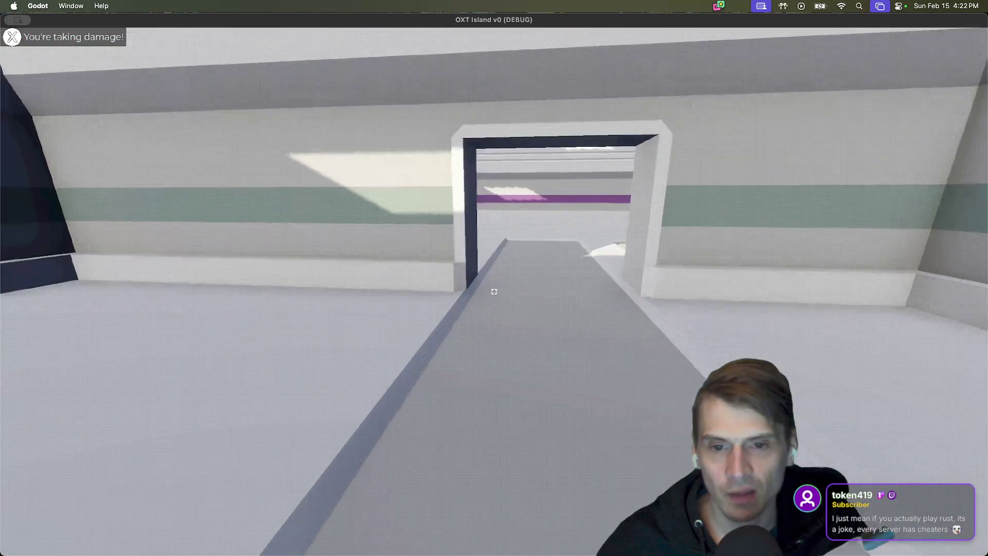
{"action": "key", "text": "w"}
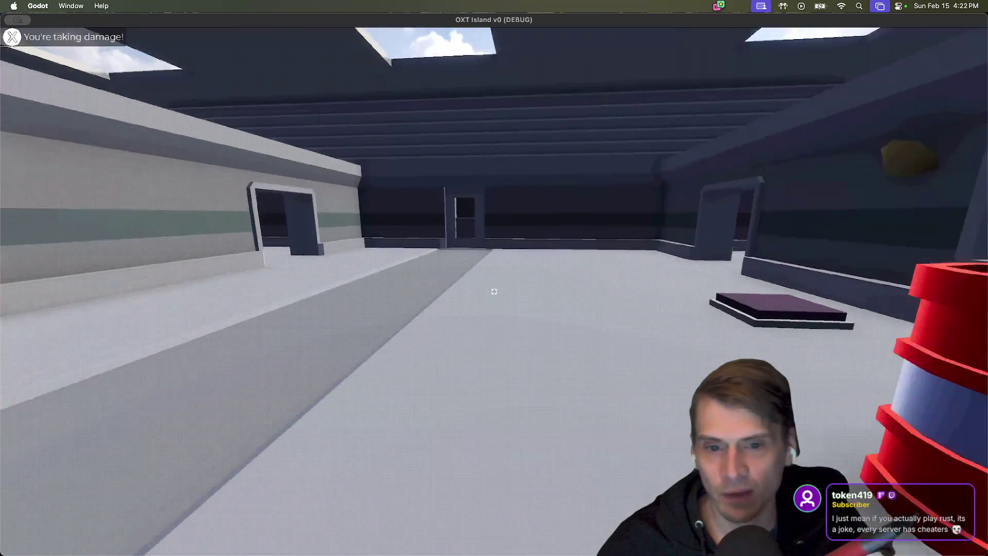
{"action": "key", "text": "w"}
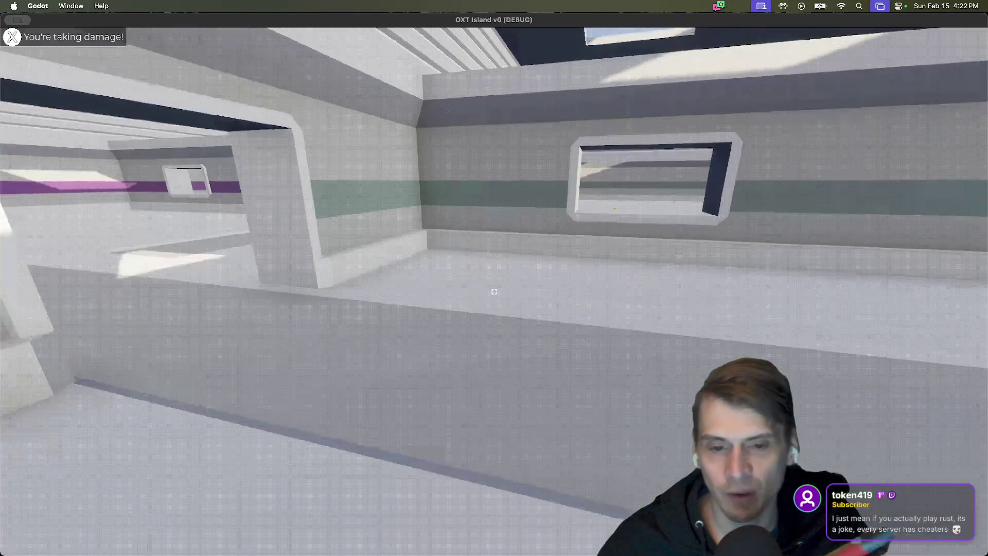
{"action": "key", "text": "w"}
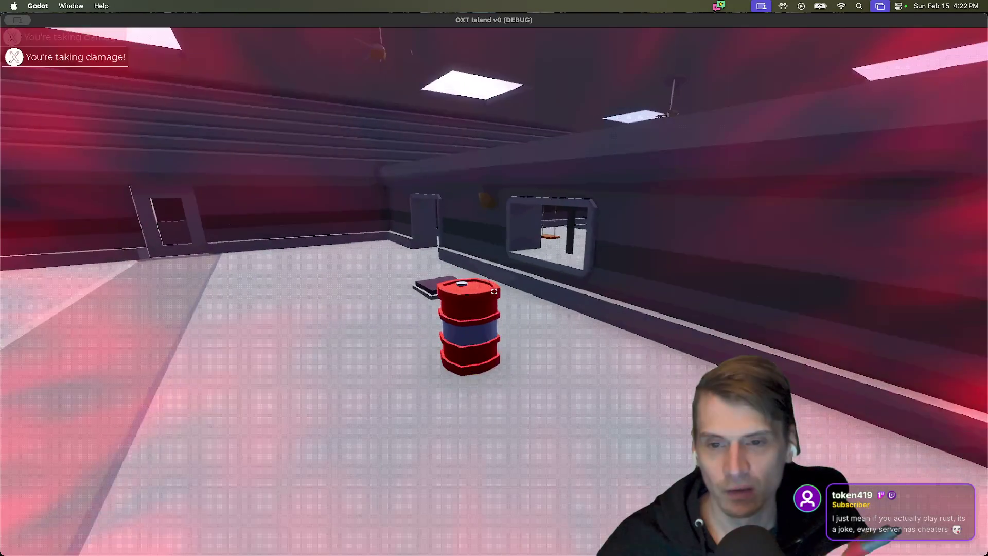
{"action": "key", "text": "w"}
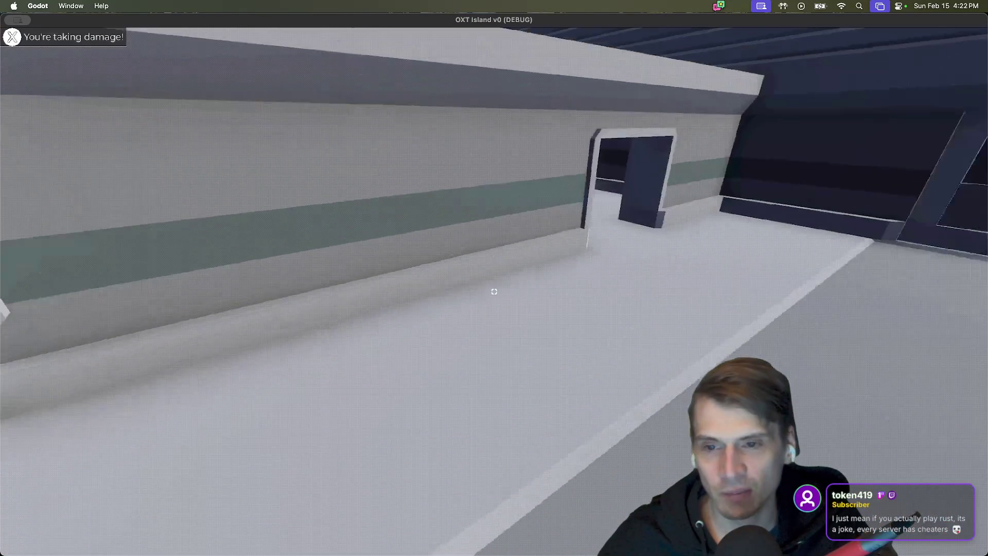
{"action": "key", "text": "w"}
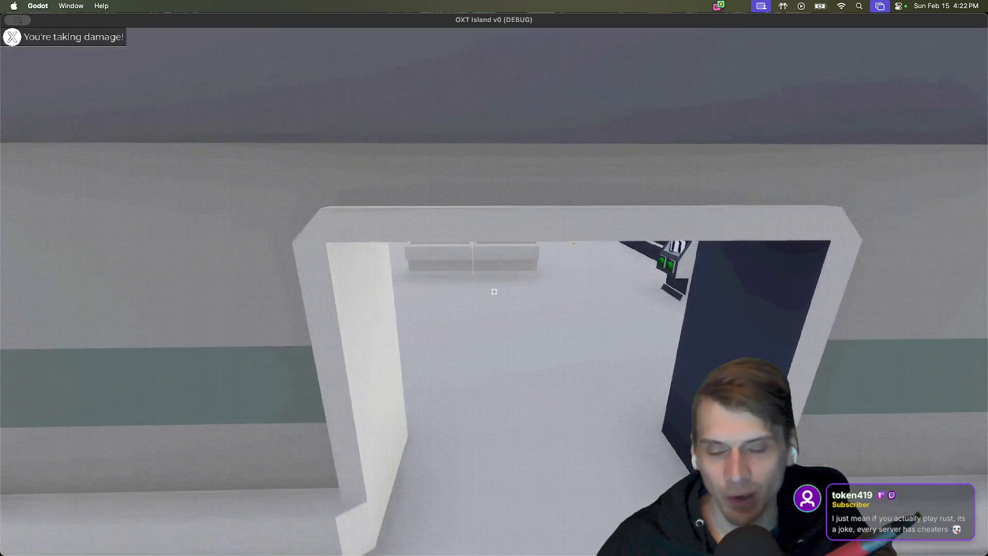
{"action": "key", "text": "w"}
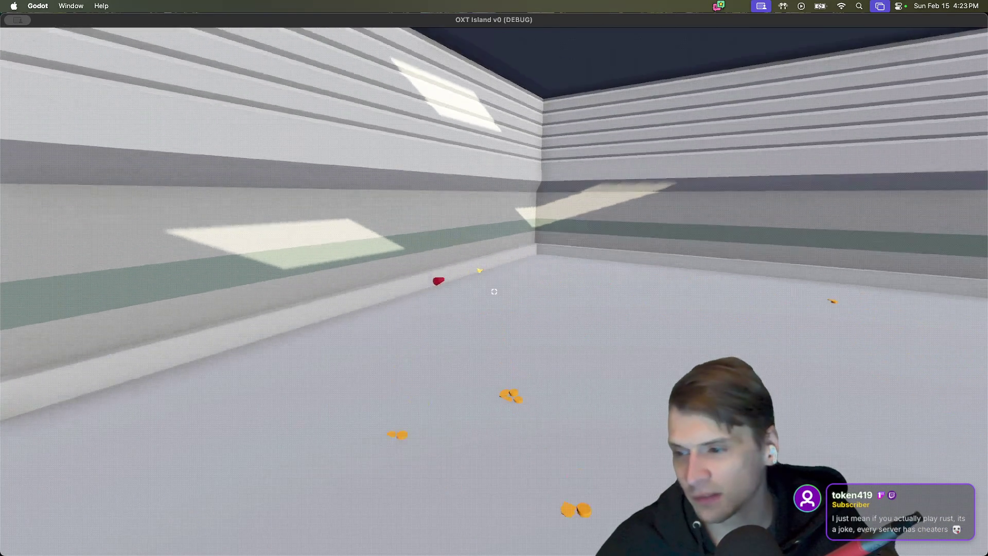
Walk into the beige-floored area to load the next level, then quit back to the COGITO_4_Laboratory editor view.
{"action": "key", "text": "w"}
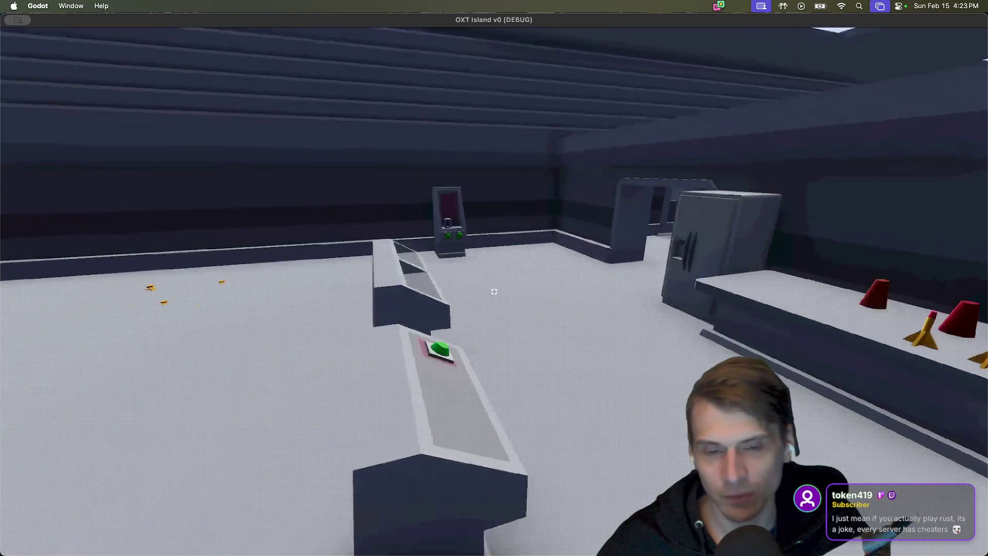
{"action": "key", "text": "w"}
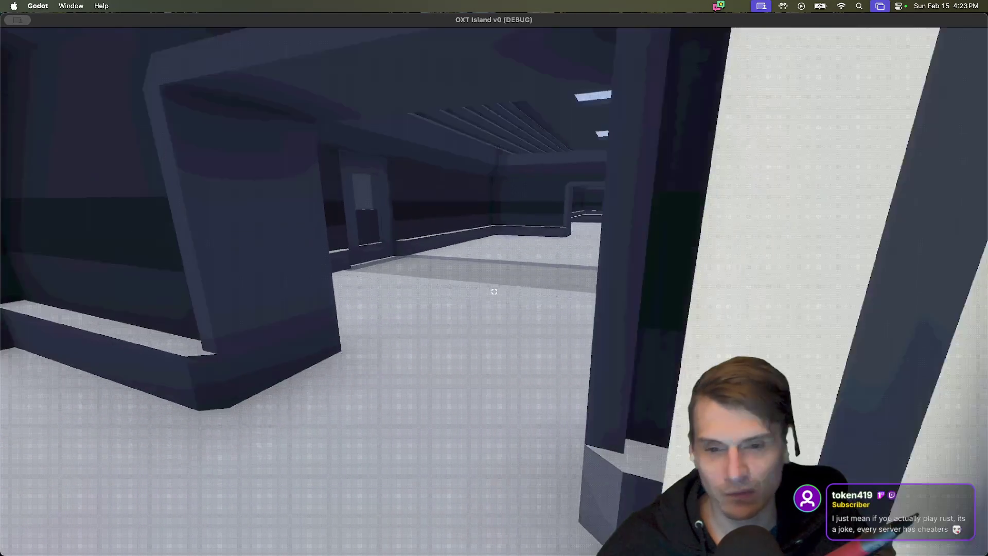
{"action": "key", "text": "w"}
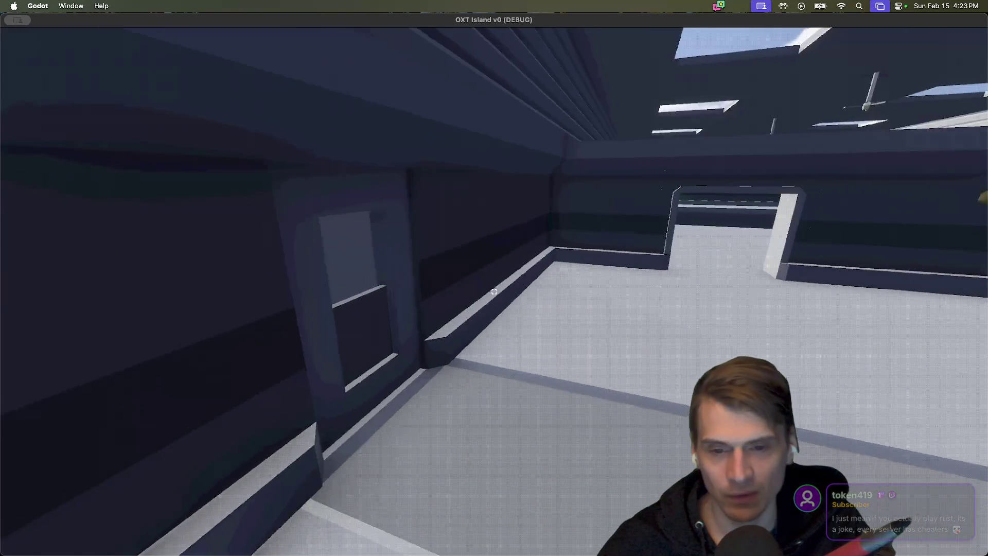
{"action": "key", "text": "w"}
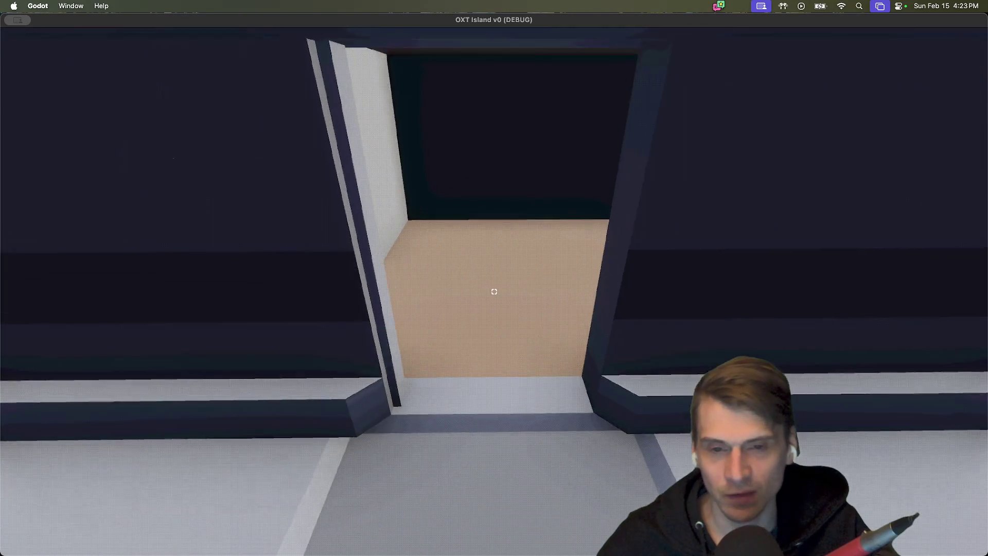
{"action": "key", "text": "w"}
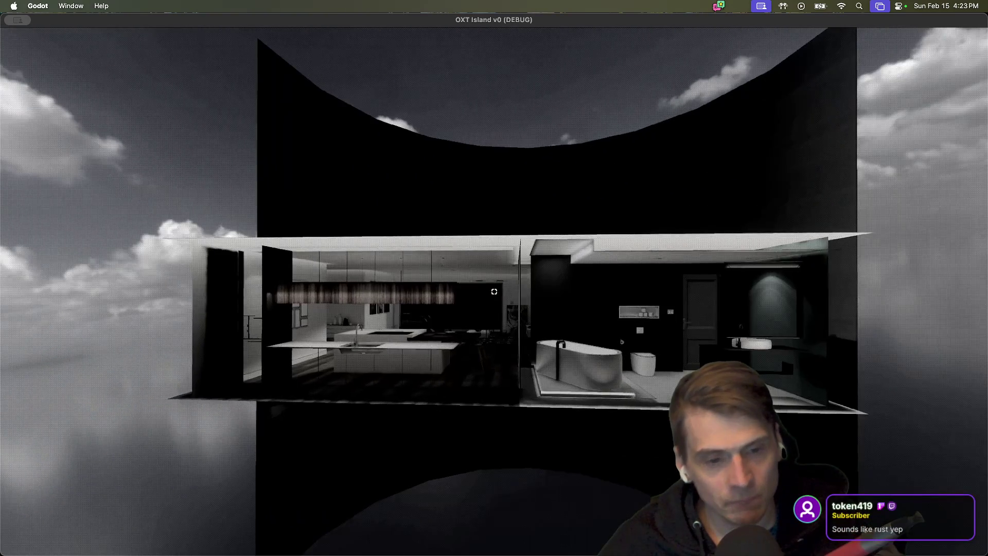
{"action": "key", "text": "super+q"}
{"action": "left_click_drag", "start_coordinate": [474, 143], "coordinate": [474, 143]}
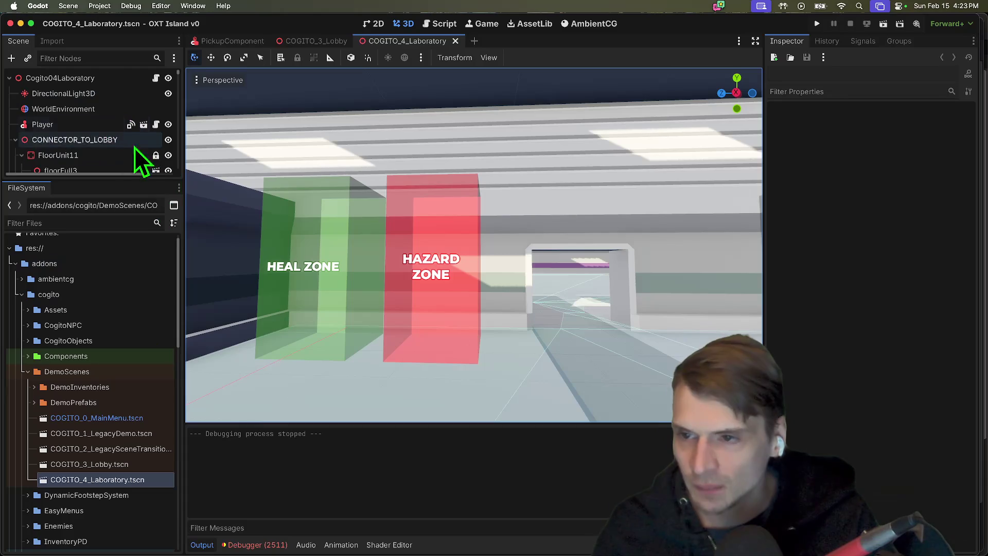
Select the Player node and browse its Audio, Ladder Handling and Gamepad Properties sections.
{"action": "left_click", "coordinate": [82, 125]}
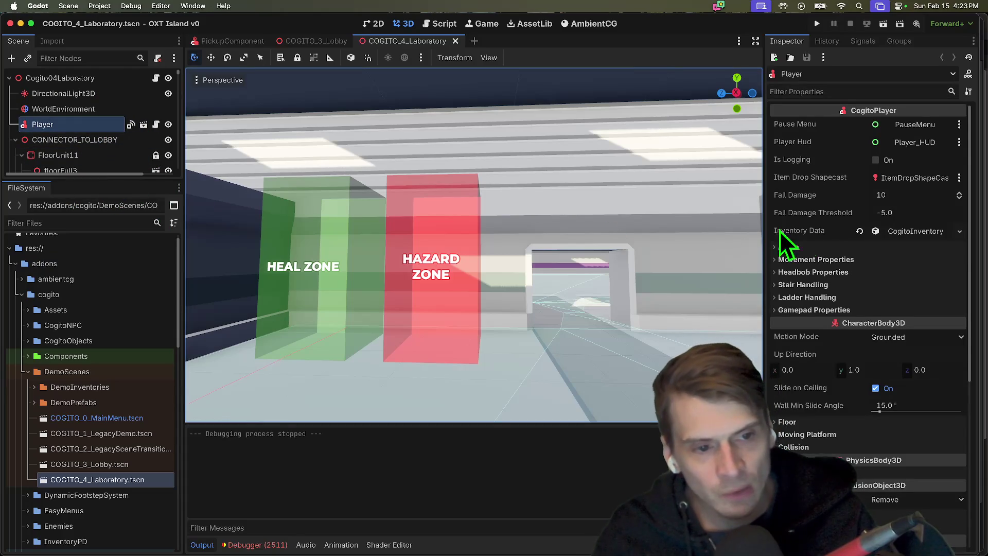
{"action": "left_click", "coordinate": [830, 247]}
{"action": "left_click", "coordinate": [828, 248]}
{"action": "left_click", "coordinate": [825, 299]}
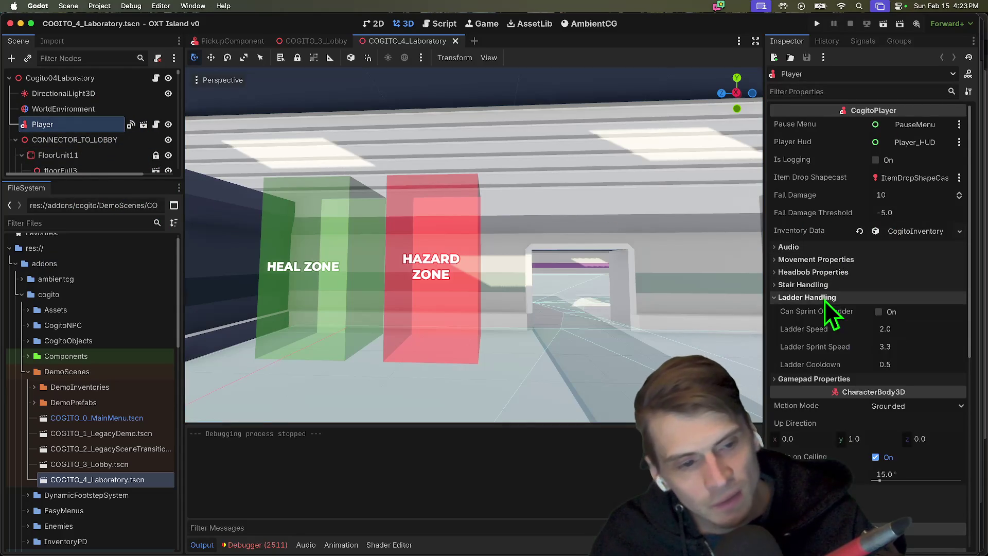
{"action": "left_click", "coordinate": [825, 298]}
{"action": "left_click", "coordinate": [814, 311]}
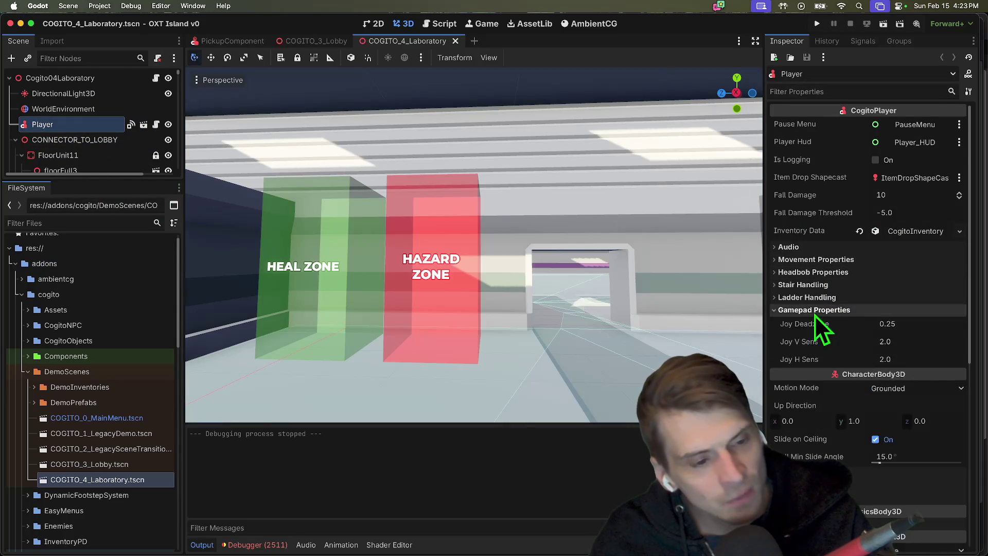
{"action": "left_click", "coordinate": [814, 312]}
Enlarge the scene tree and collapse the CONNECTOR_TO_LOBBY and NavigationRegion3D branches.
{"action": "mouse_move", "coordinate": [104, 179]}
{"action": "left_mouse_down"}
{"action": "mouse_move", "coordinate": [99, 228]}
{"action": "mouse_move", "coordinate": [126, 286]}
{"action": "mouse_move", "coordinate": [116, 326]}
{"action": "left_mouse_up"}
{"action": "left_click", "coordinate": [15, 140]}
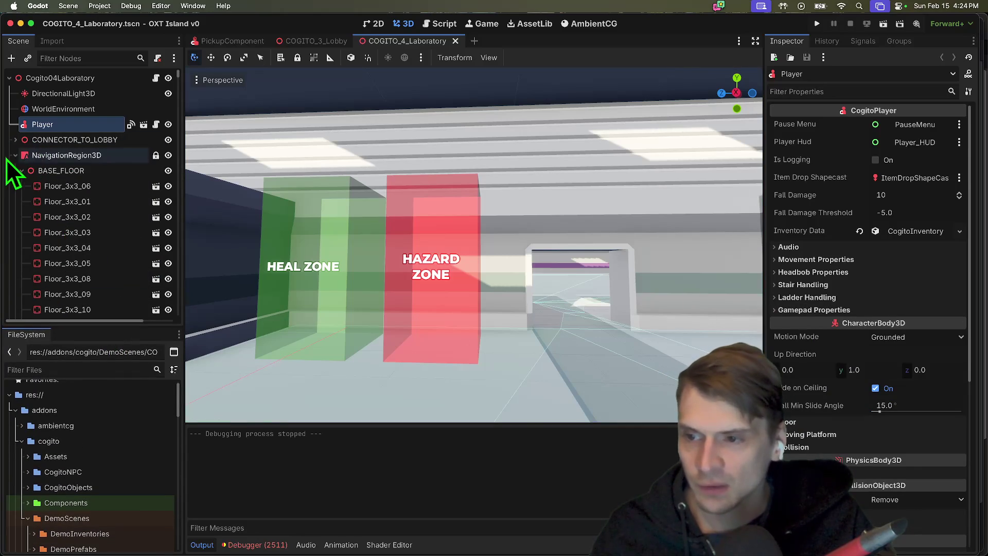
{"action": "left_click", "coordinate": [36, 155]}
{"action": "left_click", "coordinate": [15, 155]}
{"action": "scroll", "coordinate": [77, 242], "scroll_direction": "down", "scroll_amount": 5}
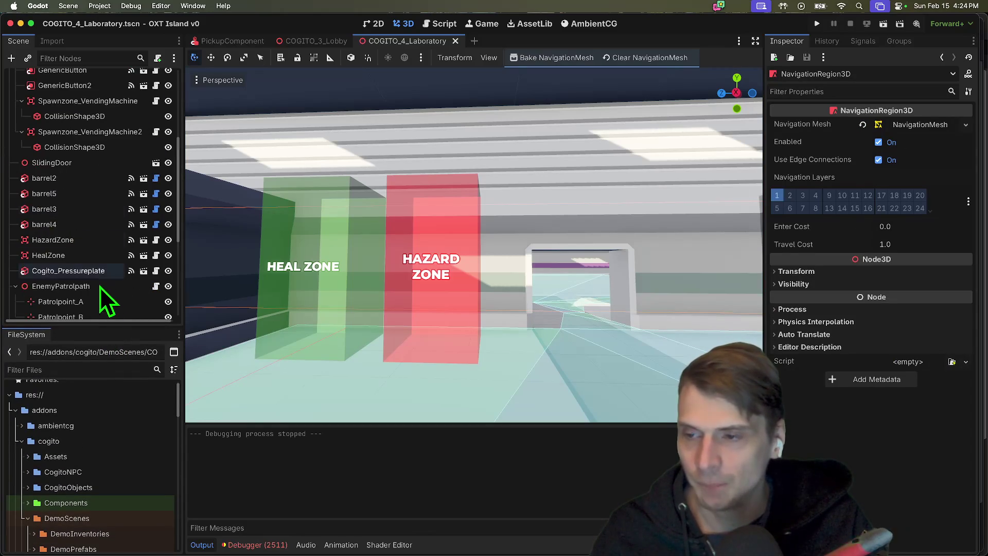
Give the FileSystem panel more room and filter its files with 'cratebox'.
{"action": "left_click_drag", "start_coordinate": [120, 322], "coordinate": [120, 186]}
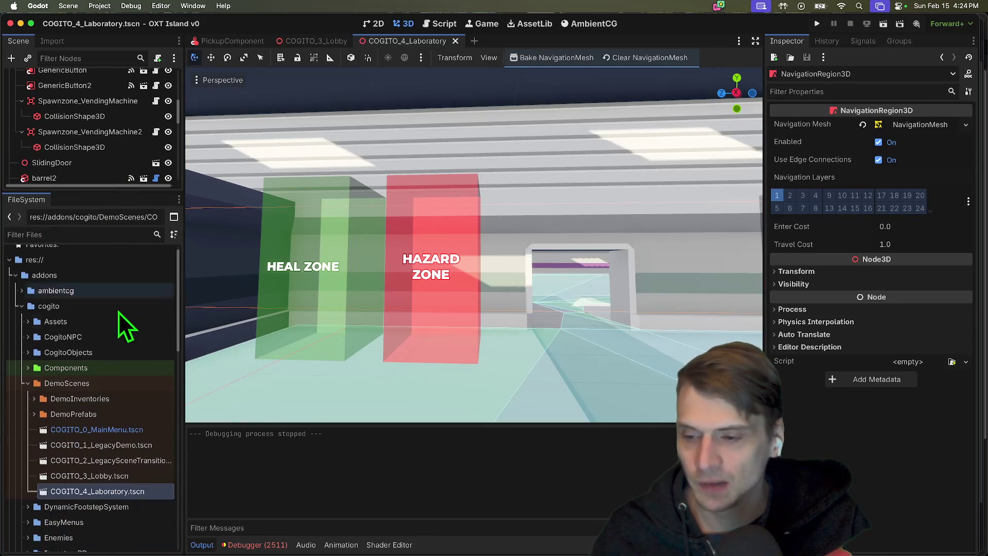
{"action": "left_click", "coordinate": [98, 375]}
{"action": "scroll", "coordinate": [104, 430], "scroll_direction": "down", "scroll_amount": 5}
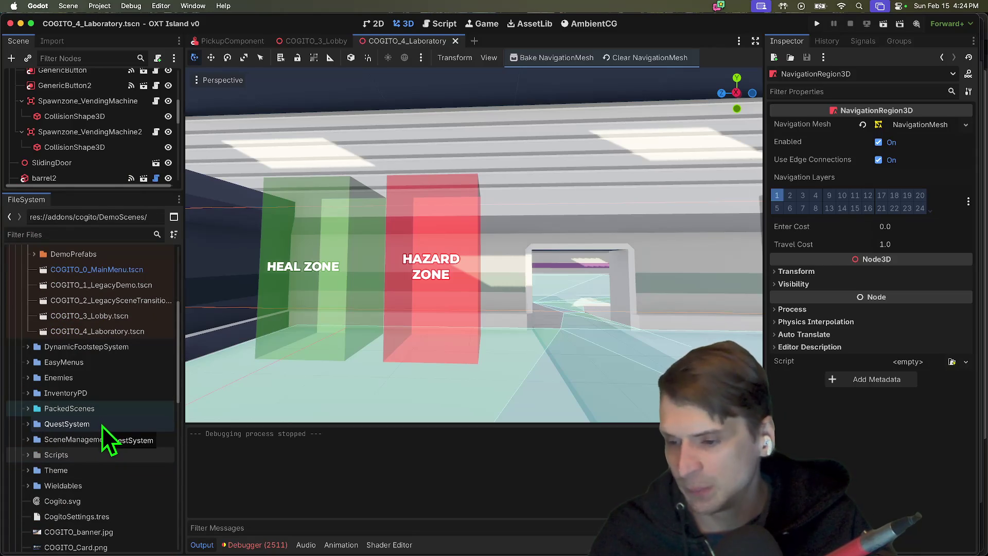
{"action": "scroll", "coordinate": [106, 325], "scroll_direction": "up", "scroll_amount": 5}
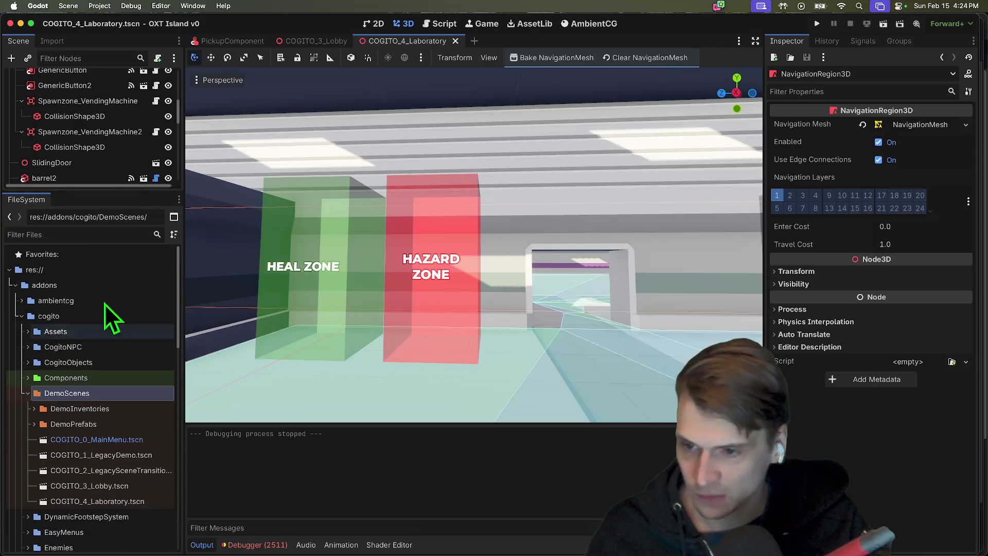
{"action": "left_click", "coordinate": [99, 234]}
{"action": "type", "text": "crate"}
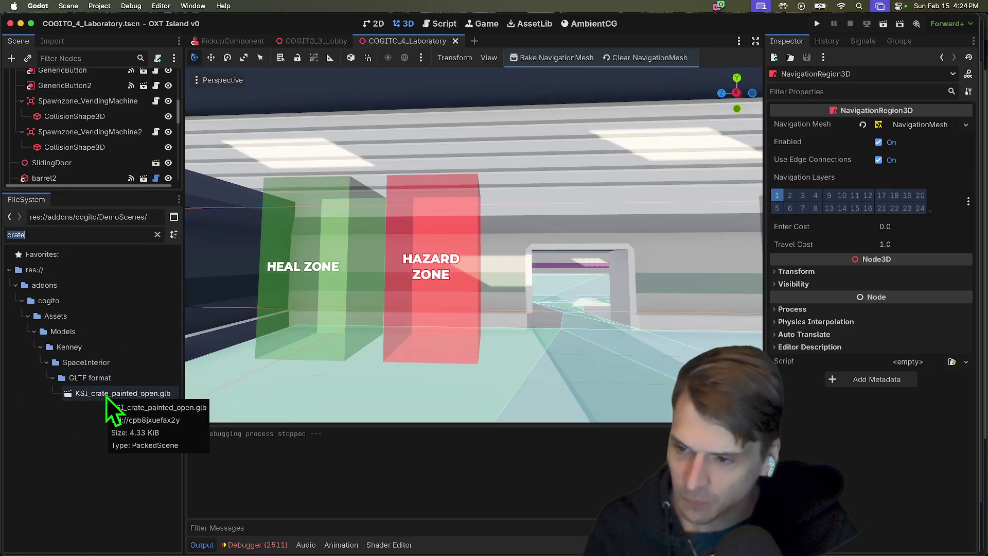
{"action": "type", "text": "box"}
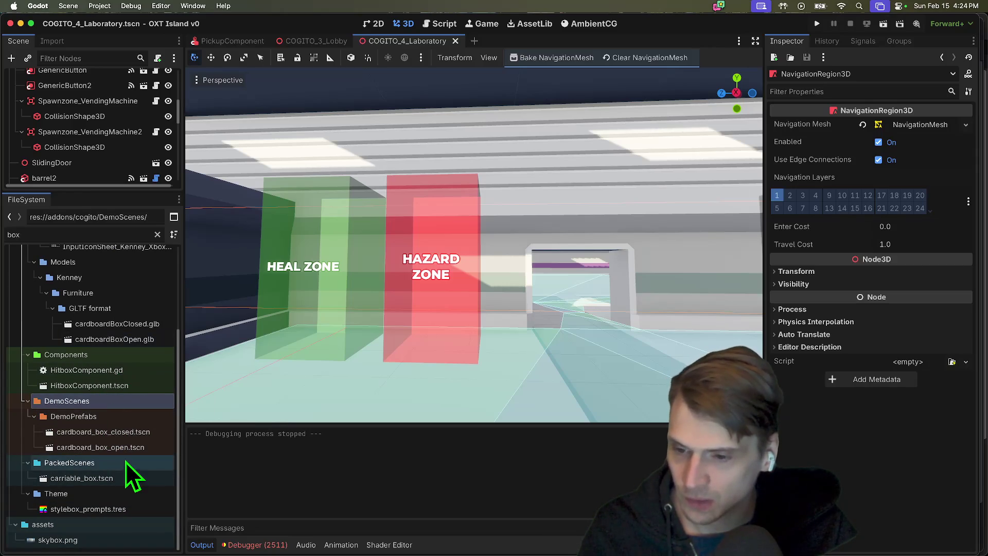
Open the cardboard_box_open scene, filter FileSystem for 'crate' and view the crate's import settings.
{"action": "double_click", "coordinate": [127, 448]}
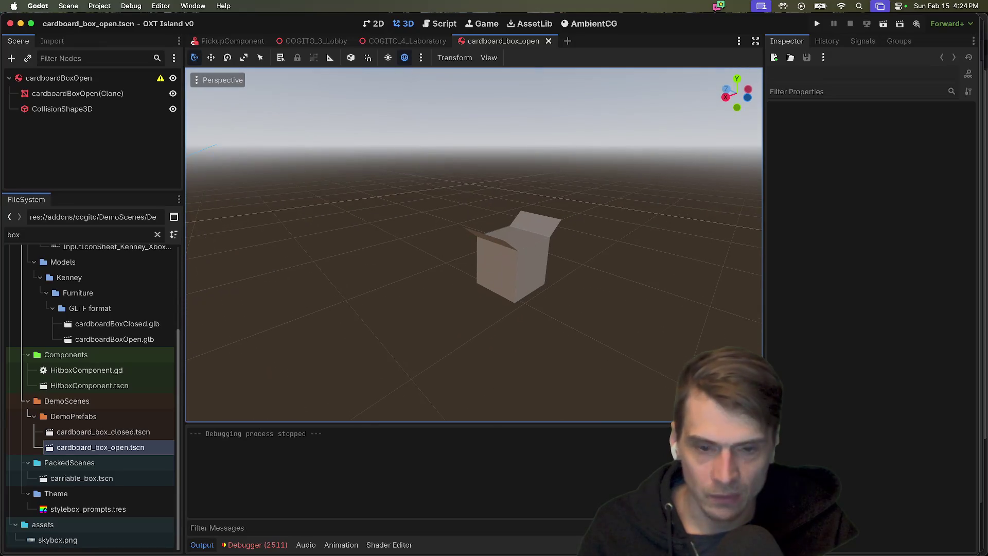
{"action": "double_click", "coordinate": [93, 234]}
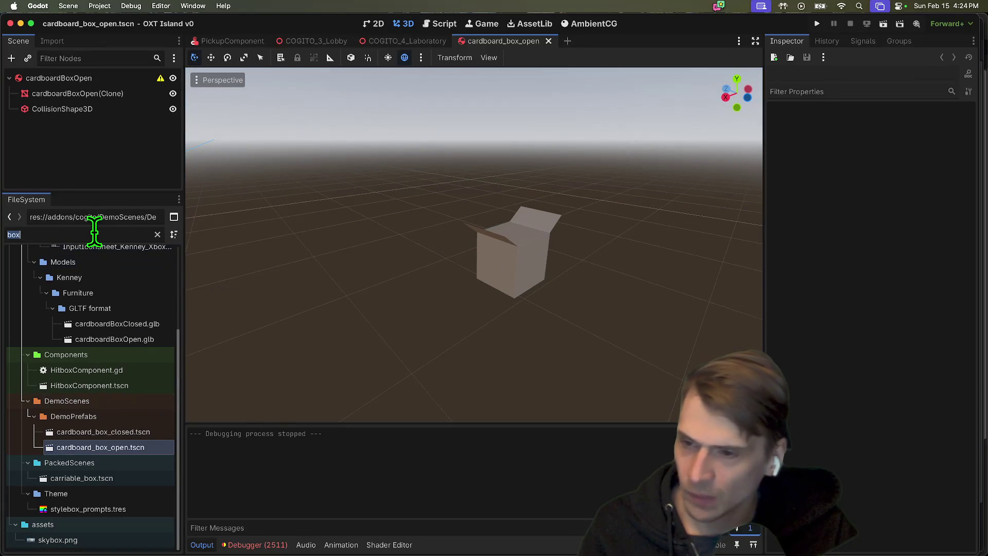
{"action": "type", "text": "crate"}
{"action": "double_click", "coordinate": [123, 401]}
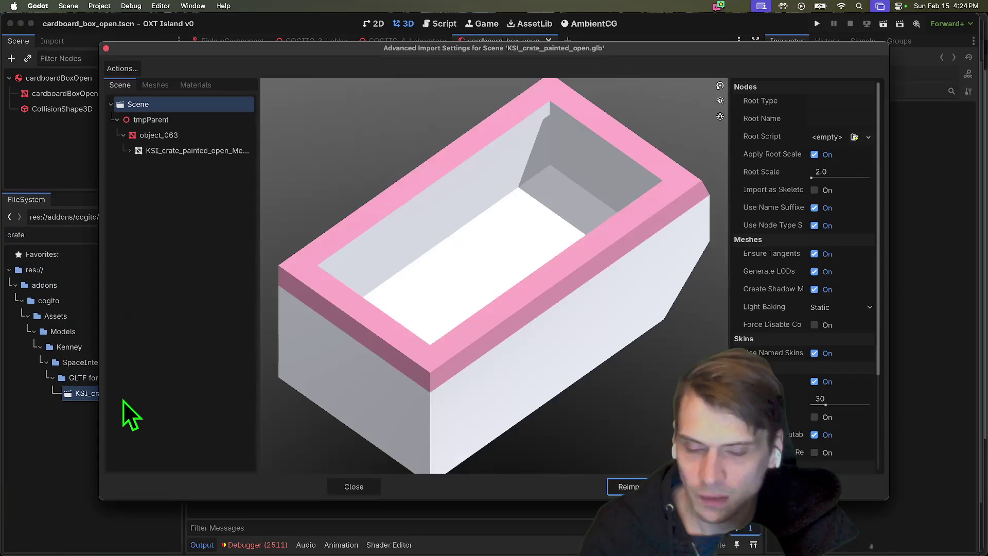
{"action": "key", "text": "Escape"}
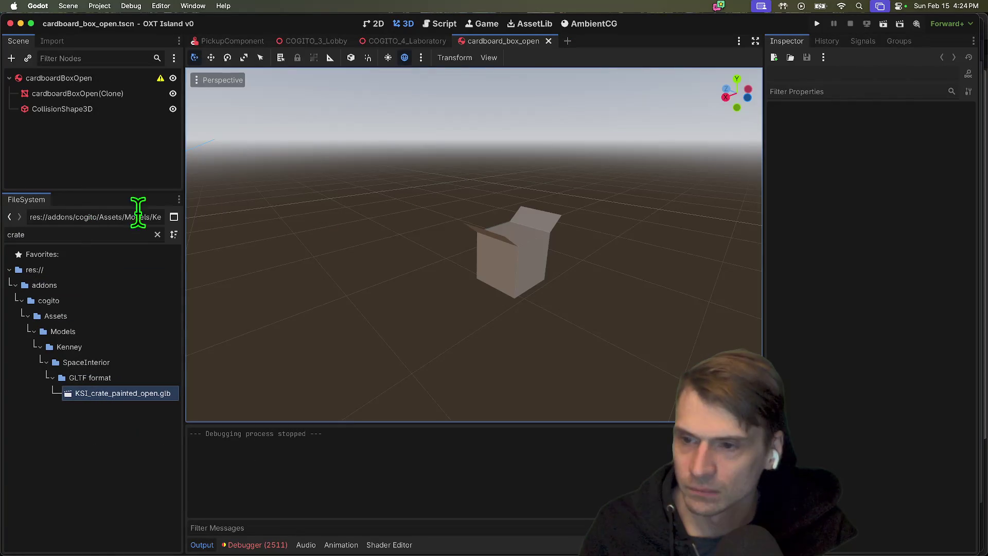
Clear the filter, collapse Models and Assets, expand Components, then bring up Quick Open Scene.
{"action": "key", "text": "BackSpace"}
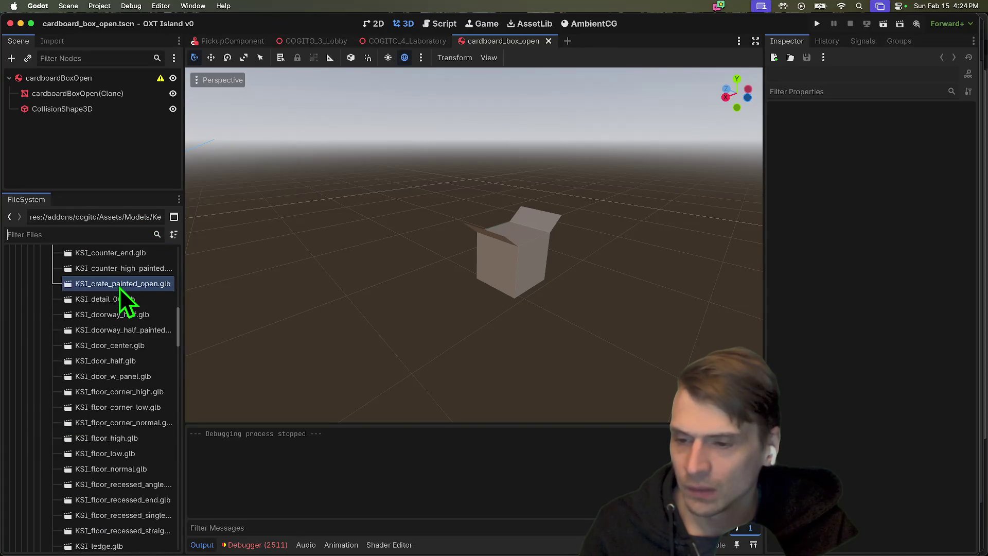
{"action": "scroll", "coordinate": [119, 287], "scroll_direction": "up", "scroll_amount": 10}
{"action": "double_click", "coordinate": [60, 442]}
{"action": "double_click", "coordinate": [72, 334]}
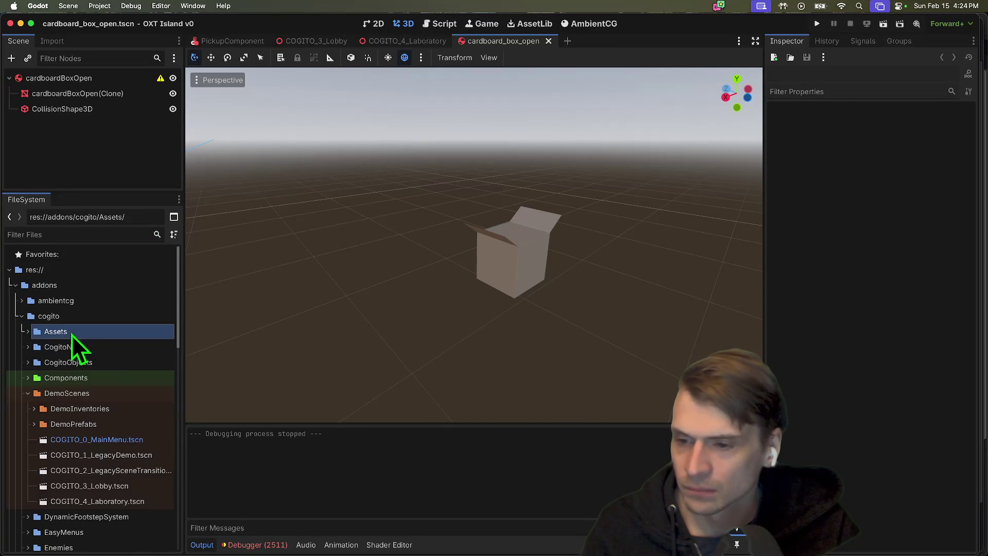
{"action": "double_click", "coordinate": [100, 379]}
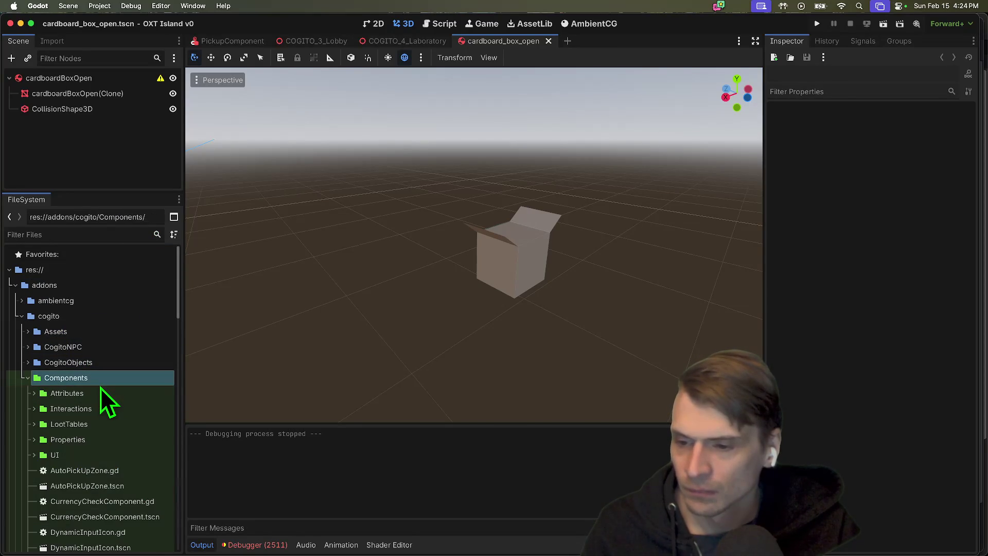
{"action": "scroll", "coordinate": [105, 401], "scroll_direction": "down", "scroll_amount": 2}
{"action": "scroll", "coordinate": [106, 410], "scroll_direction": "down", "scroll_amount": 10}
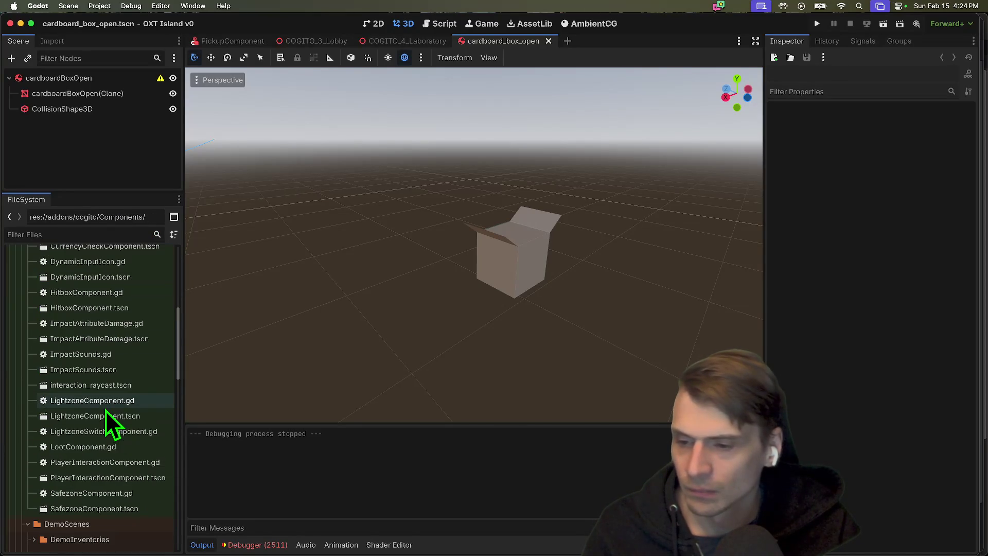
{"action": "scroll", "coordinate": [105, 416], "scroll_direction": "down", "scroll_amount": 7}
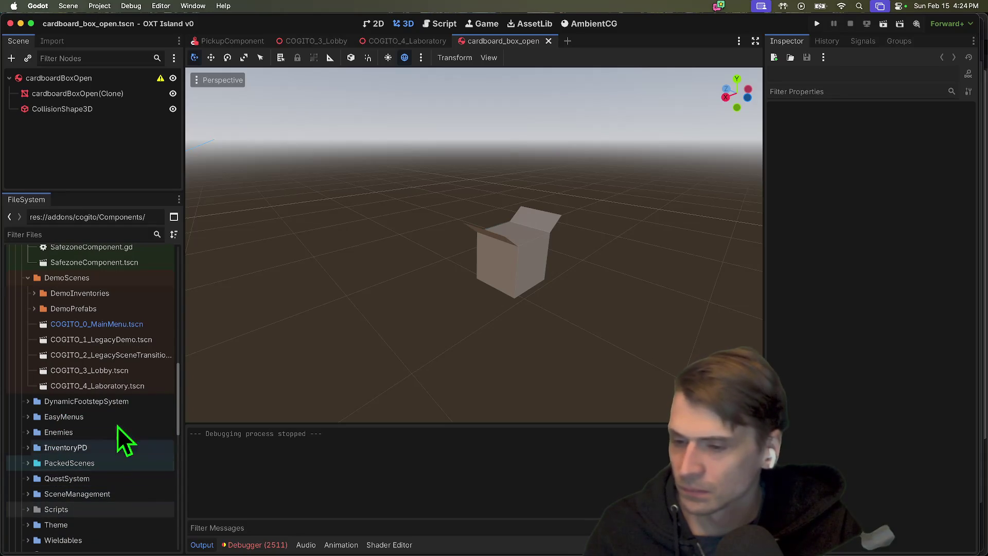
{"action": "scroll", "coordinate": [121, 401], "scroll_direction": "up", "scroll_amount": 4}
{"action": "key", "text": "super+shift+o"}
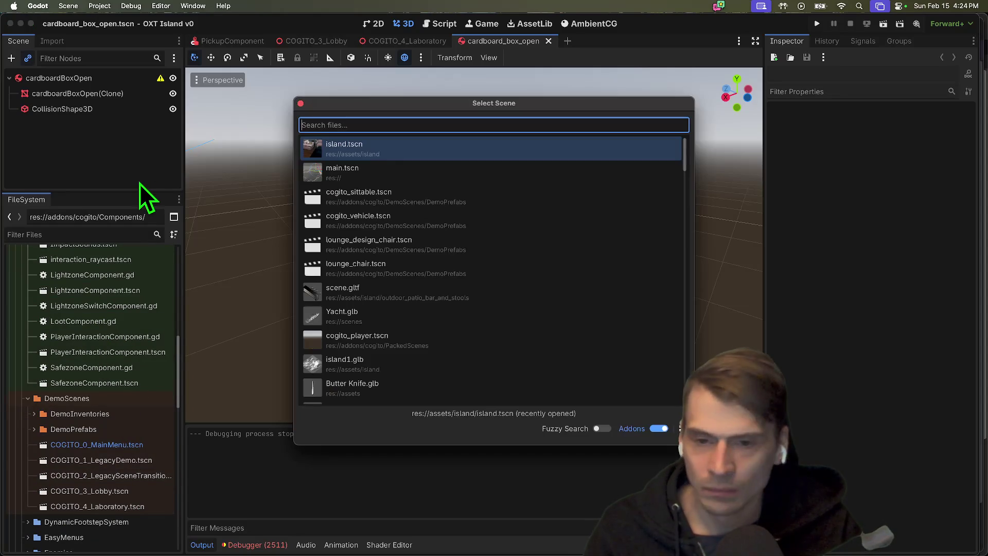
Search 'cratebox', instance carriable_box.tscn as CarriableBox, and open that scene in its own tab.
{"action": "type", "text": "crate"}
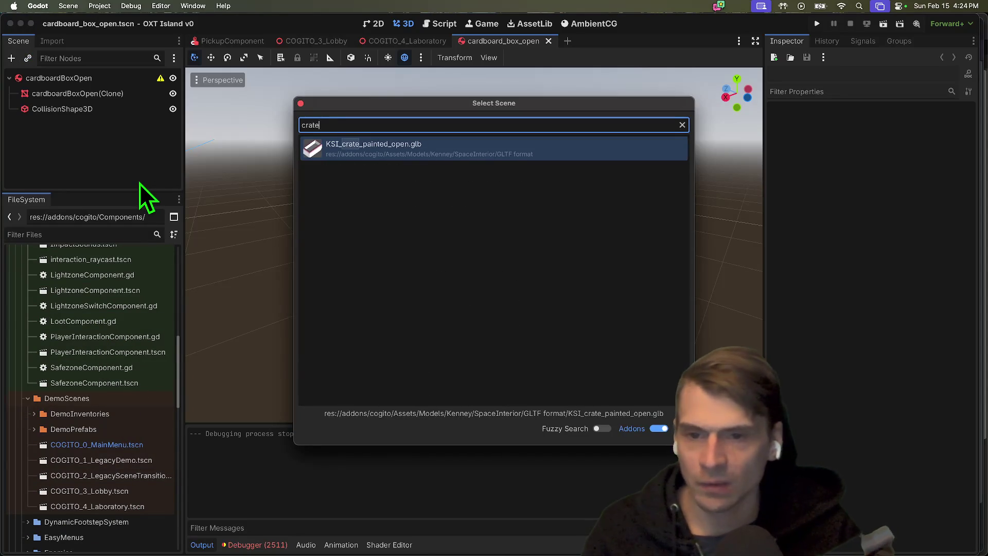
{"action": "type", "text": "box"}
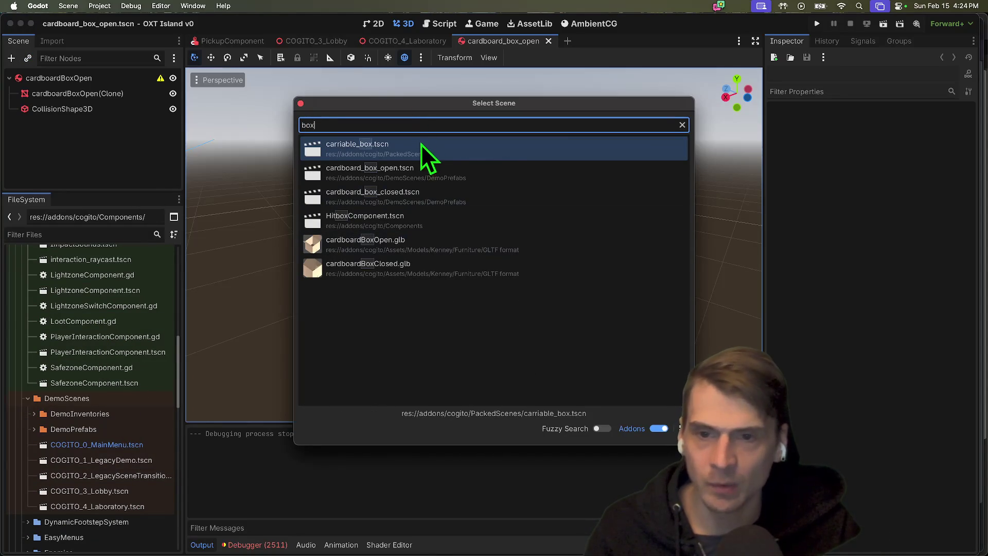
{"action": "double_click", "coordinate": [424, 150]}
{"action": "left_click", "coordinate": [60, 126]}
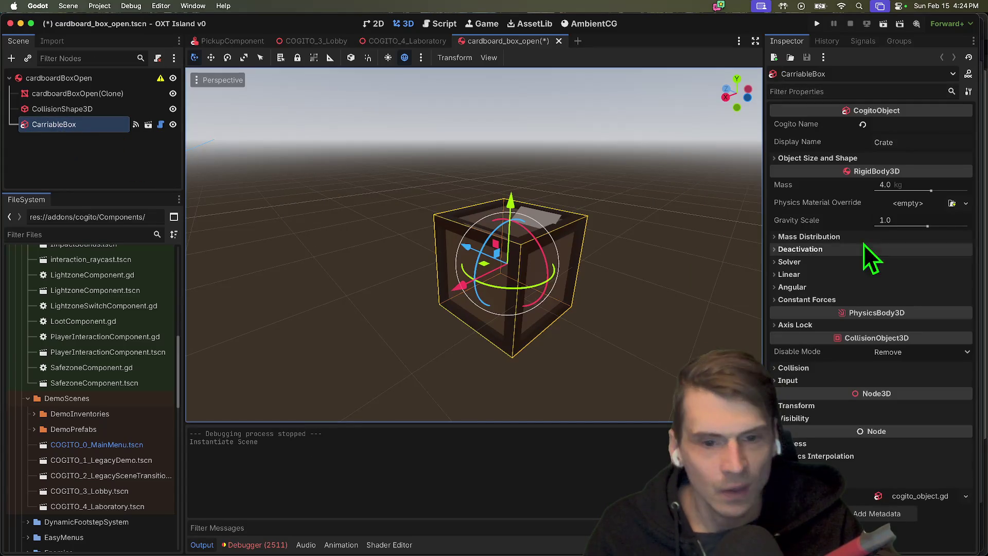
{"action": "scroll", "coordinate": [692, 255], "scroll_direction": "up", "scroll_amount": 3}
{"action": "left_click", "coordinate": [693, 256]}
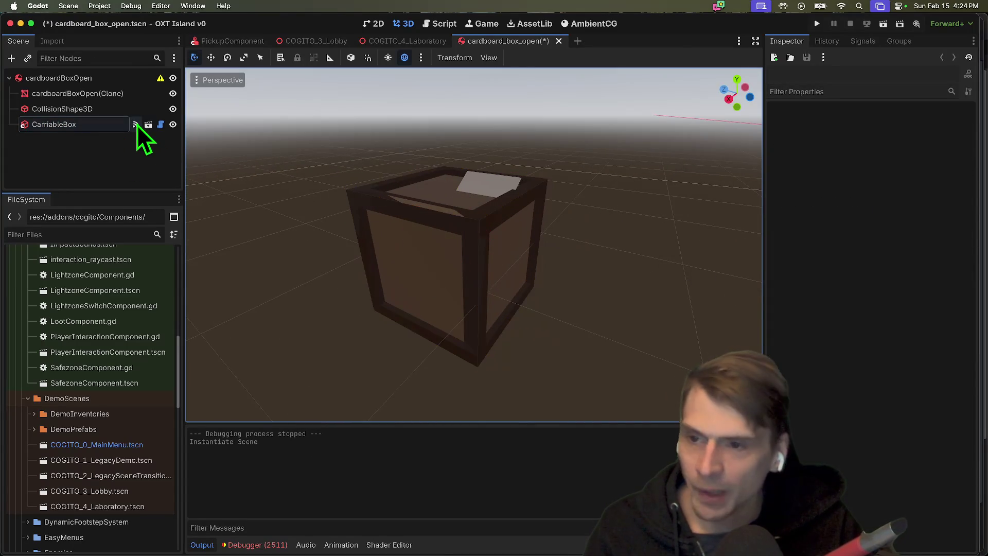
{"action": "left_click", "coordinate": [99, 128]}
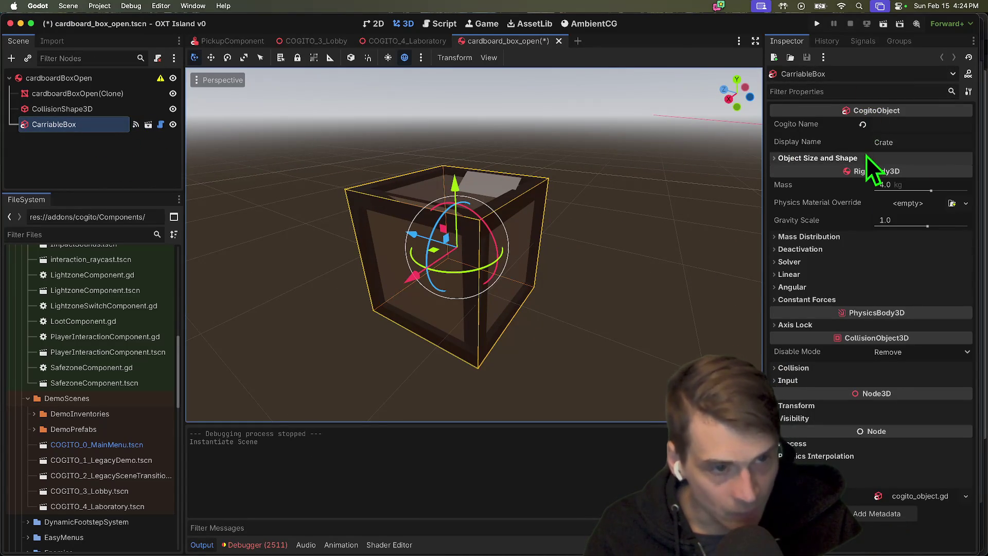
{"action": "left_click", "coordinate": [152, 127]}
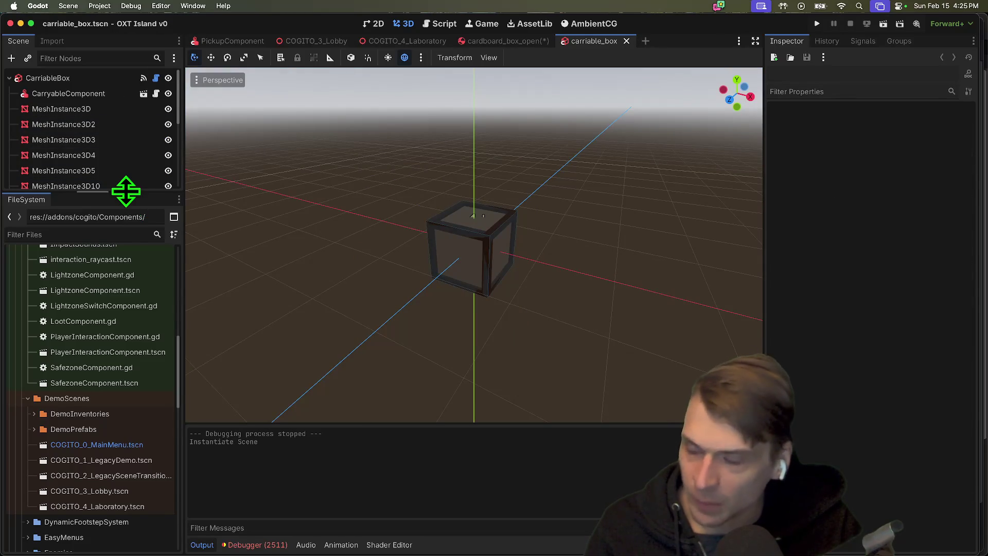
Enlarge the Scene dock, select CarryableComponent, and try Carry Distance Offset 1 before undoing it.
{"action": "mouse_move", "coordinate": [125, 191]}
{"action": "left_mouse_down"}
{"action": "mouse_move", "coordinate": [99, 435]}
{"action": "mouse_move", "coordinate": [99, 412]}
{"action": "mouse_move", "coordinate": [105, 426]}
{"action": "left_mouse_up"}
{"action": "left_click", "coordinate": [102, 92]}
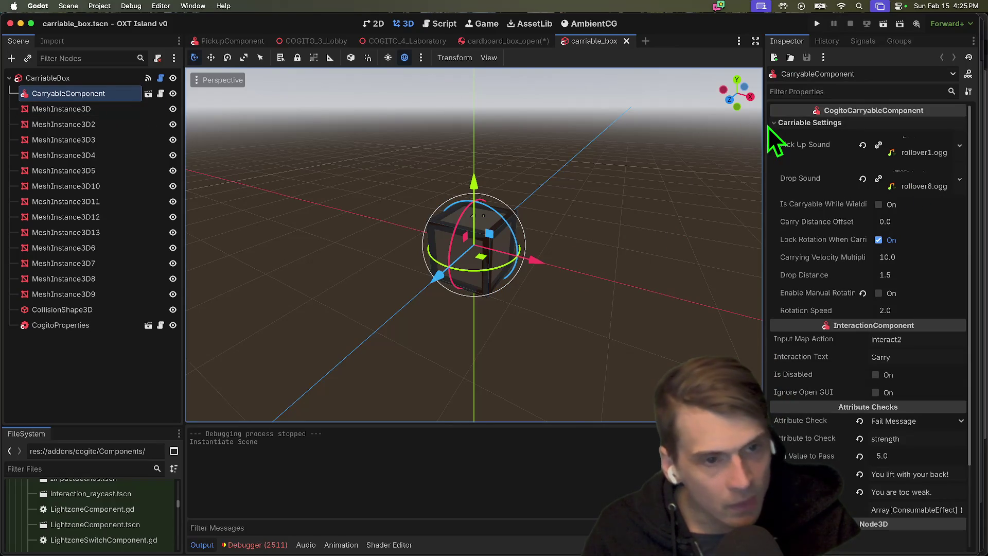
{"action": "left_click_drag", "start_coordinate": [763, 127], "coordinate": [695, 127]}
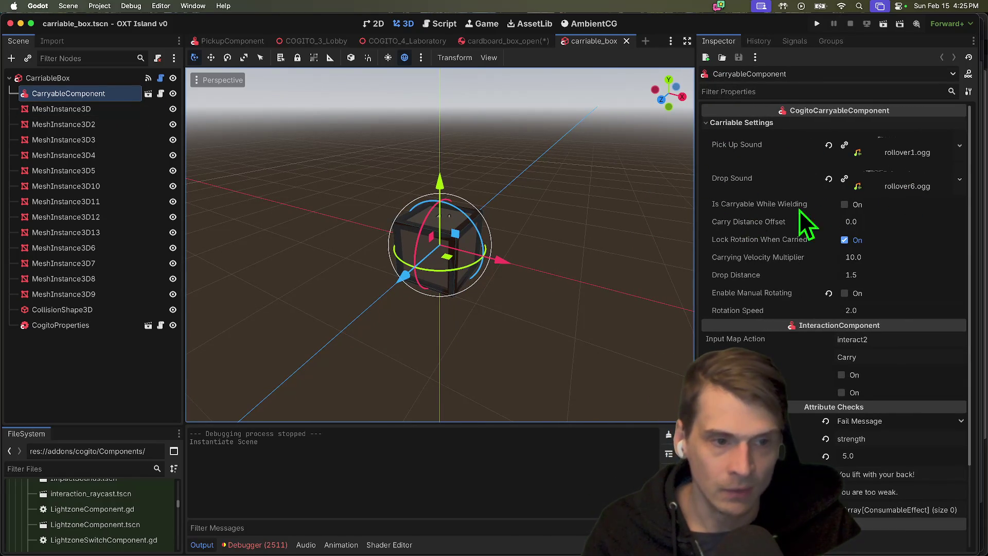
{"action": "left_click", "coordinate": [850, 222]}
{"action": "type", "text": "1"}
{"action": "key", "text": "Return"}
{"action": "key", "text": "super+z"}
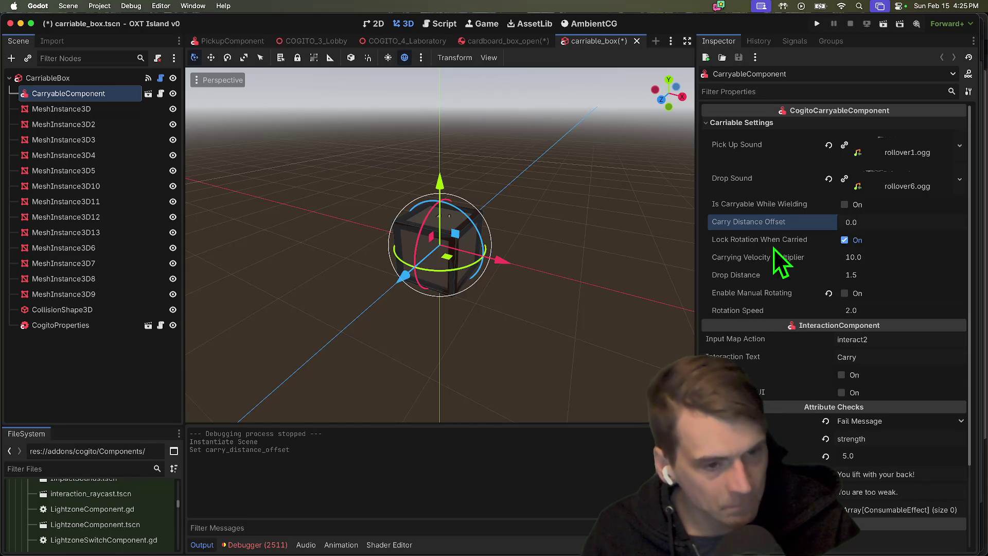
Open CarryableComponent.gd from the node's script icon.
{"action": "mouse_move", "coordinate": [751, 263]}
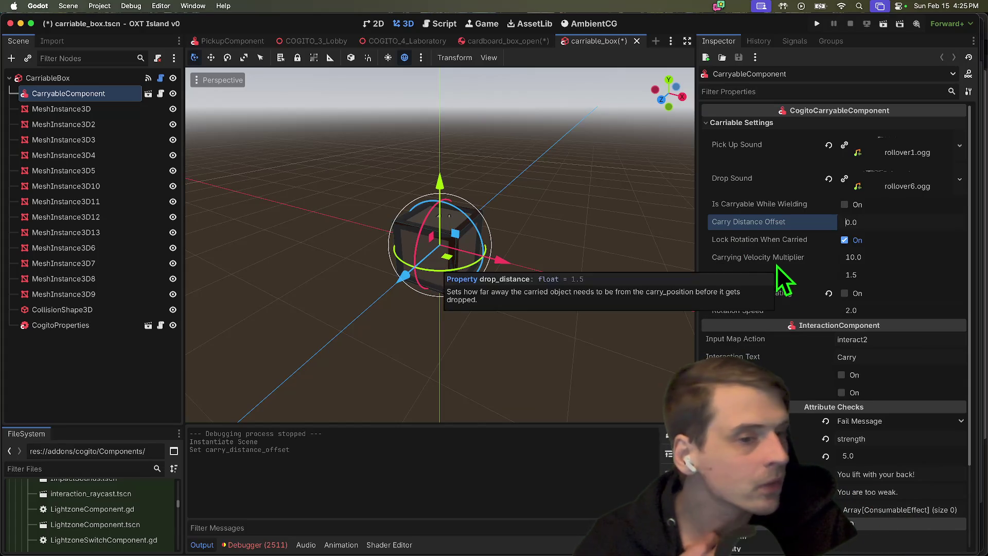
{"action": "mouse_move", "coordinate": [764, 279]}
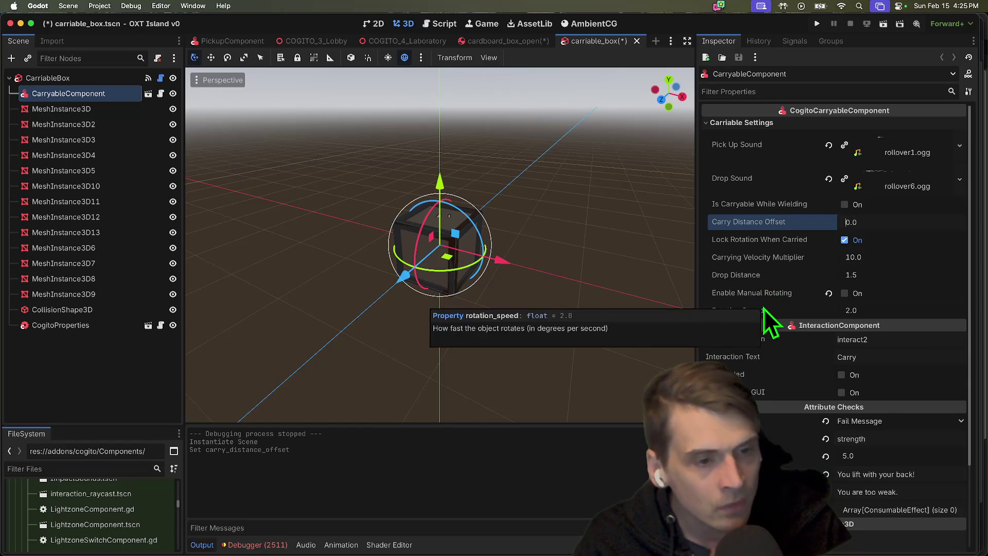
{"action": "left_click", "coordinate": [160, 93]}
{"action": "scroll", "coordinate": [538, 332], "scroll_direction": "down", "scroll_amount": 2}
{"action": "scroll", "coordinate": [538, 332], "scroll_direction": "up", "scroll_amount": 2}
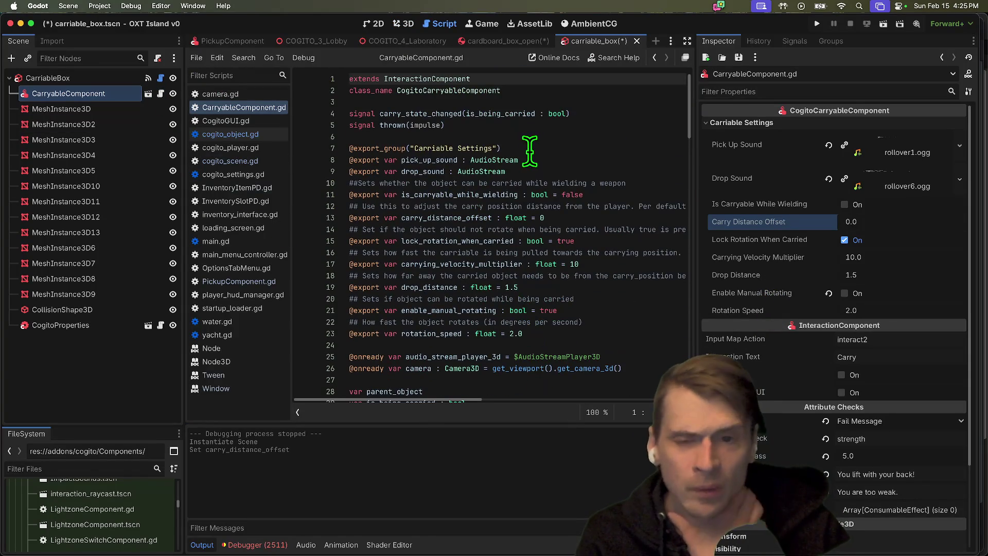
Read the thrown signal declaration and widen the code area to show full lines.
{"action": "left_click", "coordinate": [384, 125]}
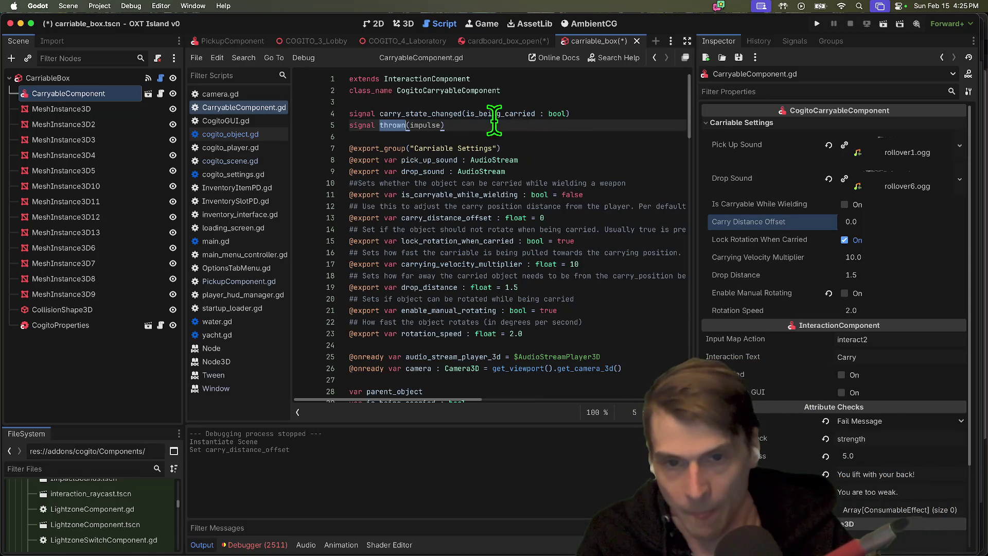
{"action": "left_click", "coordinate": [453, 111]}
{"action": "scroll", "coordinate": [610, 181], "scroll_direction": "down", "scroll_amount": 5}
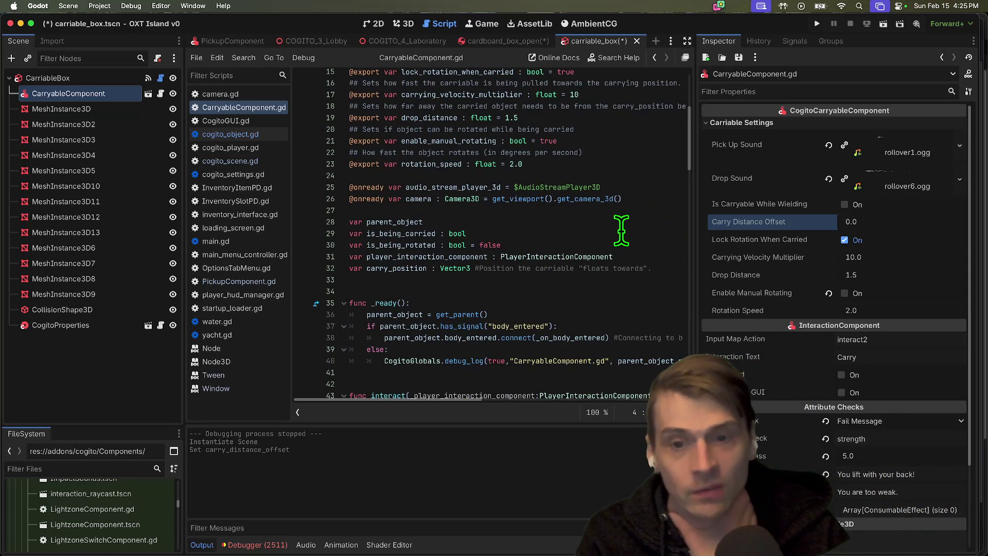
{"action": "scroll", "coordinate": [620, 231], "scroll_direction": "up", "scroll_amount": 3}
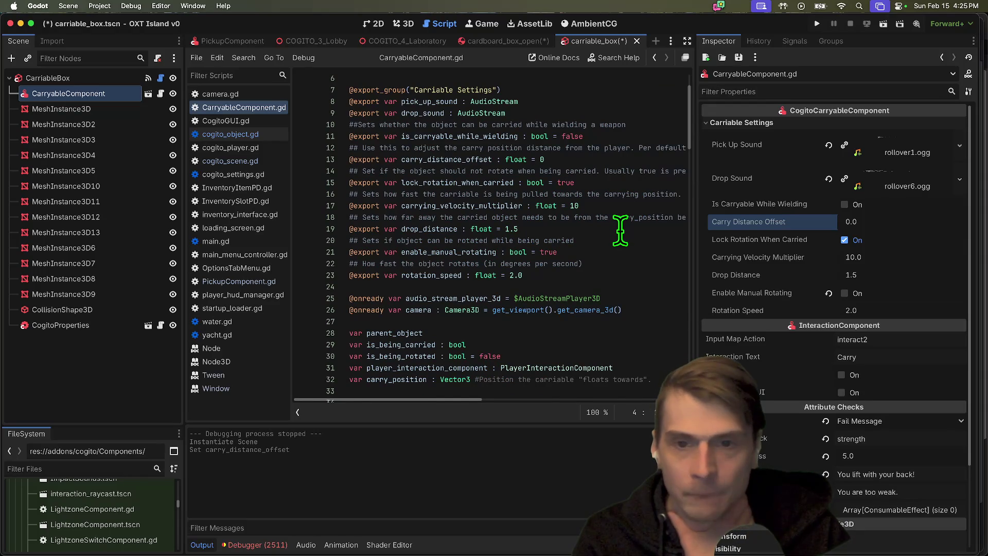
{"action": "scroll", "coordinate": [621, 230], "scroll_direction": "down", "scroll_amount": 7}
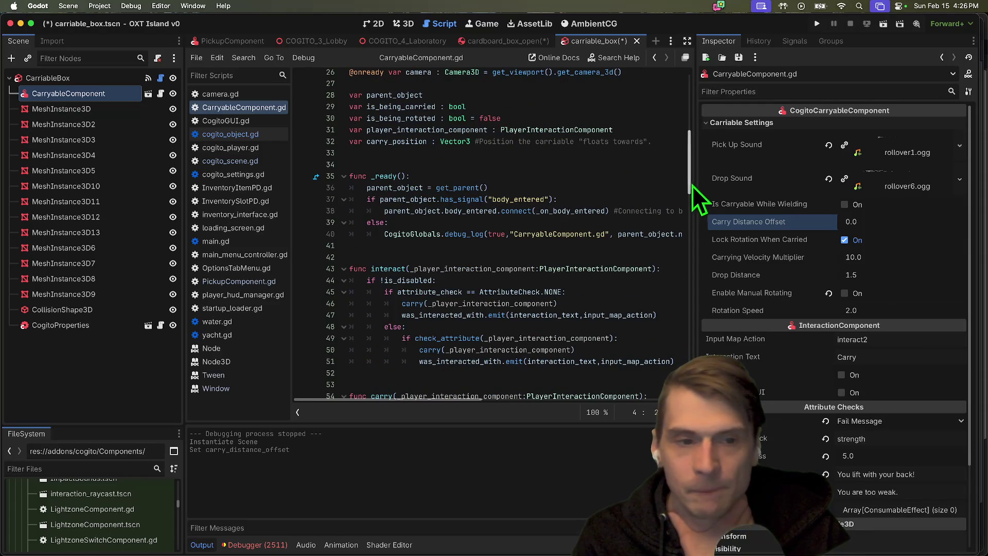
{"action": "mouse_move", "coordinate": [694, 183]}
{"action": "left_mouse_down"}
{"action": "mouse_move", "coordinate": [820, 181]}
{"action": "mouse_move", "coordinate": [788, 183]}
{"action": "left_mouse_up"}
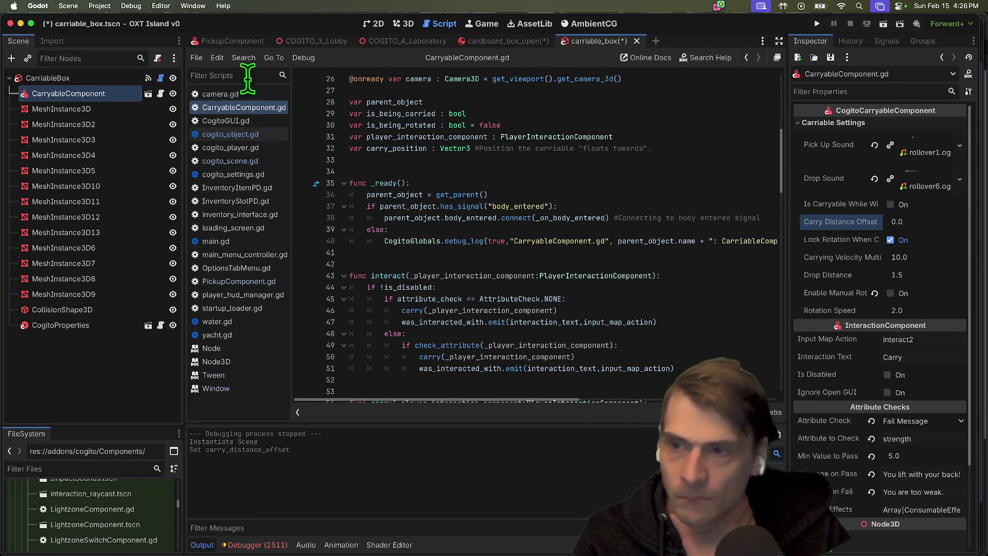
Open the CarriableBox root's cogito_object.gd and select its CogitoObject class name.
{"action": "left_click", "coordinate": [75, 79]}
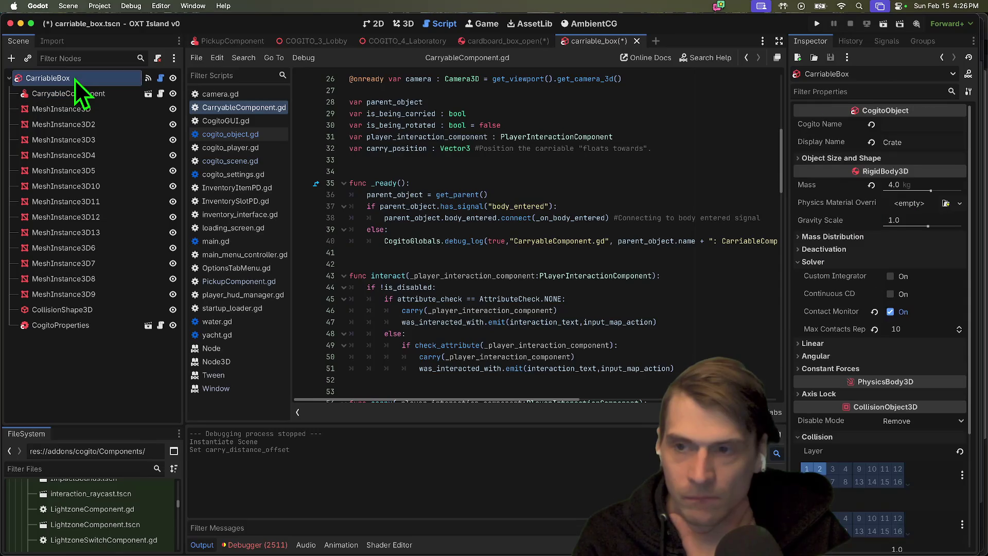
{"action": "left_click", "coordinate": [162, 78]}
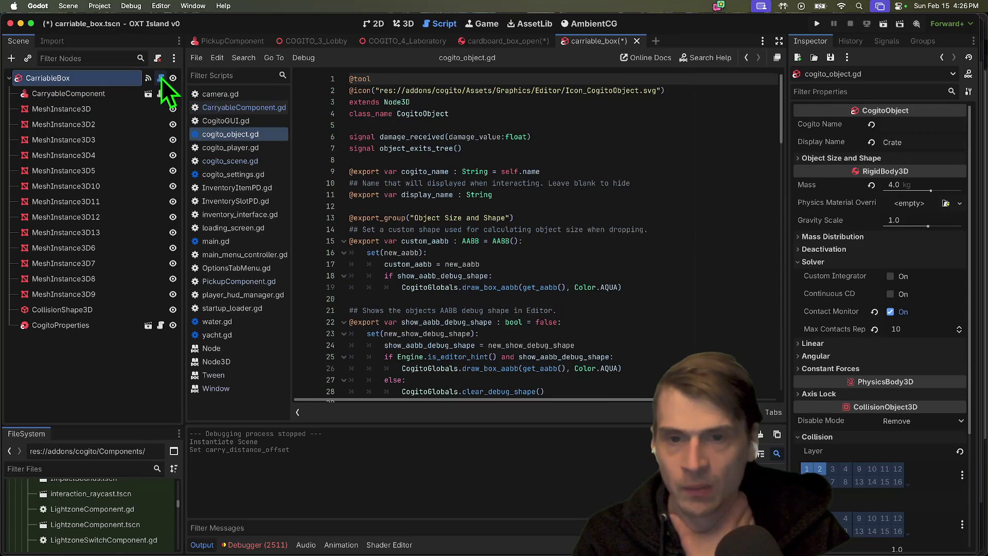
{"action": "left_click", "coordinate": [617, 104]}
{"action": "double_click", "coordinate": [433, 114]}
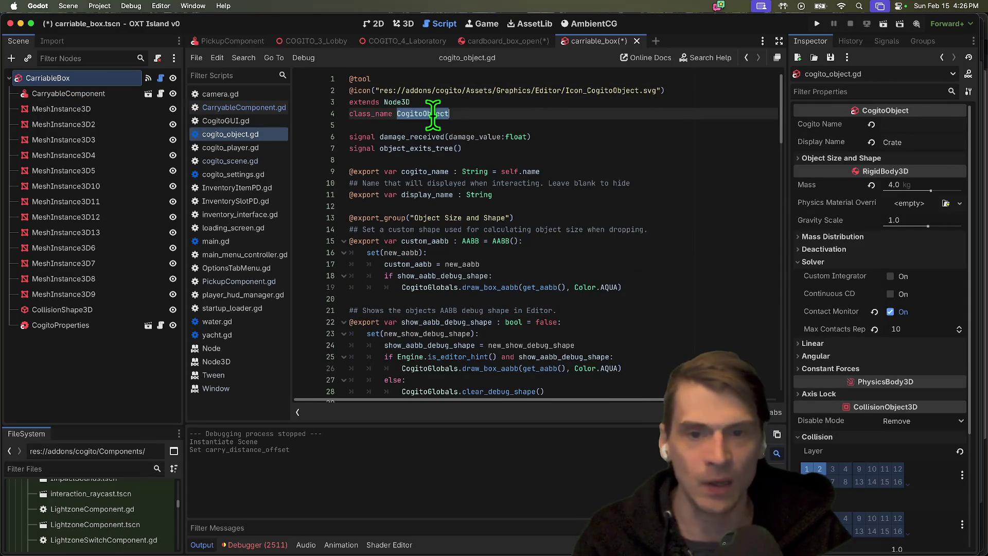
{"action": "left_click", "coordinate": [432, 116], "text": "super"}
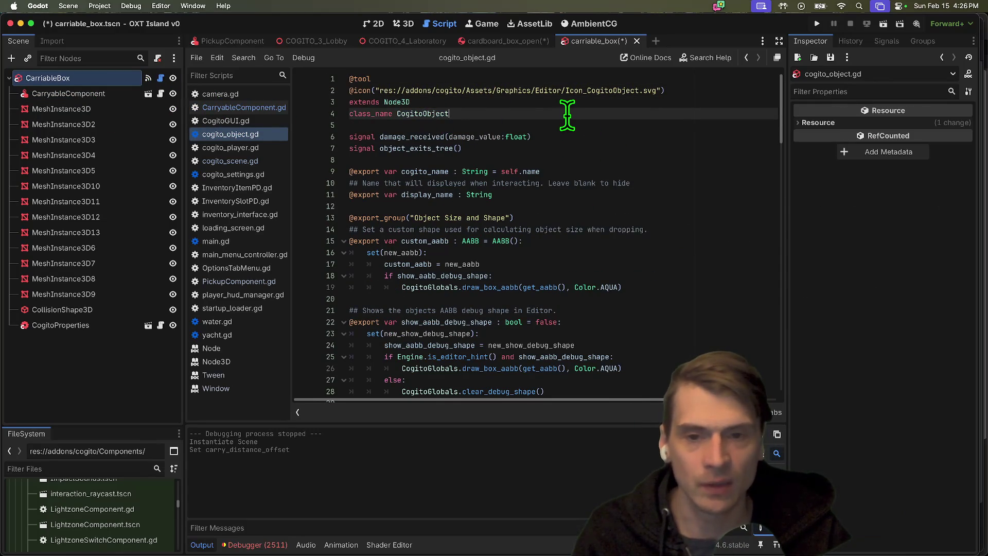
{"action": "scroll", "coordinate": [566, 114], "scroll_direction": "down", "scroll_amount": 10}
Look through the _ready function of cogito_object.gd.
{"action": "right_click", "coordinate": [580, 132]}
{"action": "left_click", "coordinate": [519, 174]}
{"action": "left_click", "coordinate": [520, 174]}
{"action": "scroll", "coordinate": [520, 168], "scroll_direction": "up", "scroll_amount": 6}
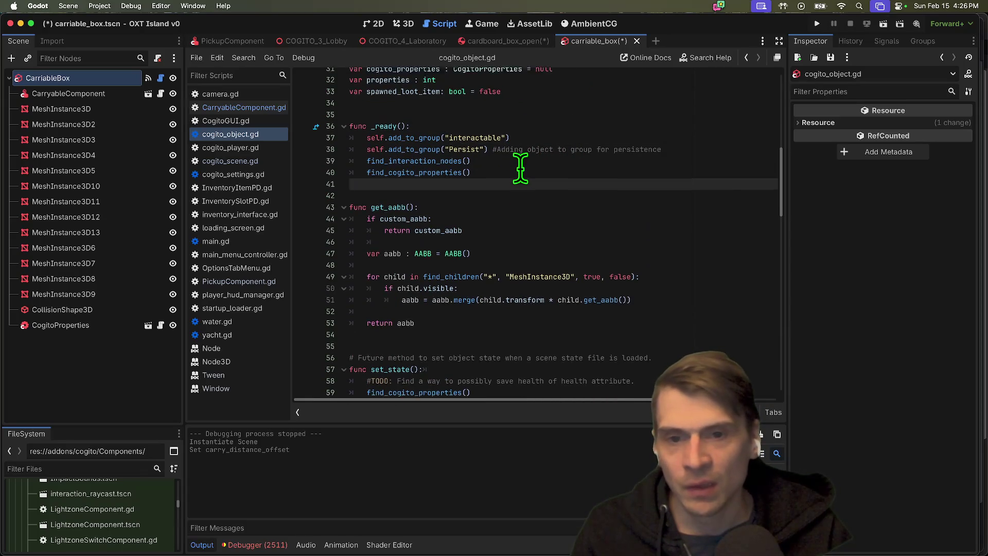
{"action": "scroll", "coordinate": [518, 170], "scroll_direction": "down", "scroll_amount": 12}
{"action": "scroll", "coordinate": [518, 173], "scroll_direction": "down", "scroll_amount": 15}
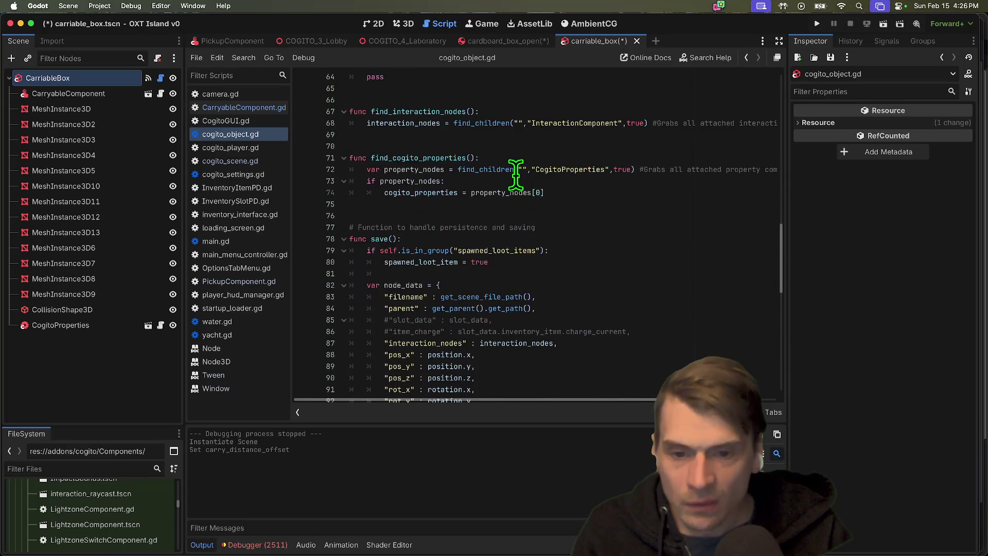
{"action": "scroll", "coordinate": [516, 175], "scroll_direction": "up", "scroll_amount": 8}
{"action": "scroll", "coordinate": [516, 175], "scroll_direction": "down", "scroll_amount": 11}
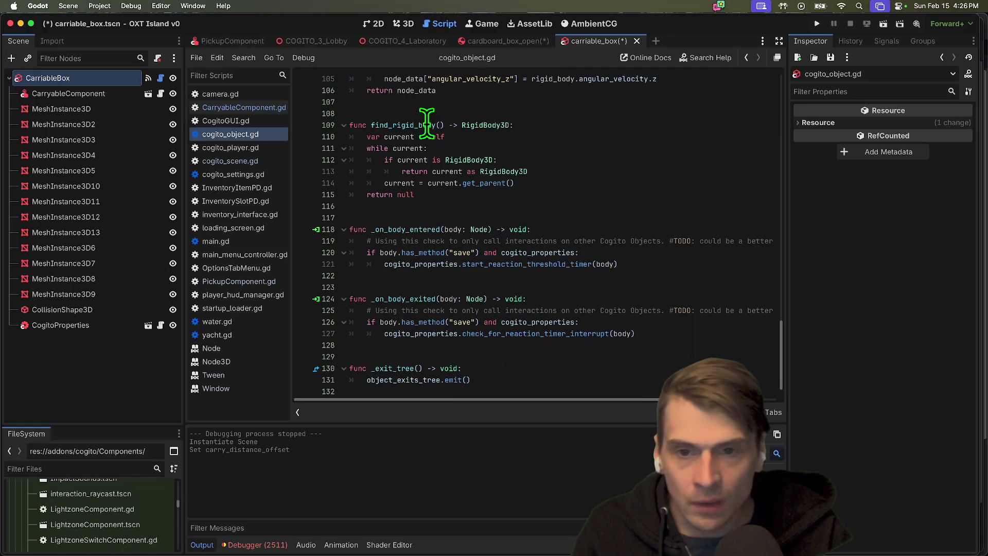
Select find_rigid_body, then reopen CarryableComponent.gd from the CarryableComponent node.
{"action": "double_click", "coordinate": [425, 125]}
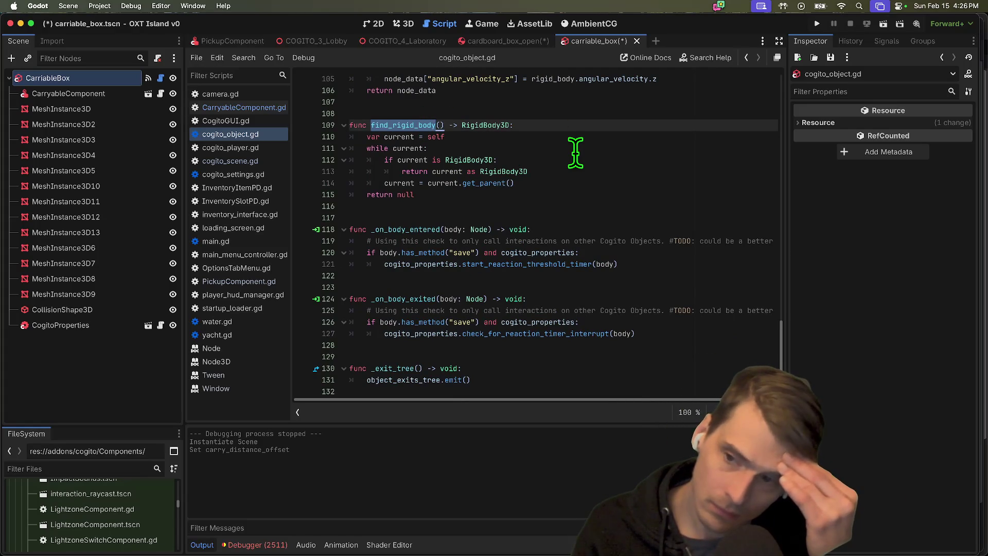
{"action": "left_click", "coordinate": [30, 99]}
{"action": "scroll", "coordinate": [600, 191], "scroll_direction": "up", "scroll_amount": 20}
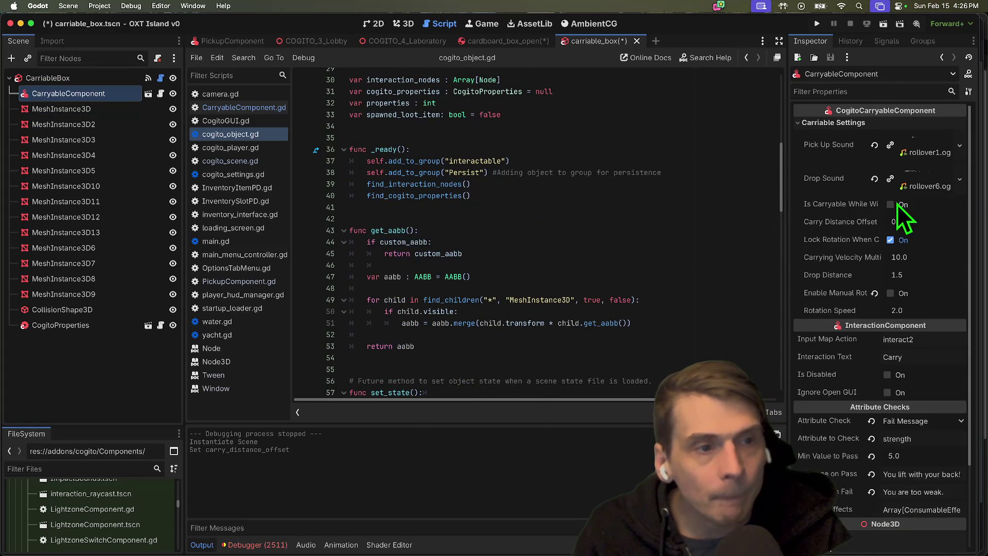
{"action": "left_click", "coordinate": [161, 93]}
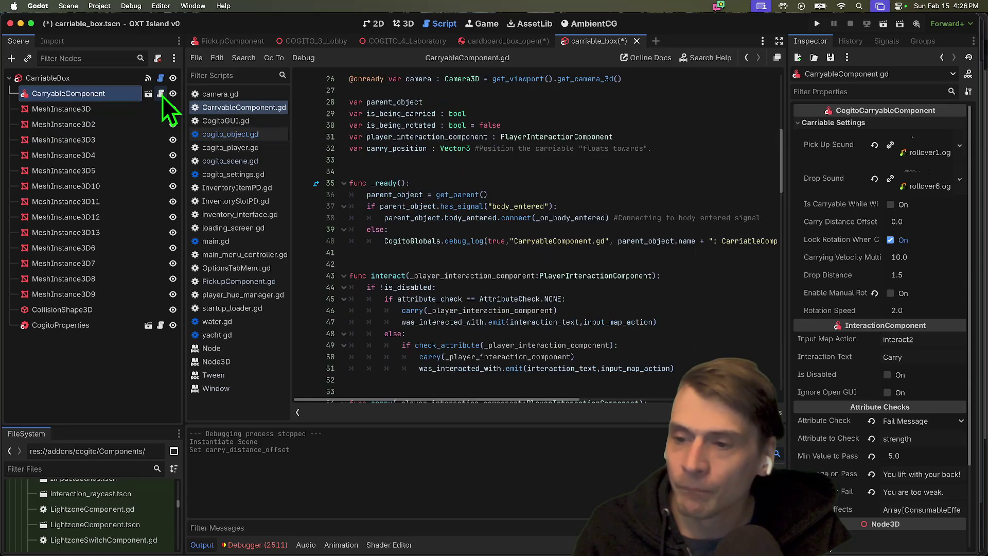
Open and scroll through the InteractionComponent script.
{"action": "scroll", "coordinate": [555, 92], "scroll_direction": "up", "scroll_amount": 8}
{"action": "scroll", "coordinate": [556, 91], "scroll_direction": "up", "scroll_amount": 1}
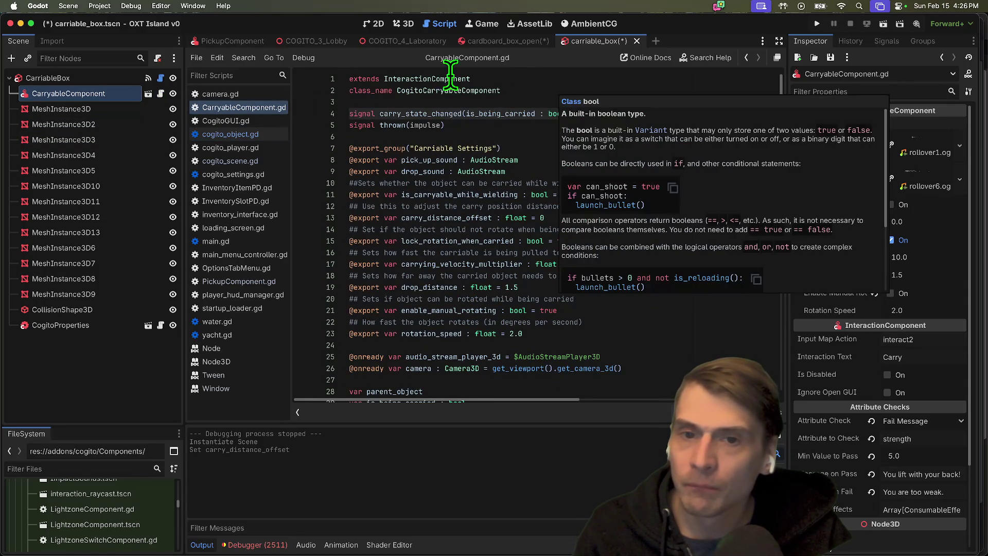
{"action": "left_click", "coordinate": [430, 82], "text": "super"}
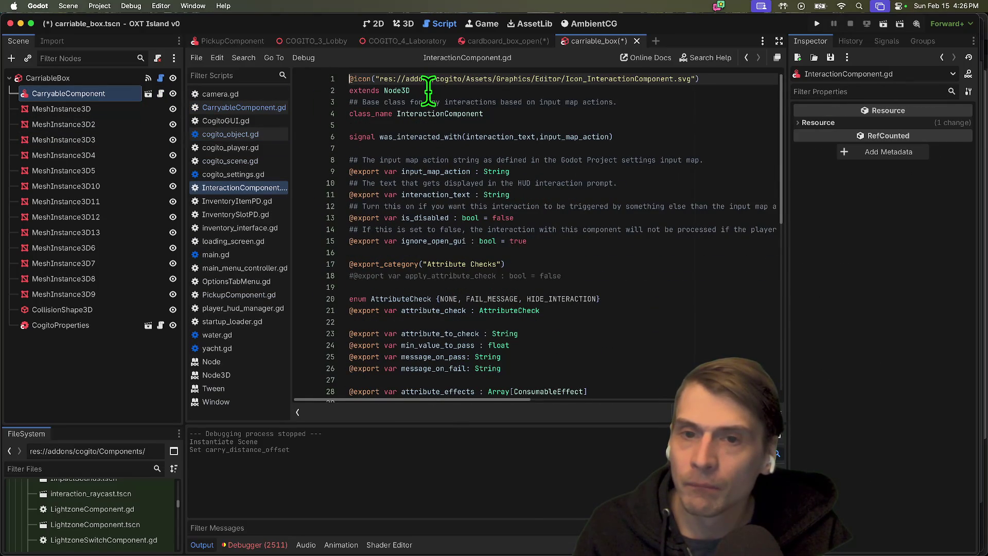
{"action": "scroll", "coordinate": [659, 236], "scroll_direction": "down", "scroll_amount": 10}
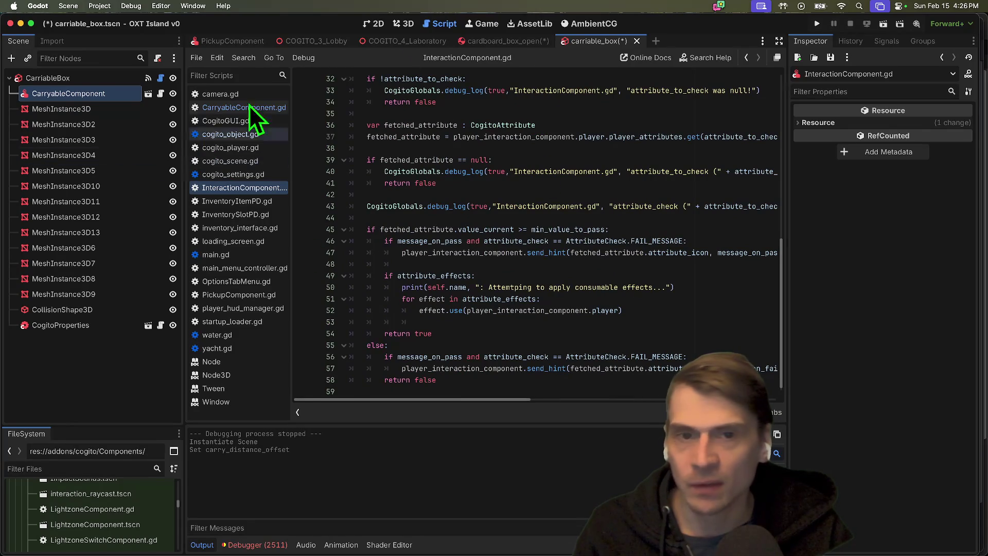
Open CarriableBox's cogito_object.gd and browse it, selecting 'save' on line 78.
{"action": "left_click", "coordinate": [86, 79]}
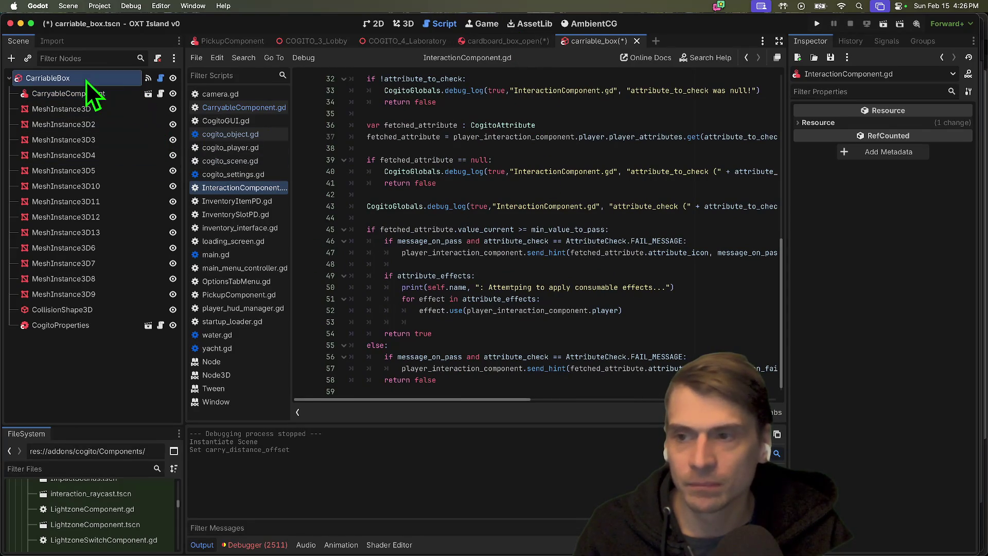
{"action": "left_click", "coordinate": [159, 78]}
{"action": "type", "text": "find"}
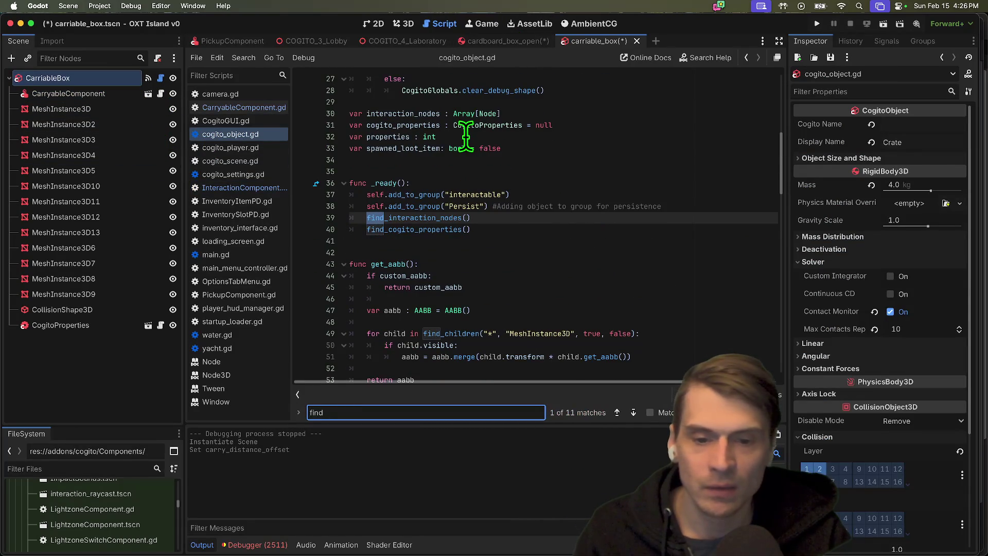
{"action": "type", "text": "_rigd"}
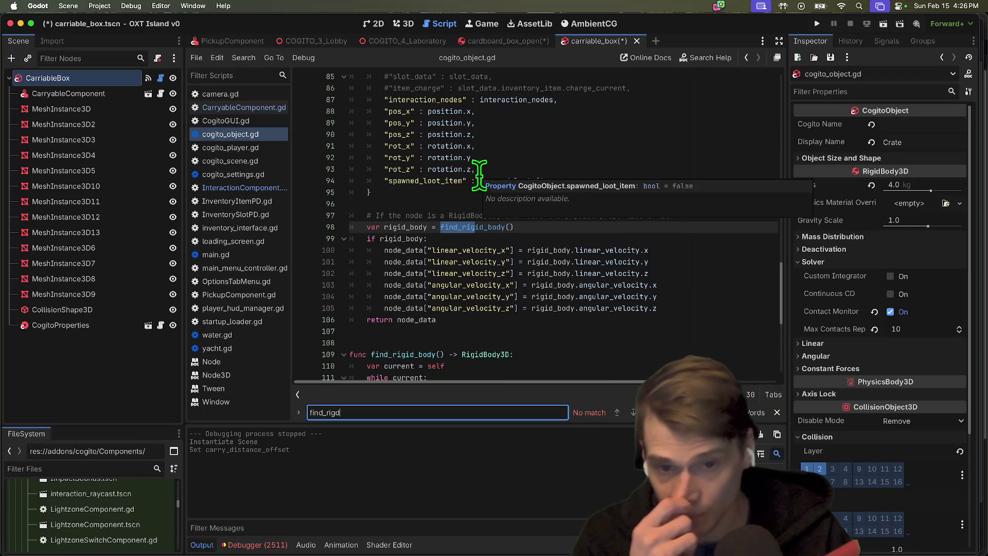
{"action": "scroll", "coordinate": [572, 171], "scroll_direction": "up", "scroll_amount": 4}
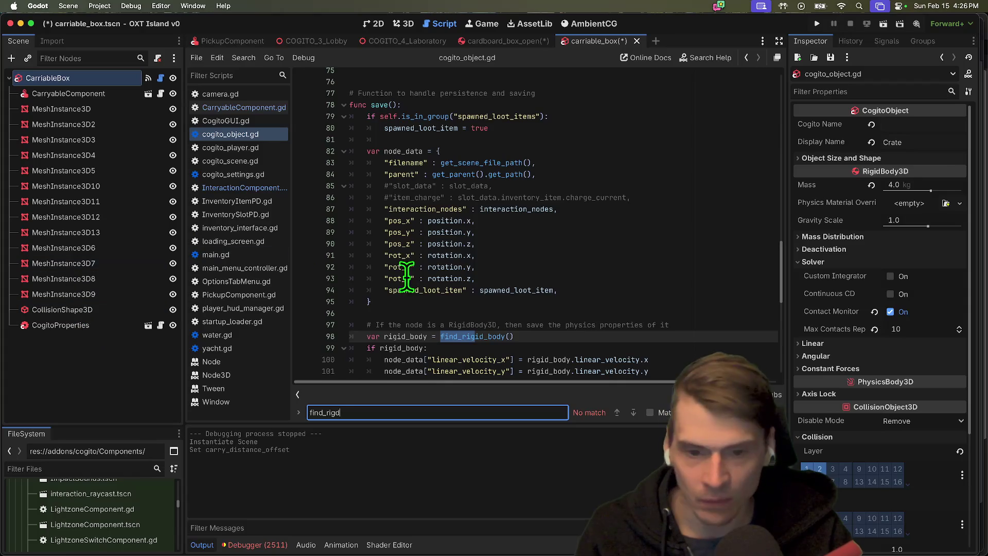
{"action": "scroll", "coordinate": [578, 258], "scroll_direction": "down", "scroll_amount": 3}
{"action": "scroll", "coordinate": [578, 258], "scroll_direction": "up", "scroll_amount": 4}
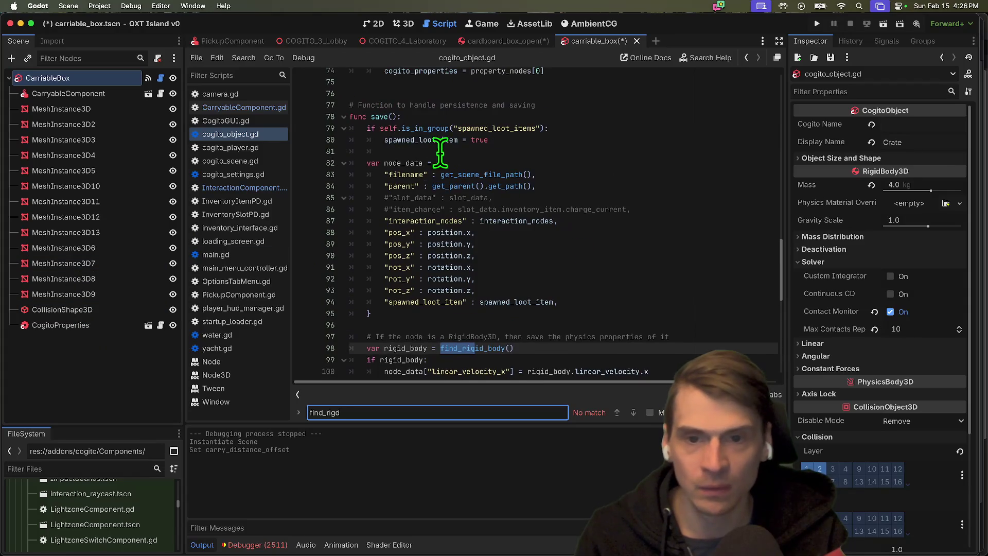
{"action": "double_click", "coordinate": [379, 117]}
{"action": "scroll", "coordinate": [431, 313], "scroll_direction": "down", "scroll_amount": 10}
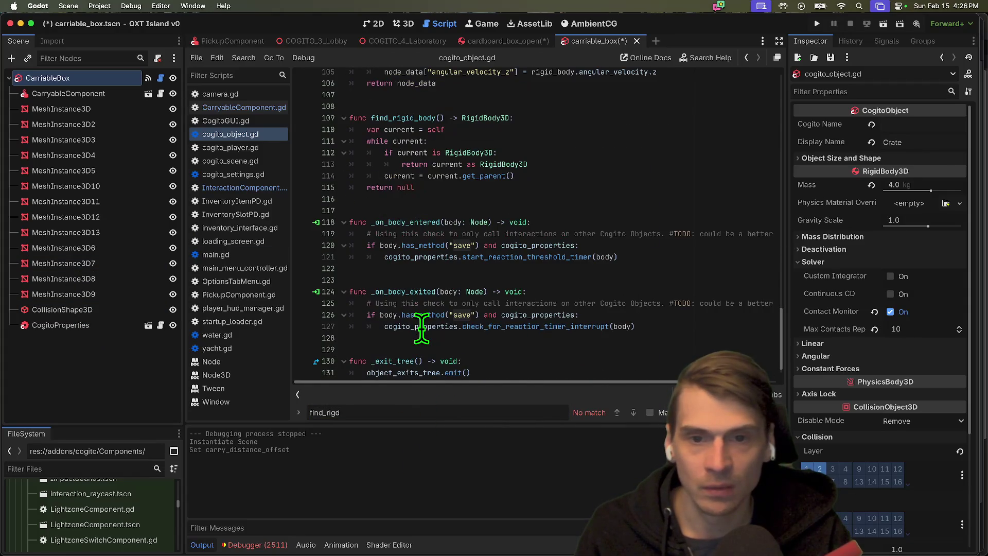
Search the project for find_rigid_body and jump to its line 98 call and line 109 definition.
{"action": "double_click", "coordinate": [409, 118]}
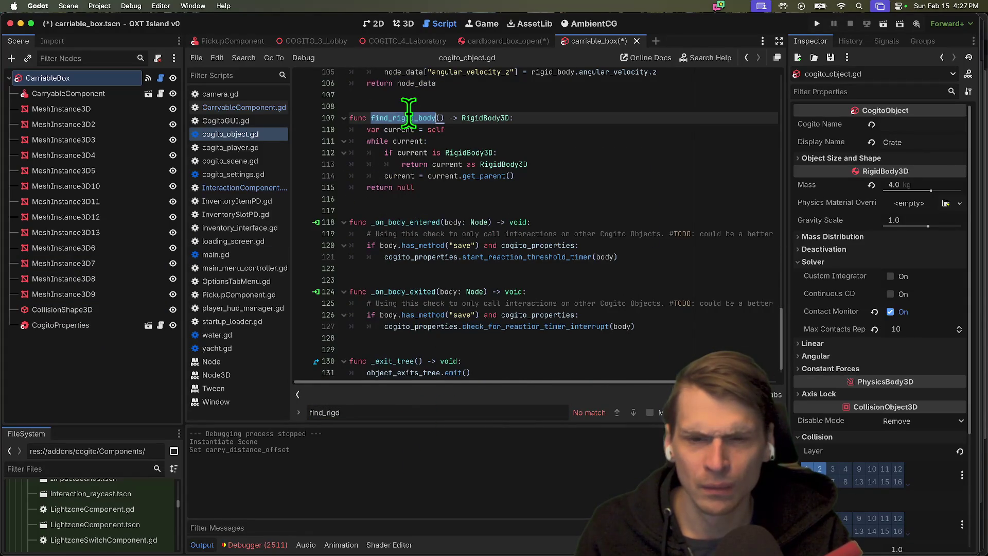
{"action": "key", "text": "super+shift+f"}
{"action": "left_click", "coordinate": [492, 329]}
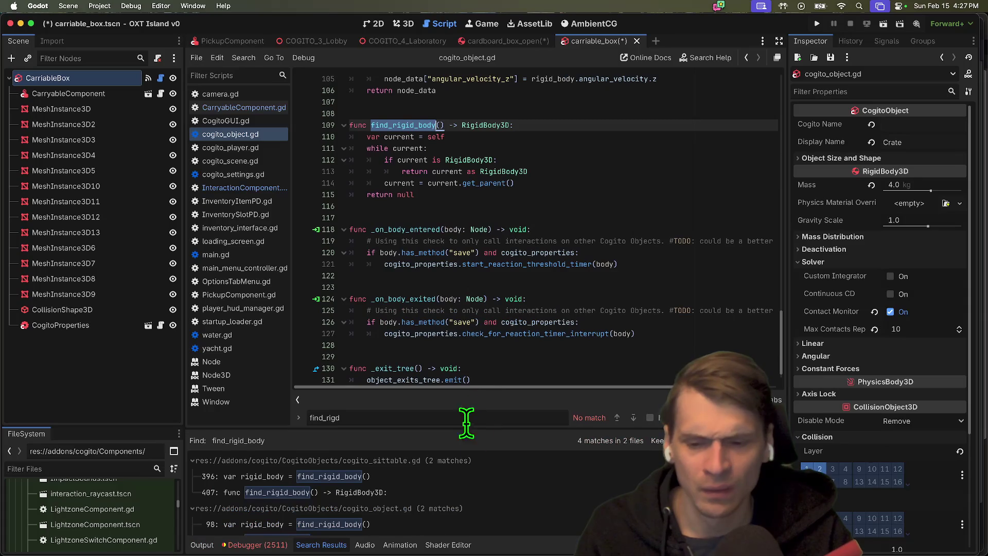
{"action": "left_click_drag", "start_coordinate": [463, 425], "coordinate": [470, 283]}
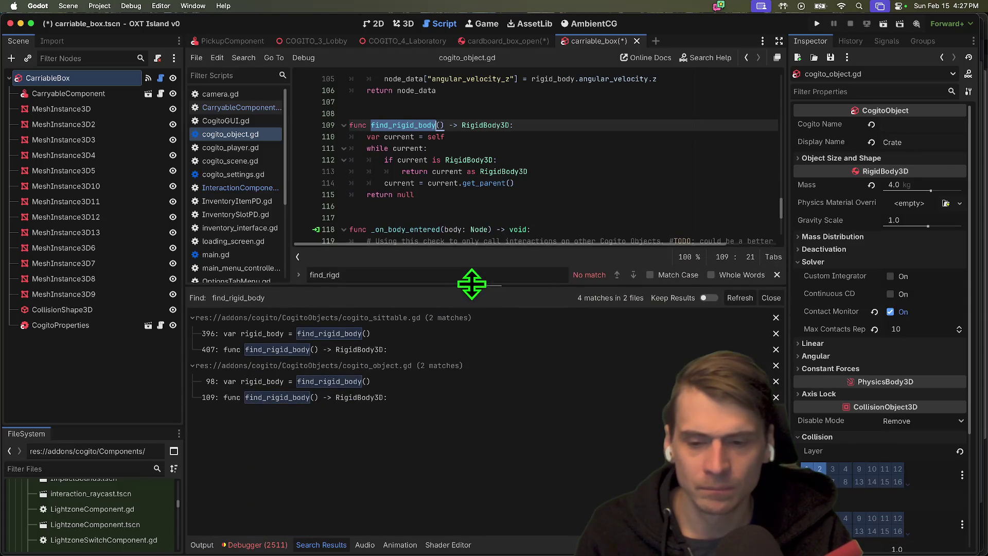
{"action": "left_click", "coordinate": [419, 387]}
{"action": "left_click", "coordinate": [418, 399]}
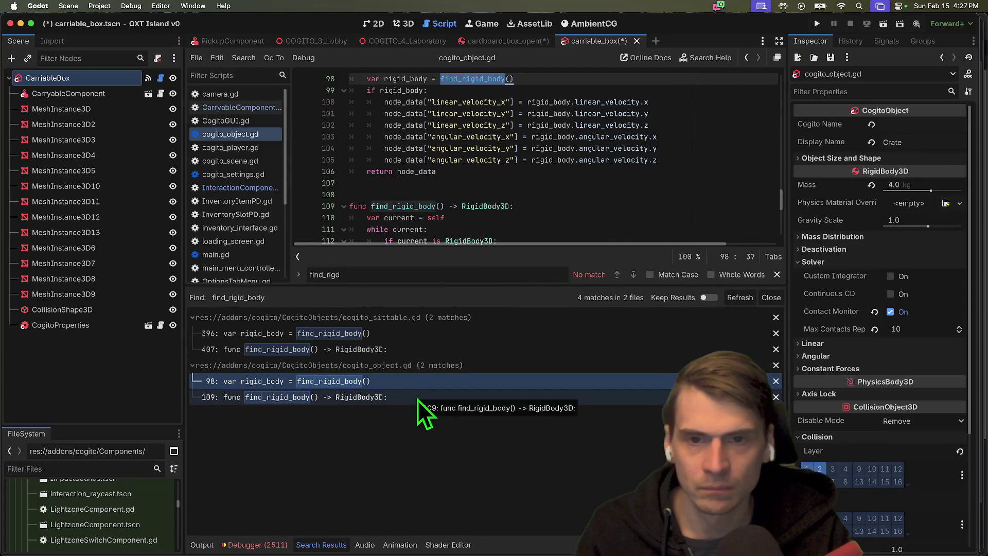
{"action": "scroll", "coordinate": [529, 184], "scroll_direction": "up", "scroll_amount": 1}
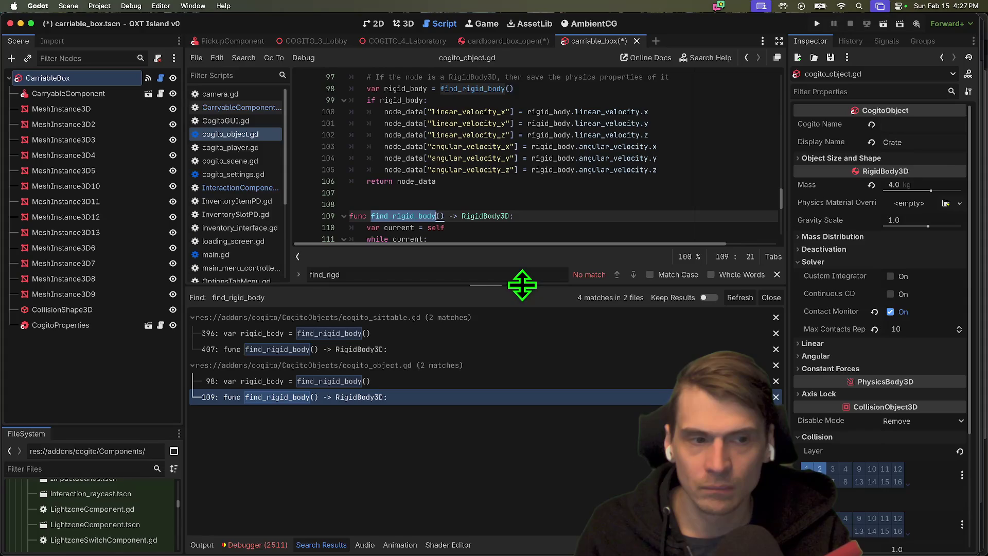
{"action": "mouse_move", "coordinate": [523, 284]}
{"action": "left_mouse_down"}
{"action": "mouse_move", "coordinate": [511, 300]}
{"action": "mouse_move", "coordinate": [515, 335]}
{"action": "left_mouse_up"}
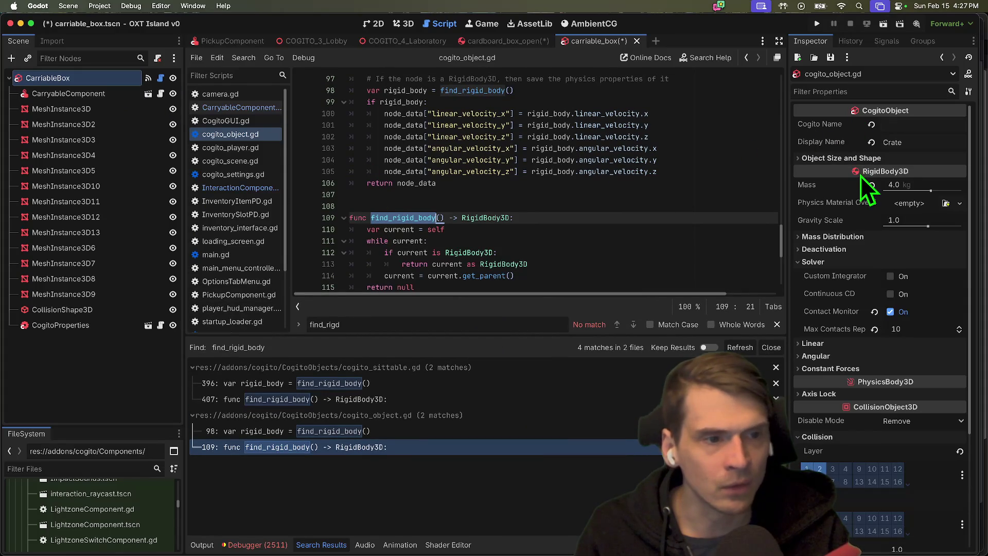
{"action": "mouse_move", "coordinate": [860, 177]}
{"action": "scroll", "coordinate": [505, 165], "scroll_direction": "up", "scroll_amount": 10}
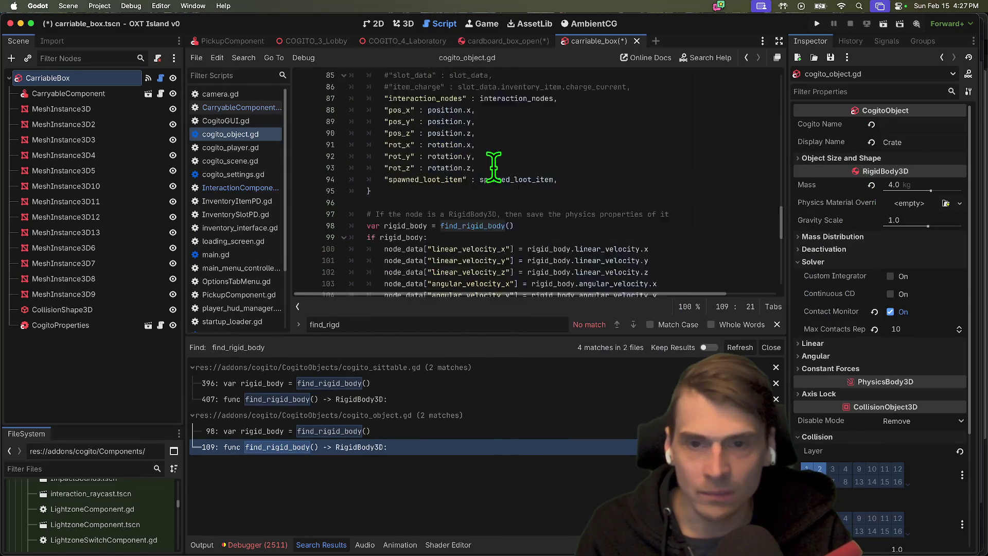
Look up the CogitoObject class definition and compare CarriableBox and CarryableComponent properties.
{"action": "left_click_drag", "start_coordinate": [782, 207], "coordinate": [774, 62]}
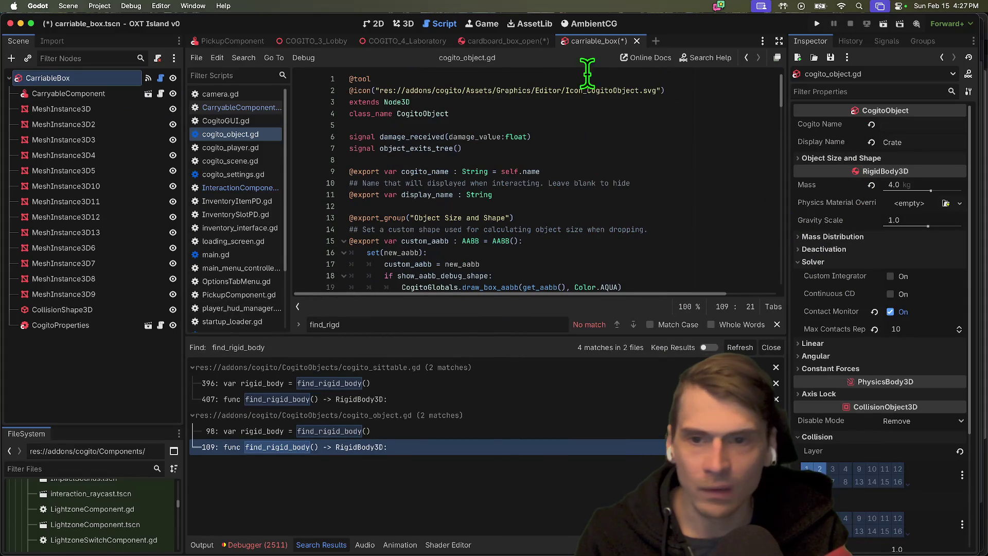
{"action": "double_click", "coordinate": [401, 102]}
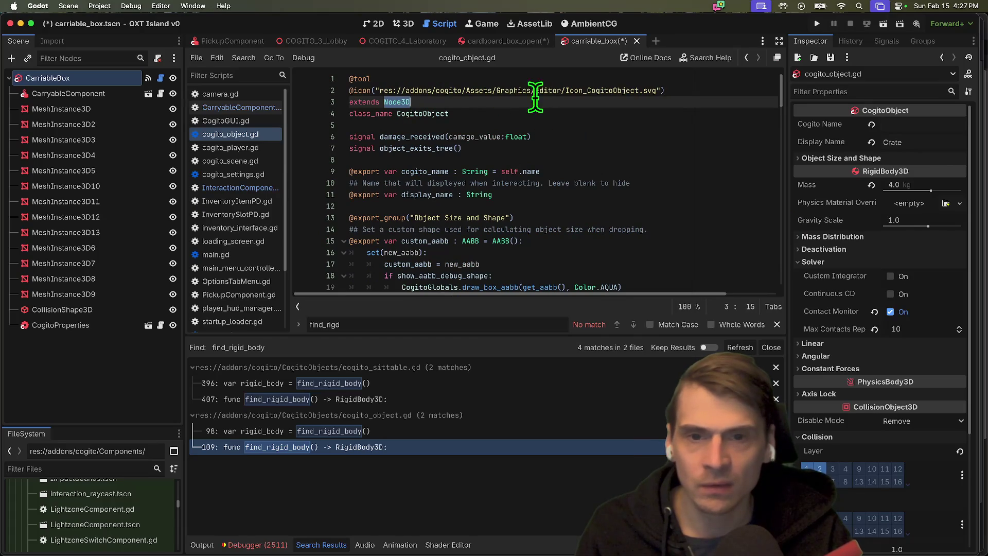
{"action": "left_click", "coordinate": [417, 115], "text": "super"}
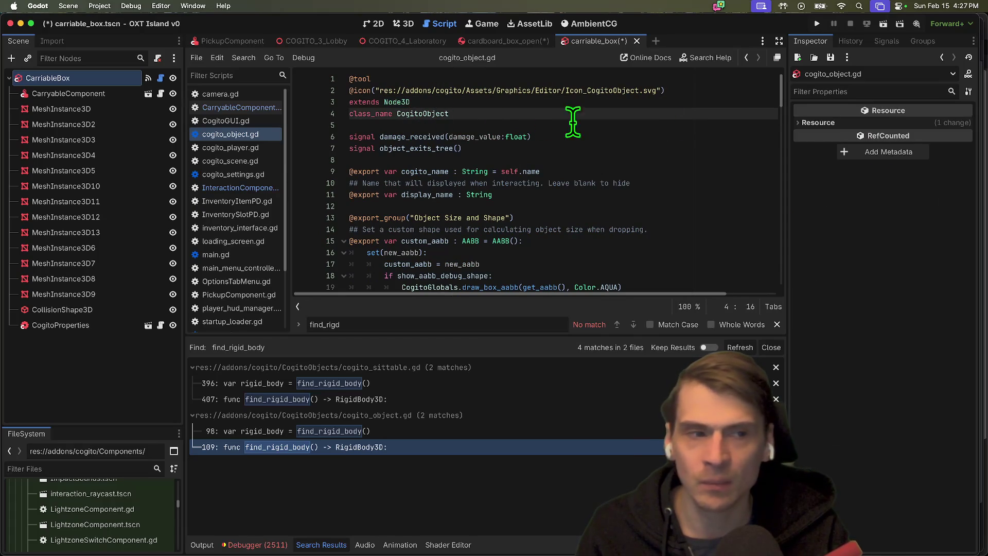
{"action": "left_click", "coordinate": [73, 80]}
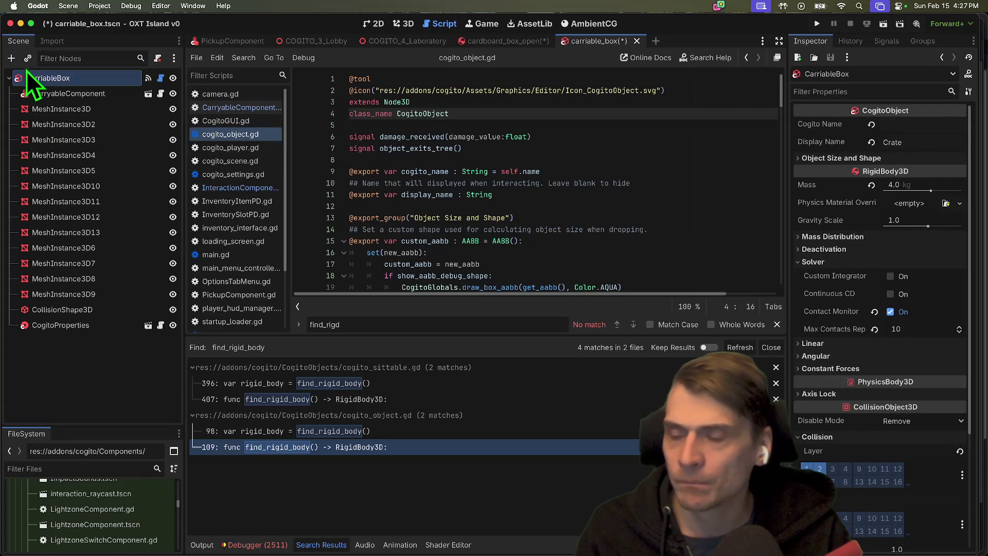
{"action": "left_click", "coordinate": [33, 93]}
{"action": "left_click", "coordinate": [33, 84]}
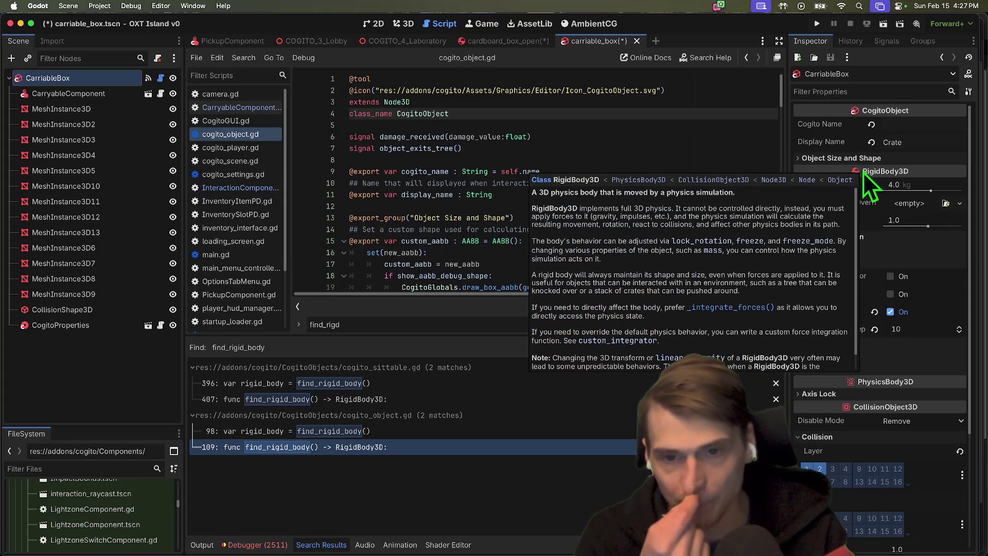
Select the Node3D base class and the CogitoObject class name in cogito_object.gd.
{"action": "left_click", "coordinate": [392, 102]}
{"action": "double_click", "coordinate": [396, 102]}
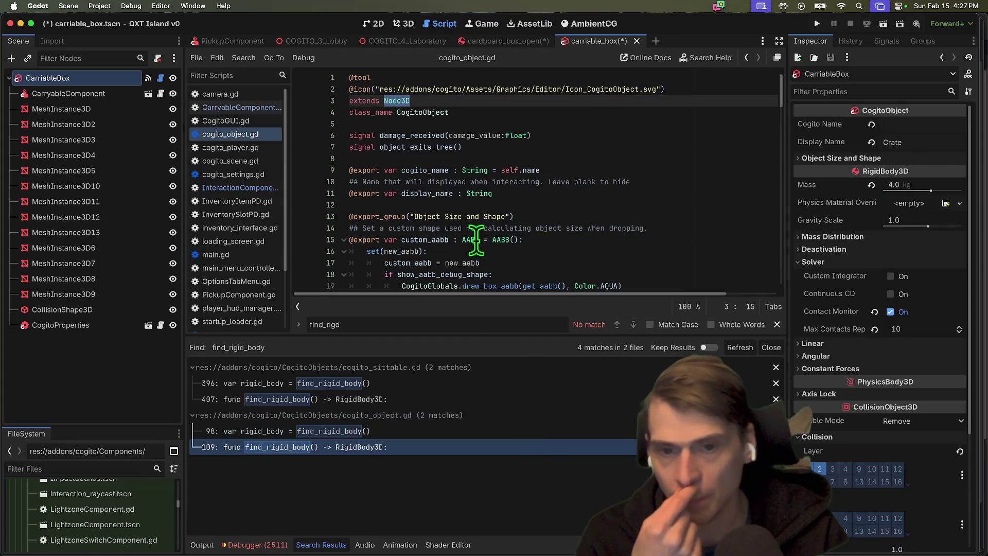
{"action": "scroll", "coordinate": [487, 278], "scroll_direction": "down", "scroll_amount": 1}
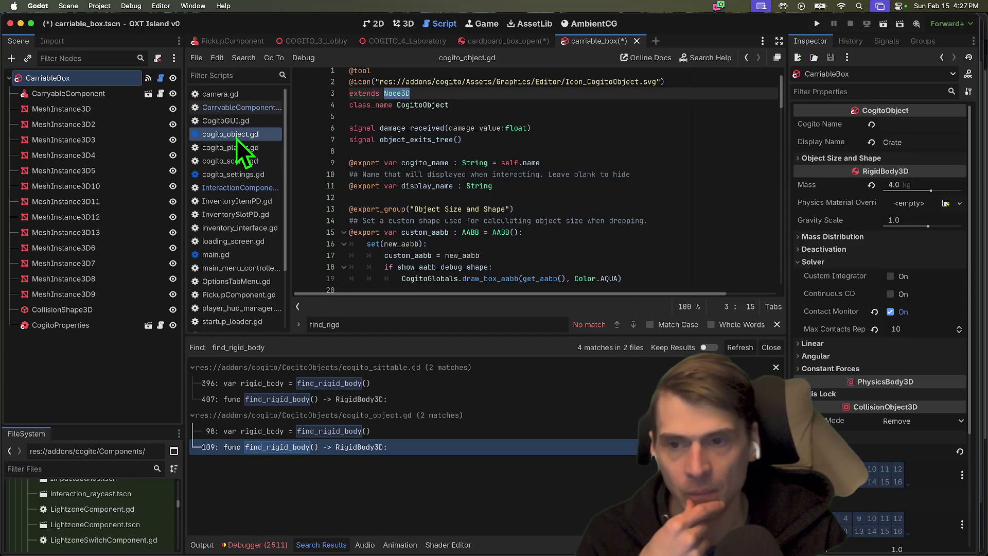
{"action": "double_click", "coordinate": [377, 106]}
{"action": "double_click", "coordinate": [417, 105]}
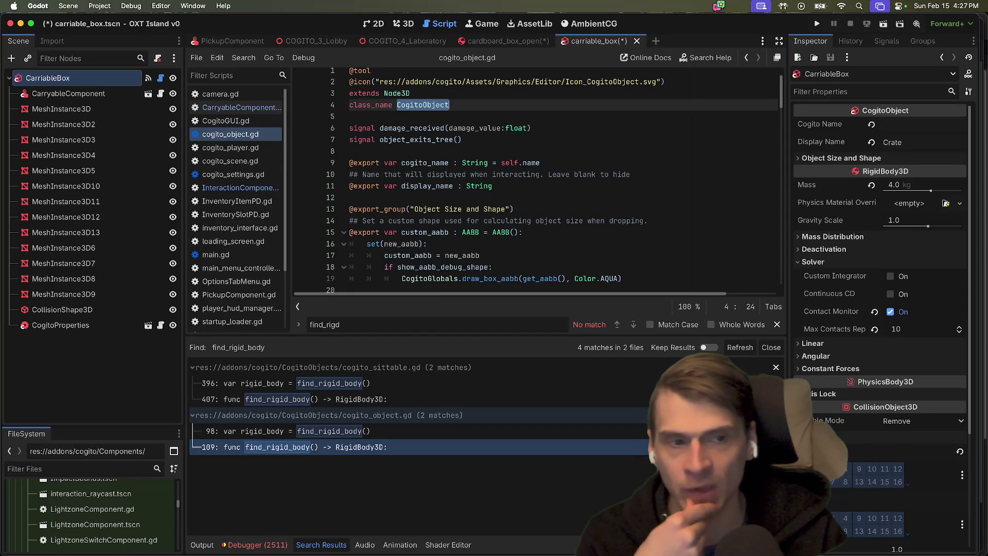
Check Display Name 'Crate' and the Object Size and Shape group, then select CollisionShape3D.
{"action": "left_click", "coordinate": [905, 142]}
{"action": "left_click", "coordinate": [931, 156]}
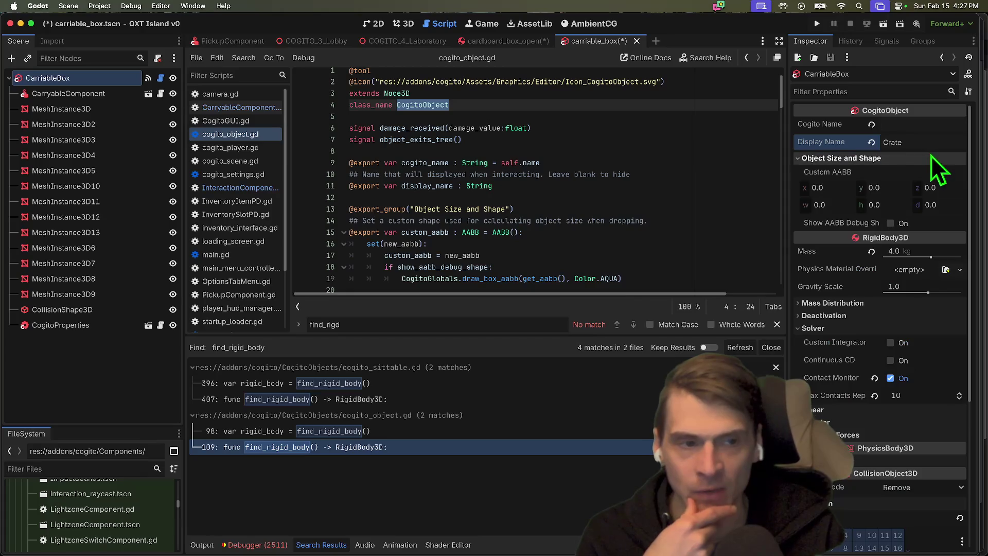
{"action": "left_click", "coordinate": [858, 161]}
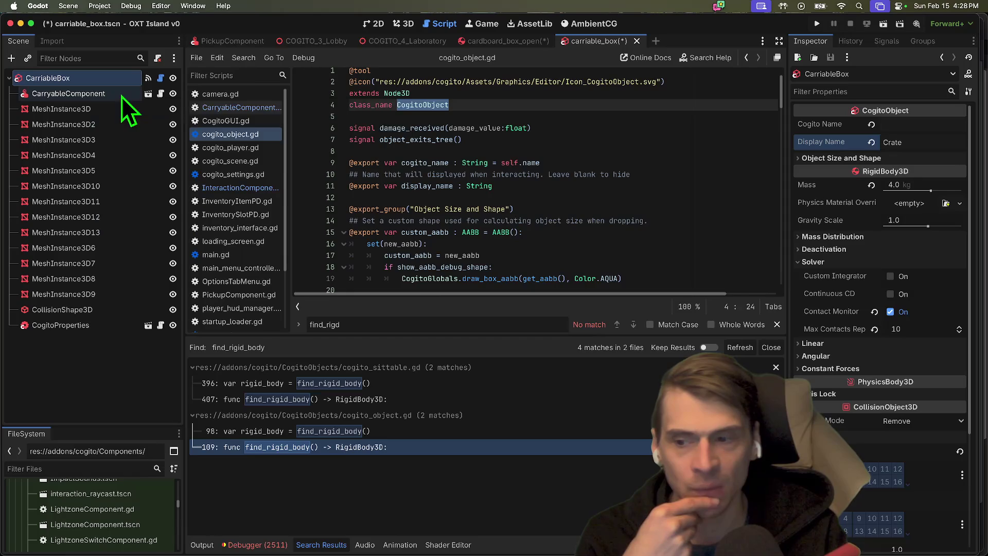
{"action": "left_click", "coordinate": [108, 309]}
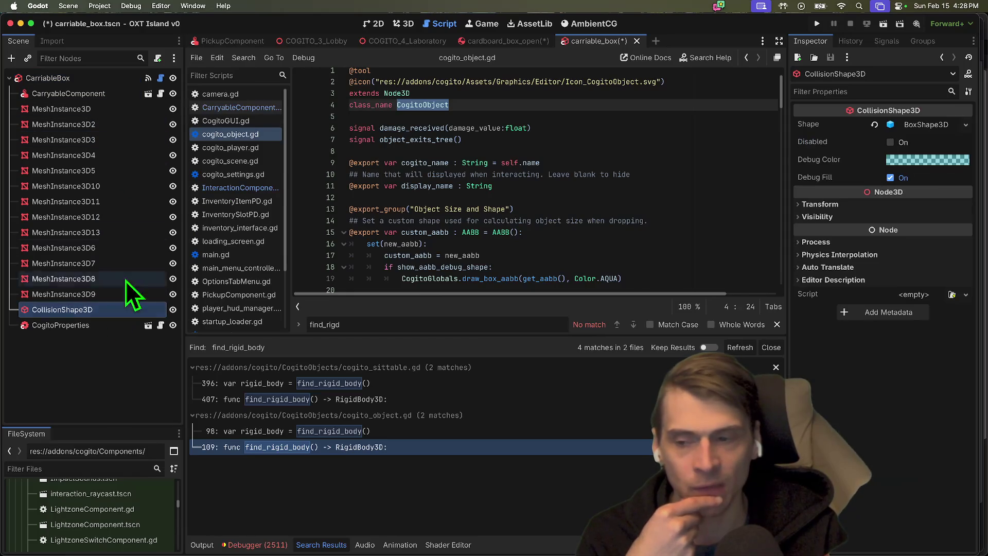
{"action": "left_click", "coordinate": [366, 26]}
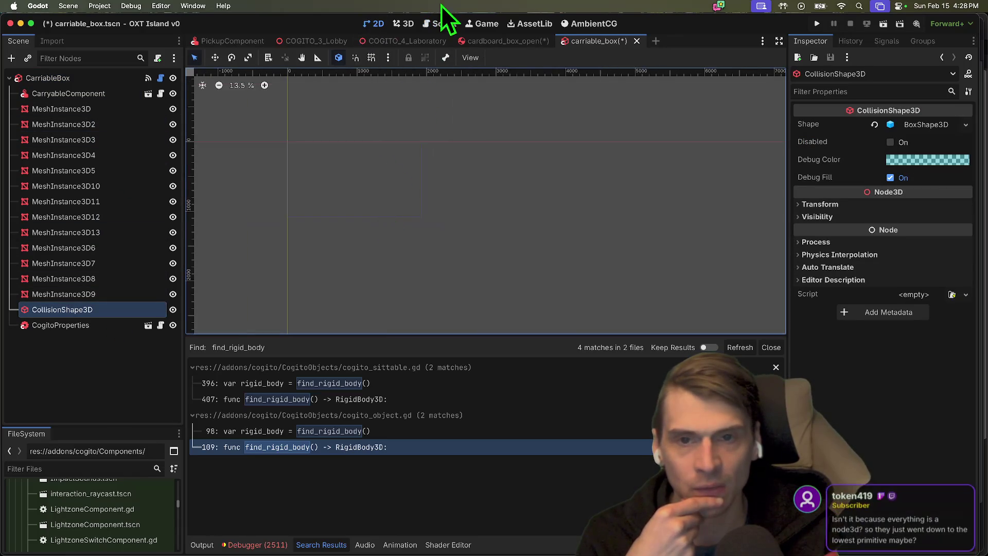
Switch to 3D, zoom onto the box, review CarriableBox's RigidBody3D settings, and open cogito_object.gd.
{"action": "scroll", "coordinate": [324, 206], "scroll_direction": "down", "scroll_amount": 3}
{"action": "key", "text": "ctrl+F2"}
{"action": "scroll", "coordinate": [309, 210], "scroll_direction": "up", "scroll_amount": 3}
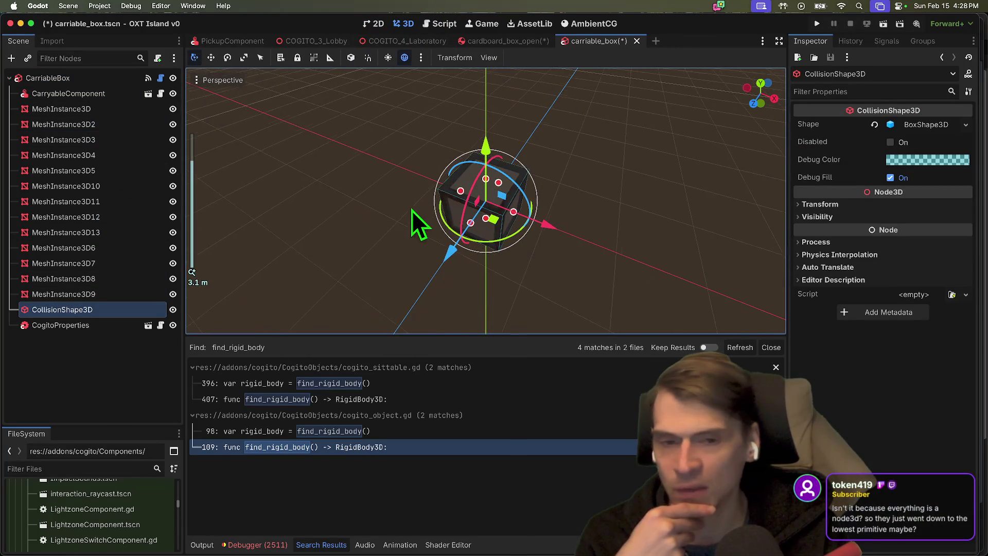
{"action": "scroll", "coordinate": [419, 221], "scroll_direction": "up", "scroll_amount": 3}
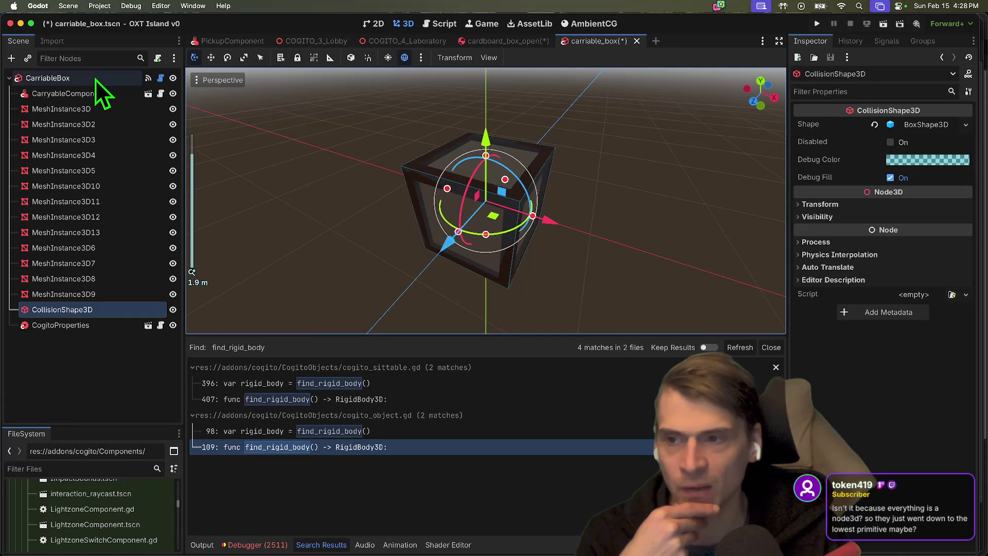
{"action": "left_click", "coordinate": [95, 79]}
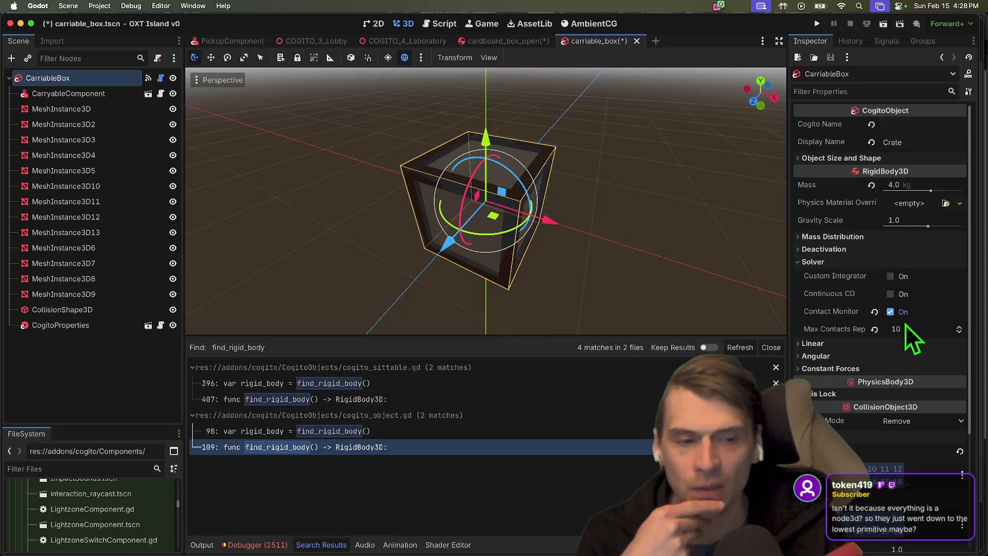
{"action": "mouse_move", "coordinate": [841, 333]}
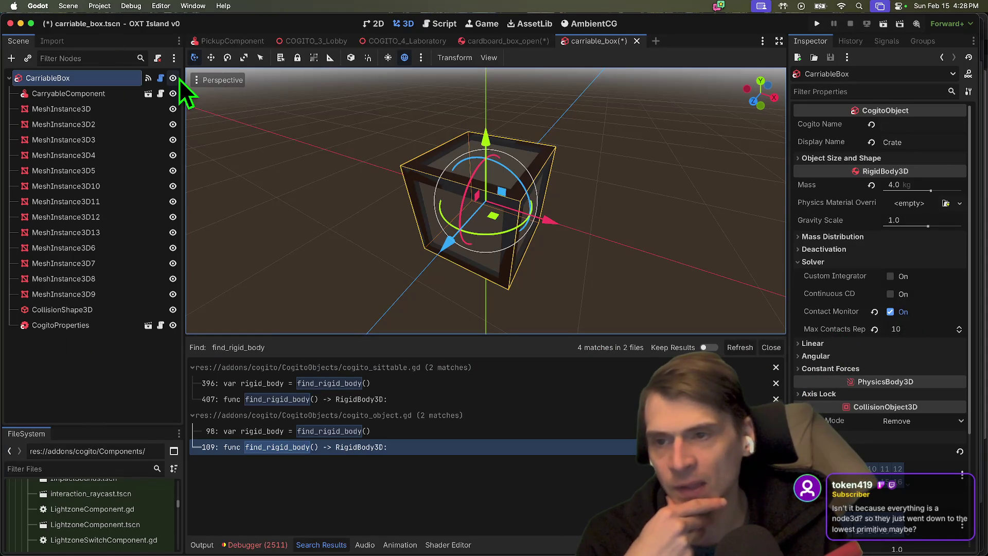
{"action": "left_click", "coordinate": [161, 78]}
{"action": "mouse_move", "coordinate": [931, 177]}
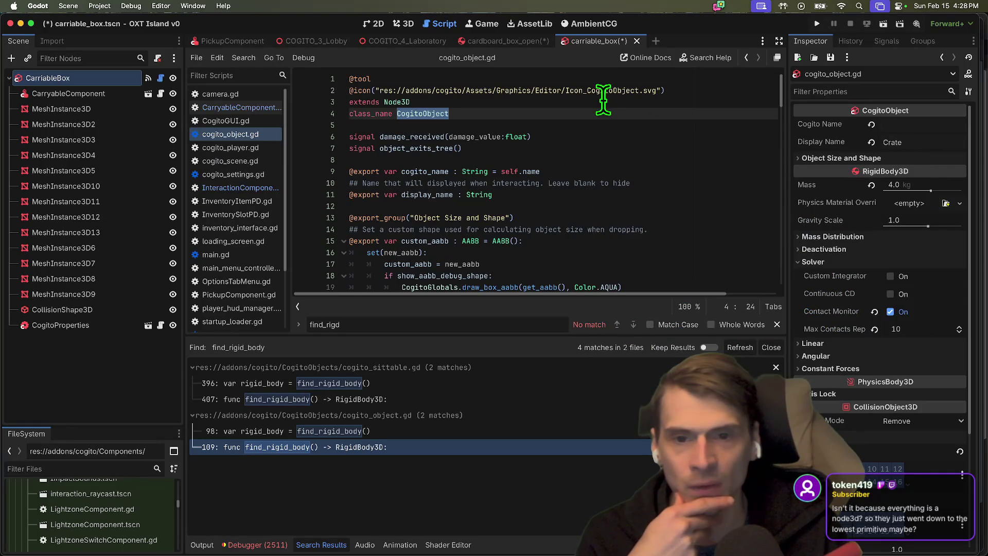
Jump to find_rigid_body in cogito_object.gd and select its RigidBody3D return type on line 109.
{"action": "scroll", "coordinate": [601, 101], "scroll_direction": "down", "scroll_amount": 5}
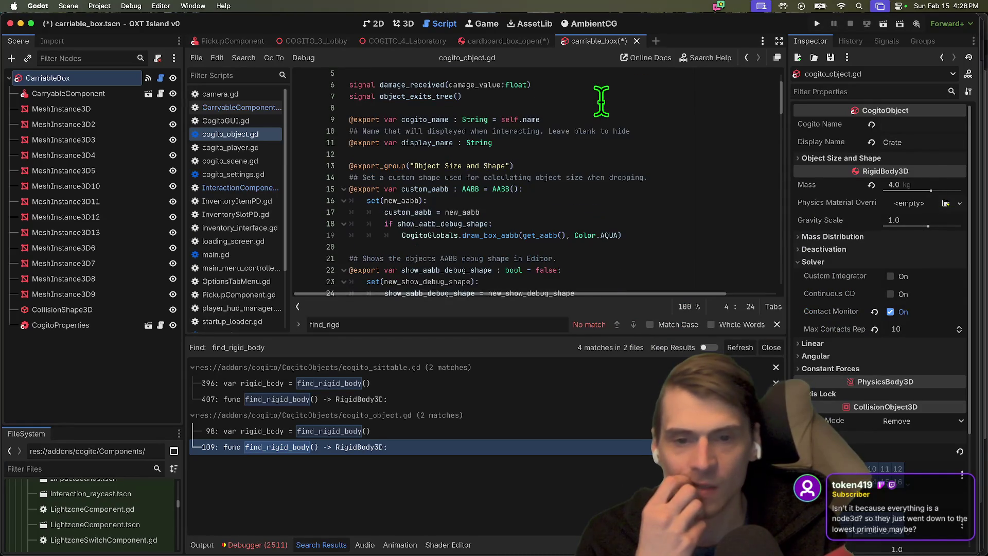
{"action": "scroll", "coordinate": [601, 101], "scroll_direction": "down", "scroll_amount": 5}
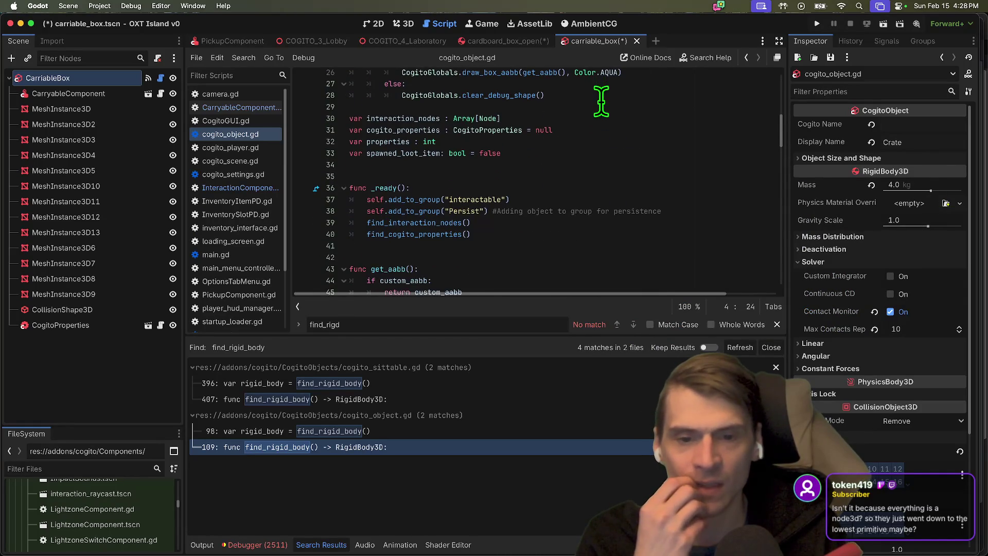
{"action": "scroll", "coordinate": [601, 101], "scroll_direction": "down", "scroll_amount": 2}
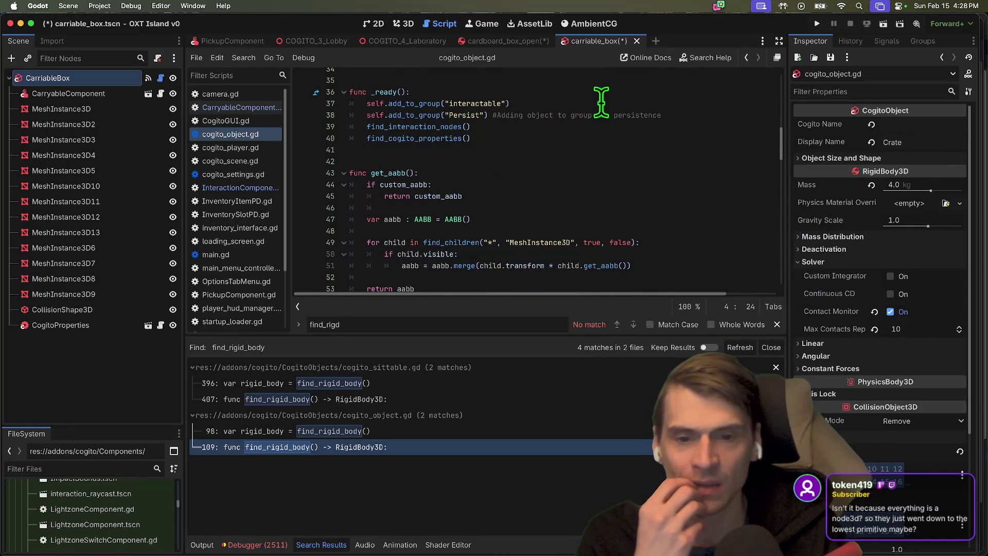
{"action": "scroll", "coordinate": [602, 102], "scroll_direction": "down", "scroll_amount": 8}
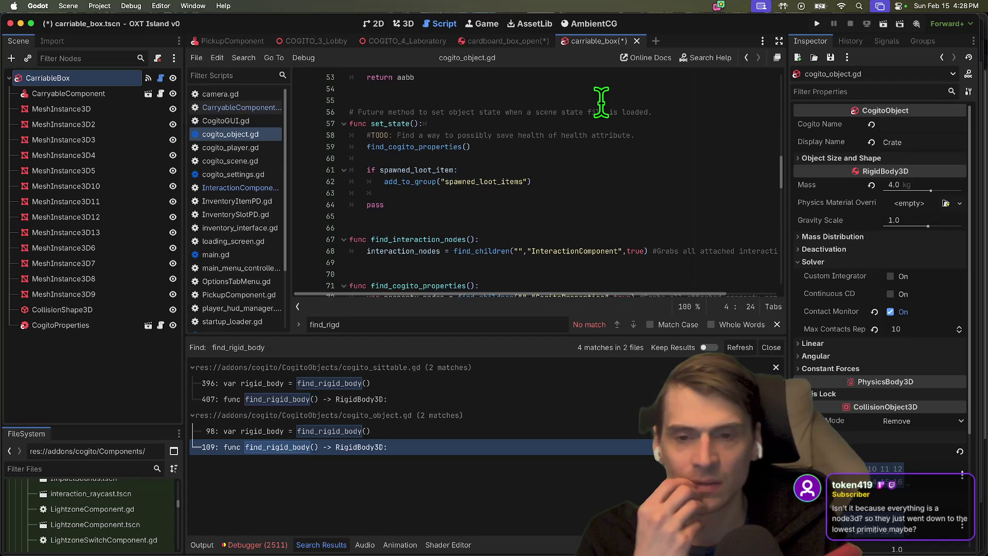
{"action": "scroll", "coordinate": [601, 101], "scroll_direction": "down", "scroll_amount": 13}
{"action": "left_click", "coordinate": [601, 101]}
{"action": "key", "text": "ctrl+f"}
{"action": "key", "text": "Escape"}
{"action": "double_click", "coordinate": [500, 217]}
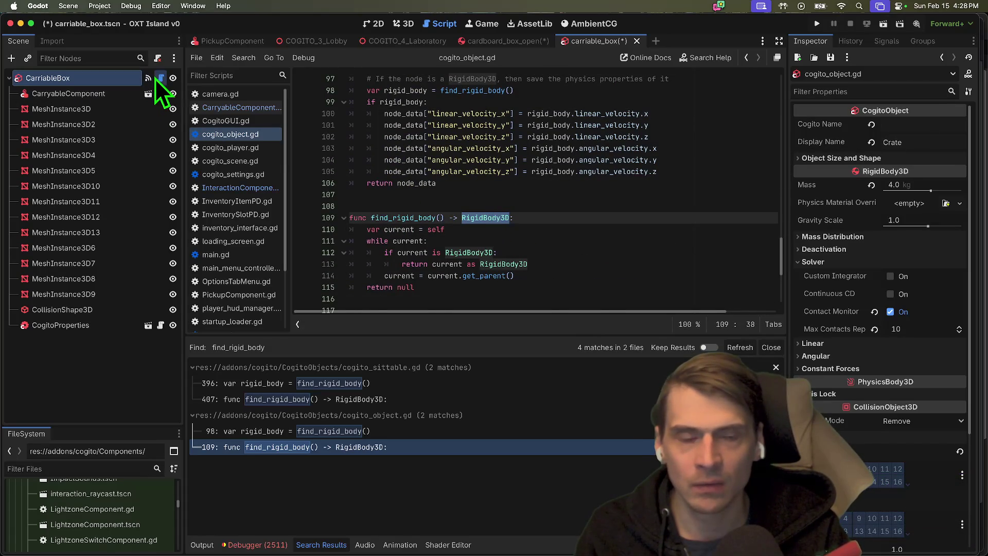
Compare CarriableBox and CarryableComponent properties, then add a new child node under CarryableComponent.
{"action": "left_click", "coordinate": [32, 88]}
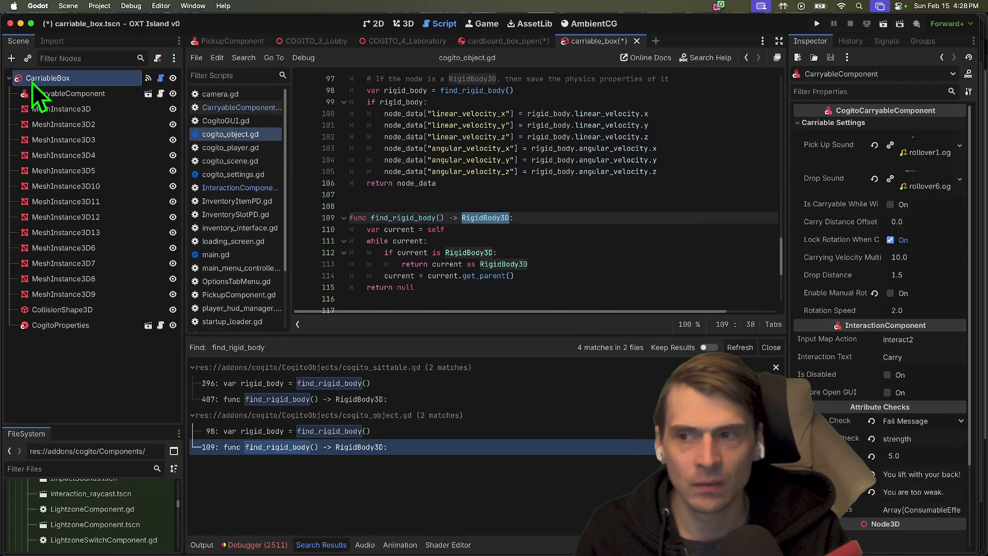
{"action": "left_click", "coordinate": [73, 354]}
{"action": "left_click", "coordinate": [73, 77]}
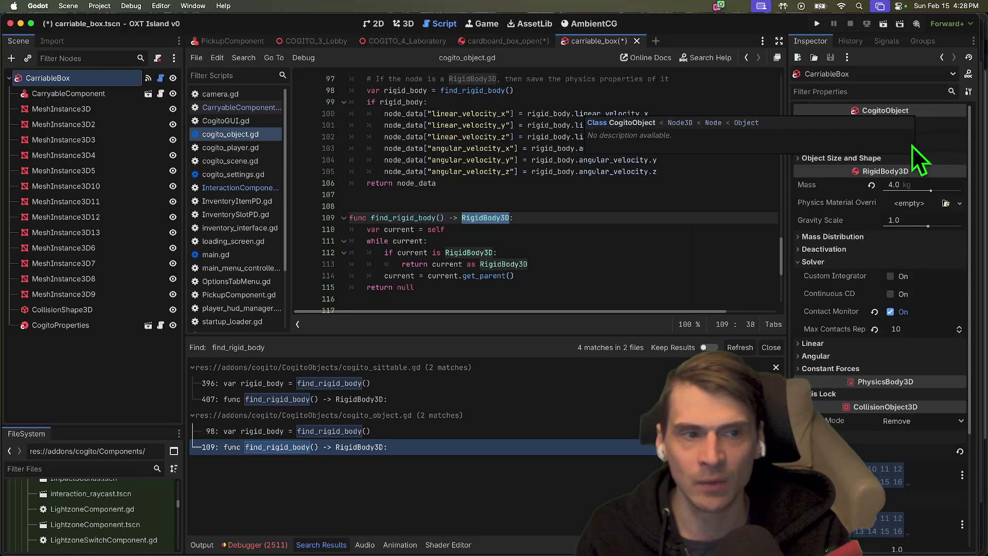
{"action": "left_click", "coordinate": [103, 92]}
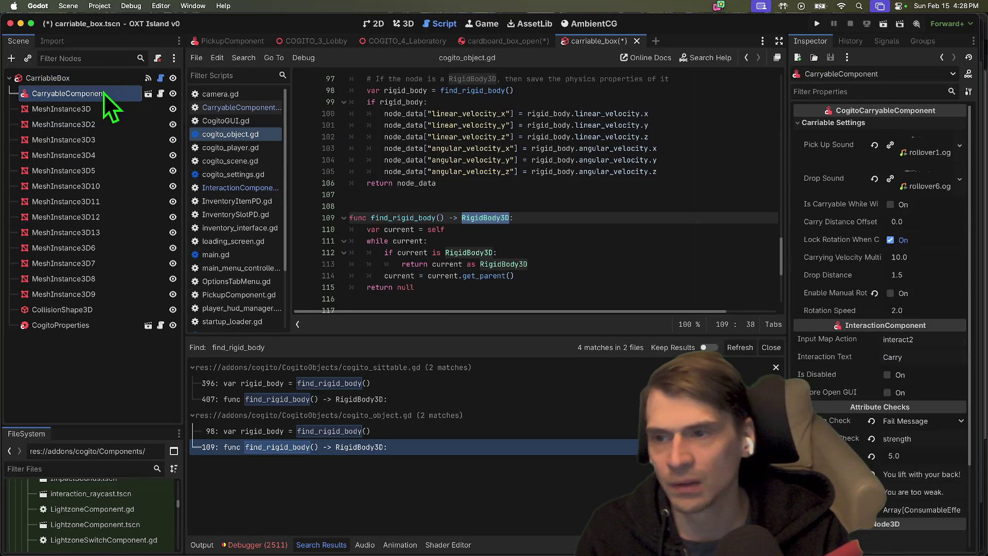
{"action": "left_click", "coordinate": [160, 79]}
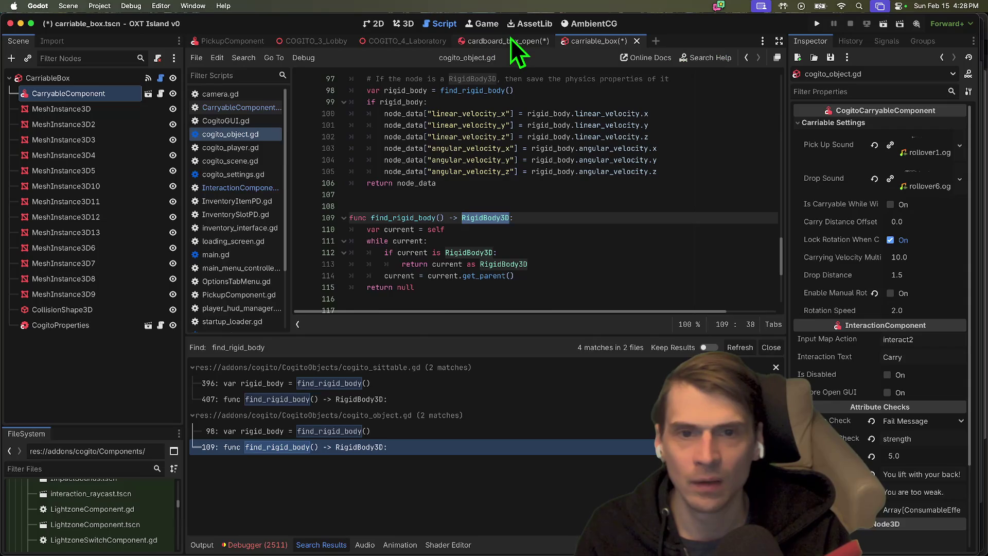
{"action": "key", "text": "super+a"}
{"action": "type", "text": "co"}
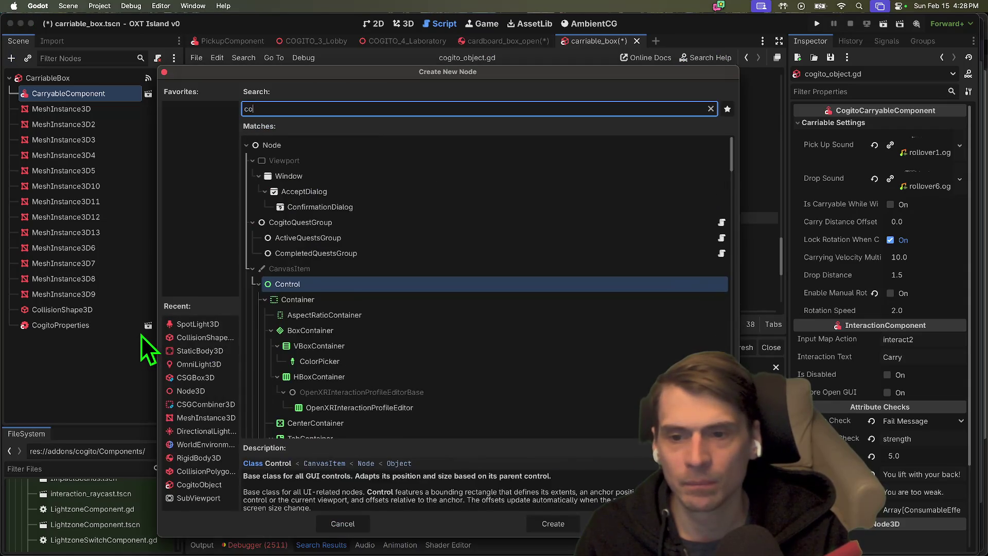
{"action": "type", "text": "gitoobj"}
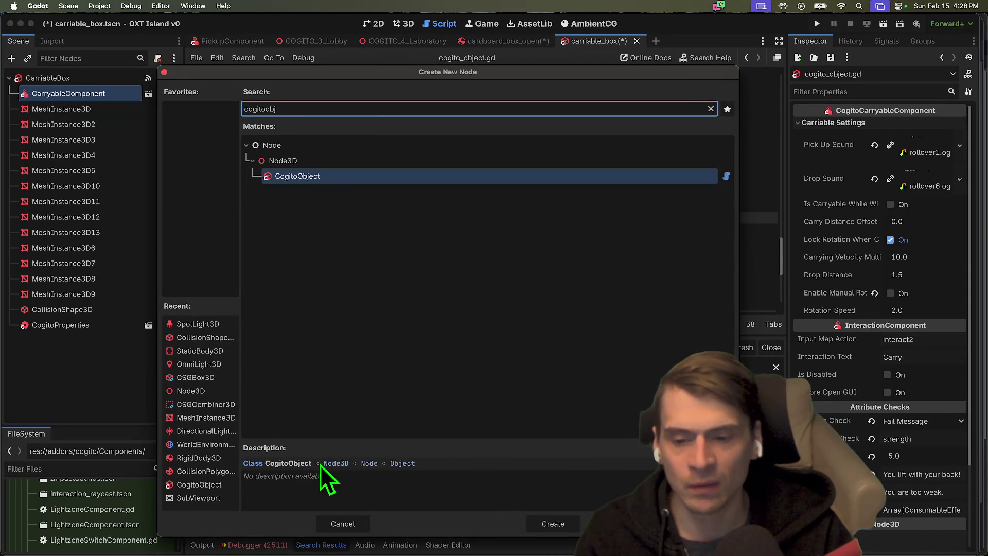
{"action": "left_click", "coordinate": [291, 165]}
{"action": "double_click", "coordinate": [295, 177]}
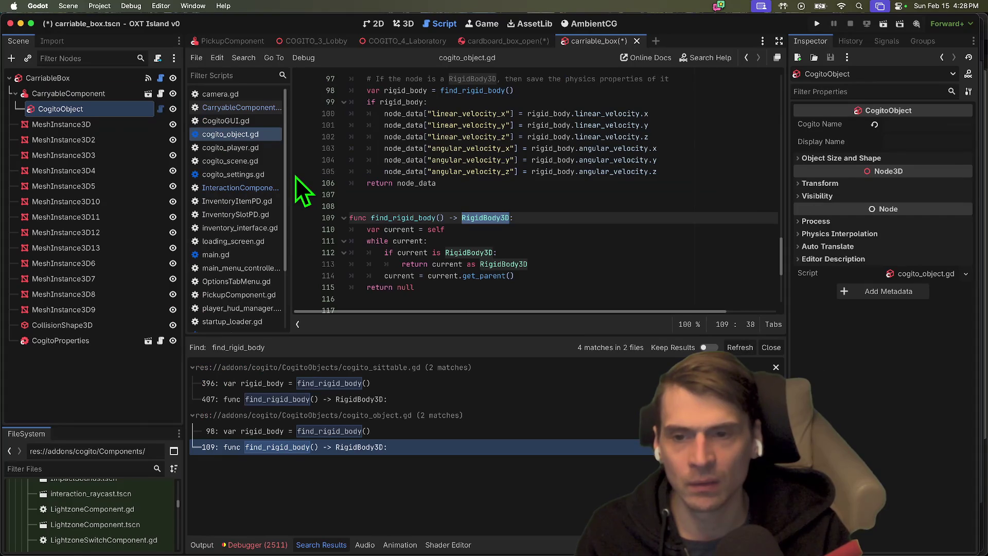
{"action": "left_click", "coordinate": [109, 111]}
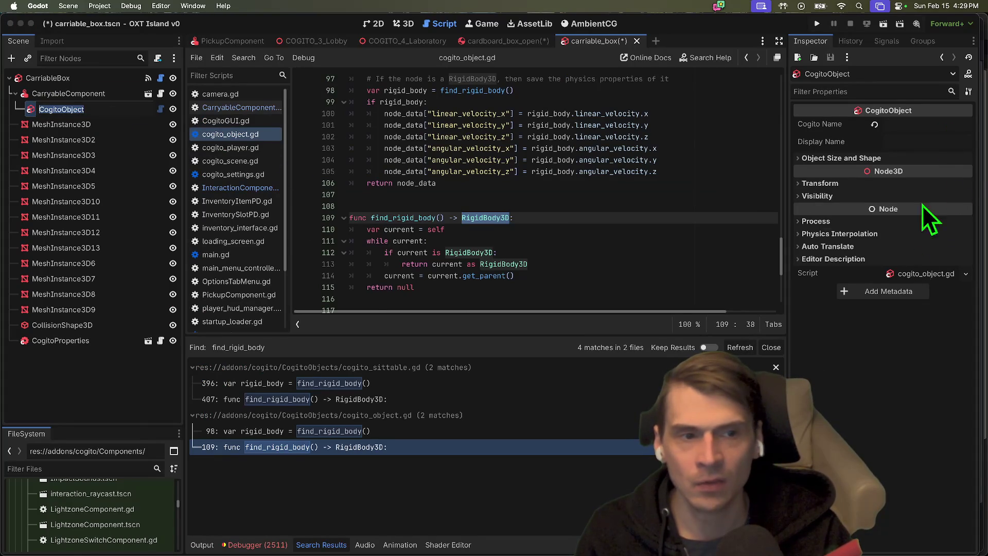
{"action": "key", "text": "Return"}
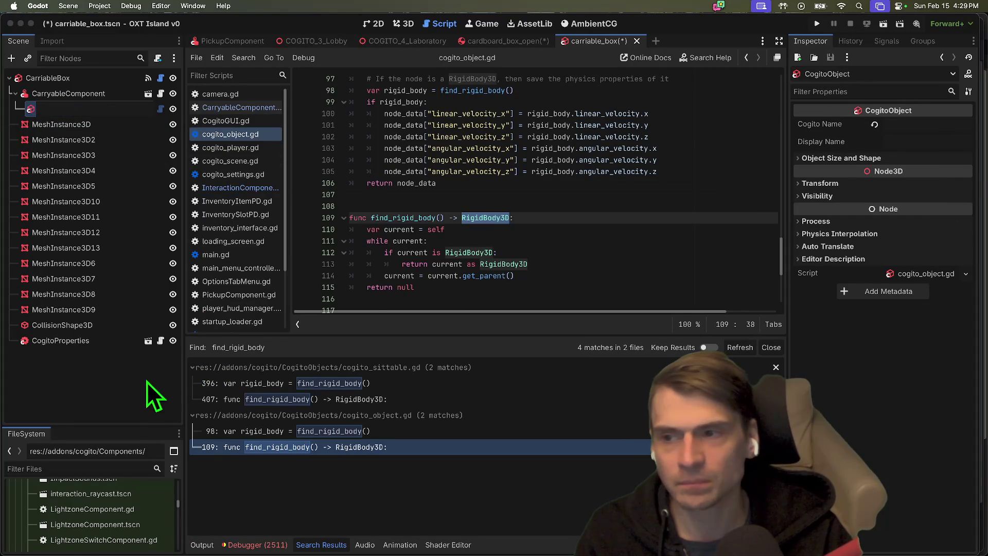
{"action": "left_click_drag", "start_coordinate": [98, 110], "coordinate": [786, 168]}
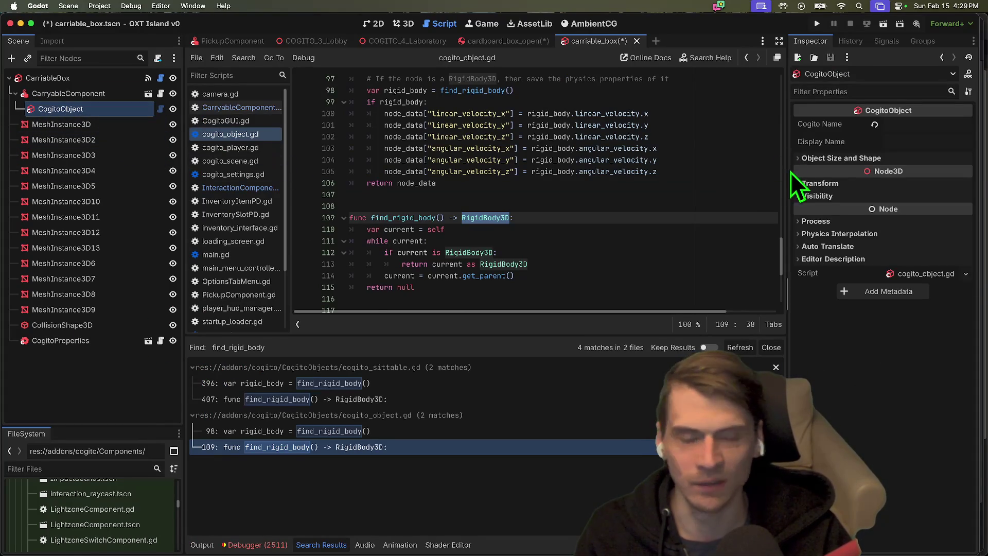
{"action": "left_click", "coordinate": [829, 156]}
{"action": "left_click", "coordinate": [830, 156]}
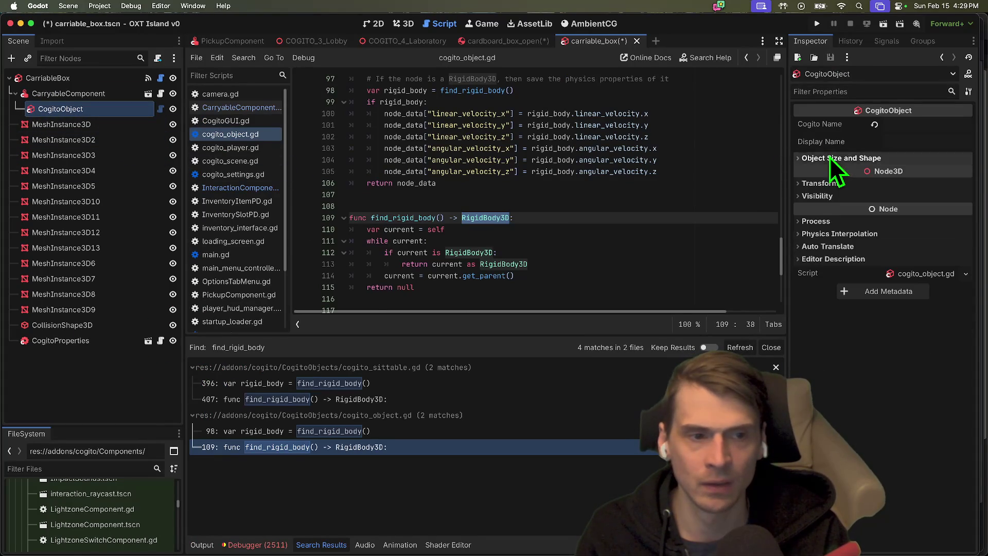
{"action": "left_click", "coordinate": [913, 274]}
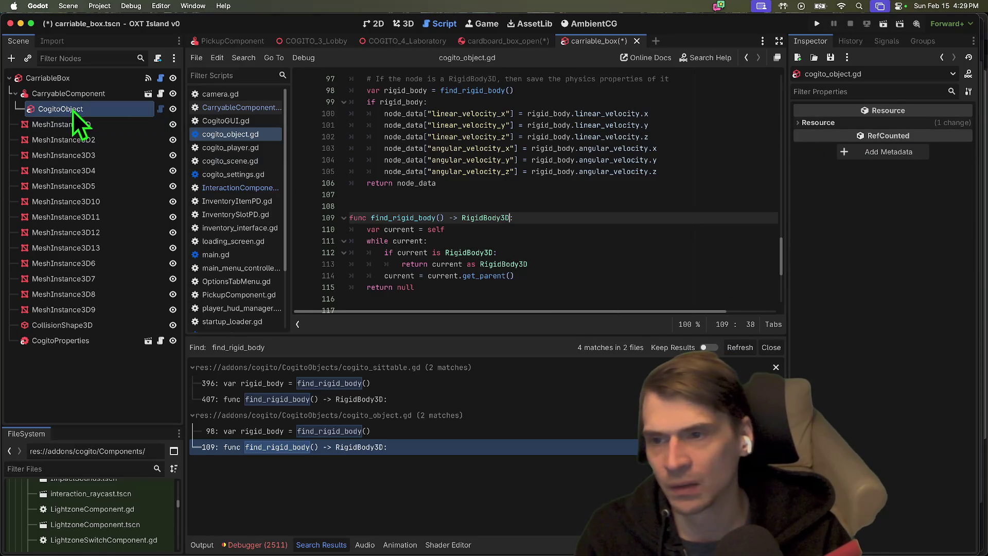
{"action": "right_click", "coordinate": [72, 109]}
{"action": "left_click", "coordinate": [188, 420]}
{"action": "left_click", "coordinate": [546, 293]}
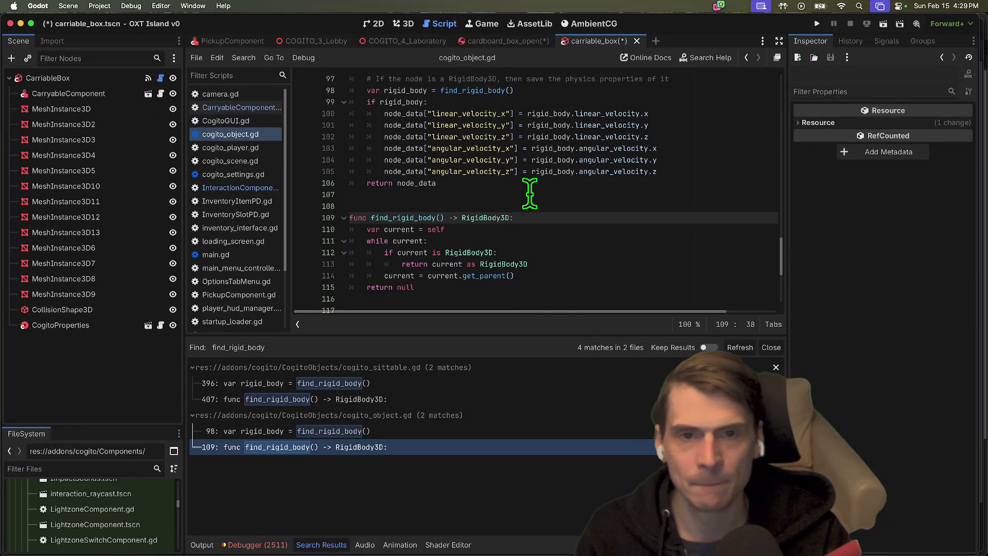
{"action": "left_click", "coordinate": [92, 75]}
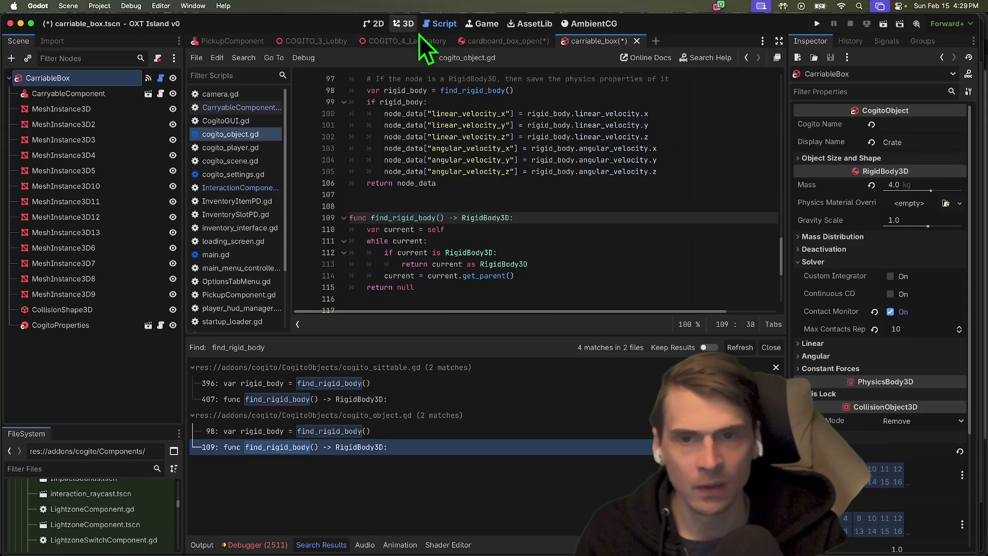
Create a new 3D scene and change its Node3D root's type to CogitoObject.
{"action": "left_click", "coordinate": [658, 41]}
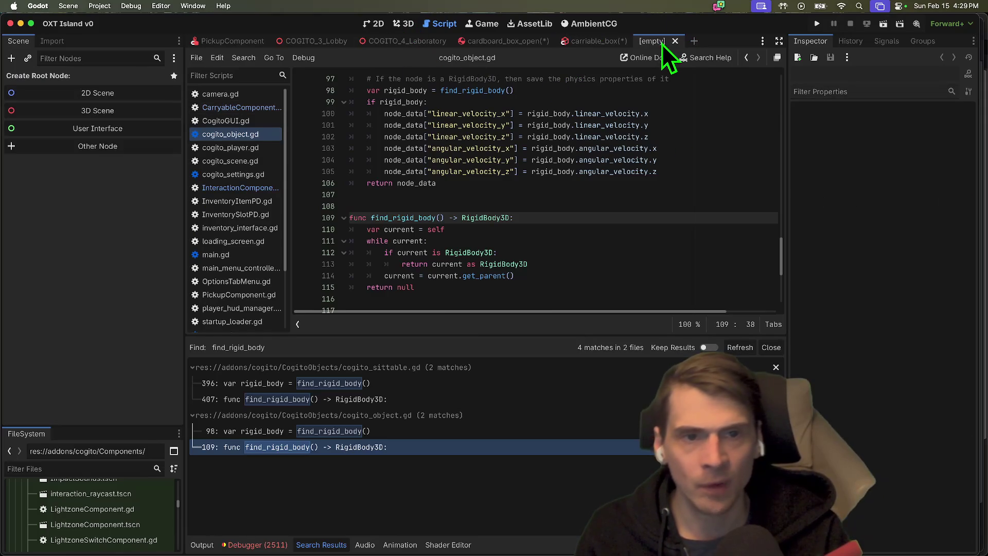
{"action": "left_click", "coordinate": [113, 111]}
{"action": "right_click", "coordinate": [120, 81]}
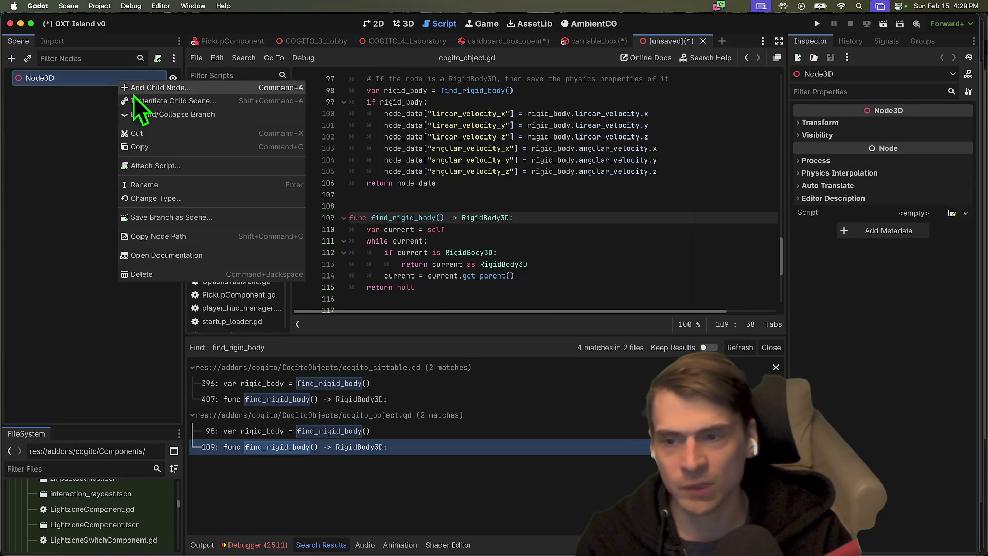
{"action": "left_click", "coordinate": [203, 199]}
{"action": "type", "text": "cogit"}
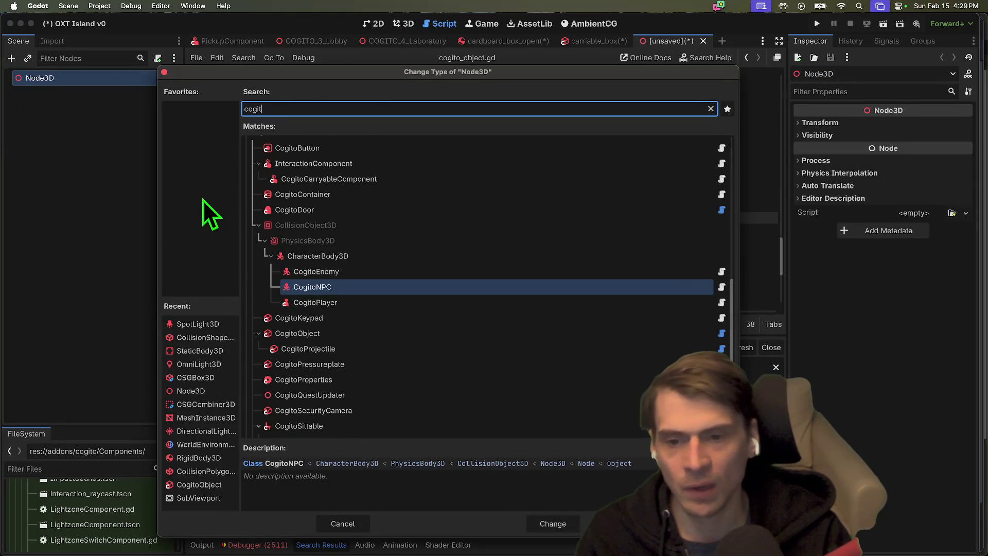
{"action": "type", "text": "ob"}
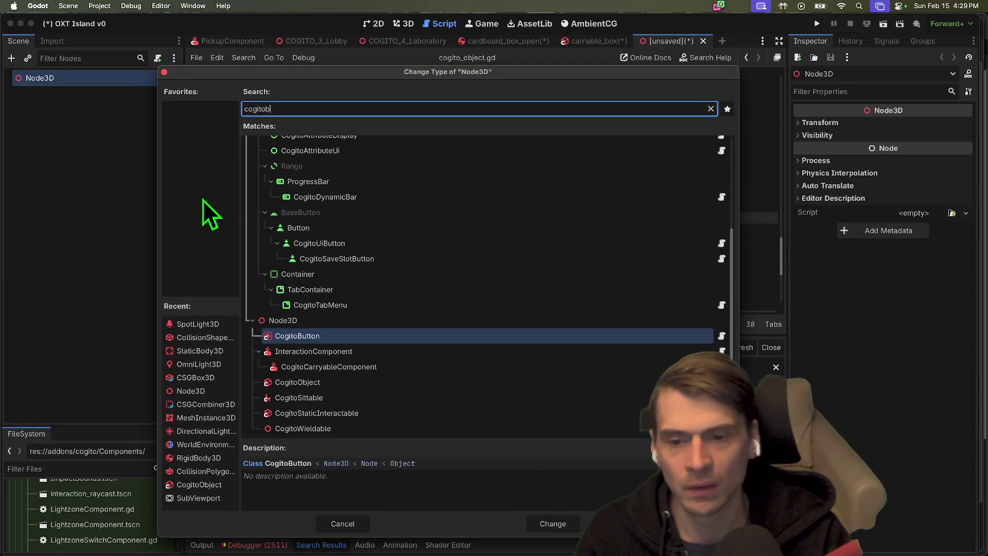
{"action": "key", "text": "Down"}
{"action": "key", "text": "Return"}
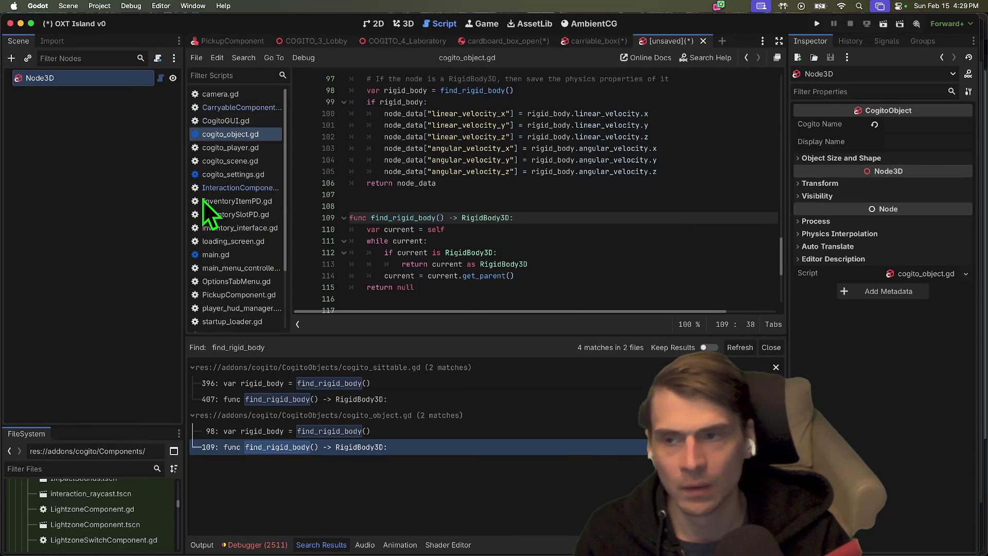
Reveal the Custom AABB fields, open CarryableComponent.gd, and deselect the node.
{"action": "left_click", "coordinate": [881, 158]}
{"action": "left_click", "coordinate": [886, 172]}
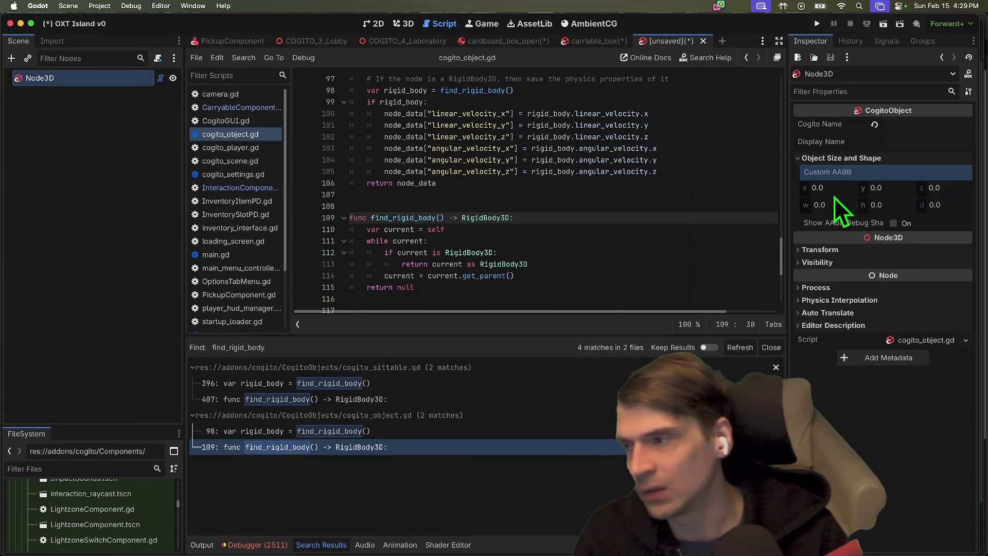
{"action": "scroll", "coordinate": [341, 165], "scroll_direction": "up", "scroll_amount": 5}
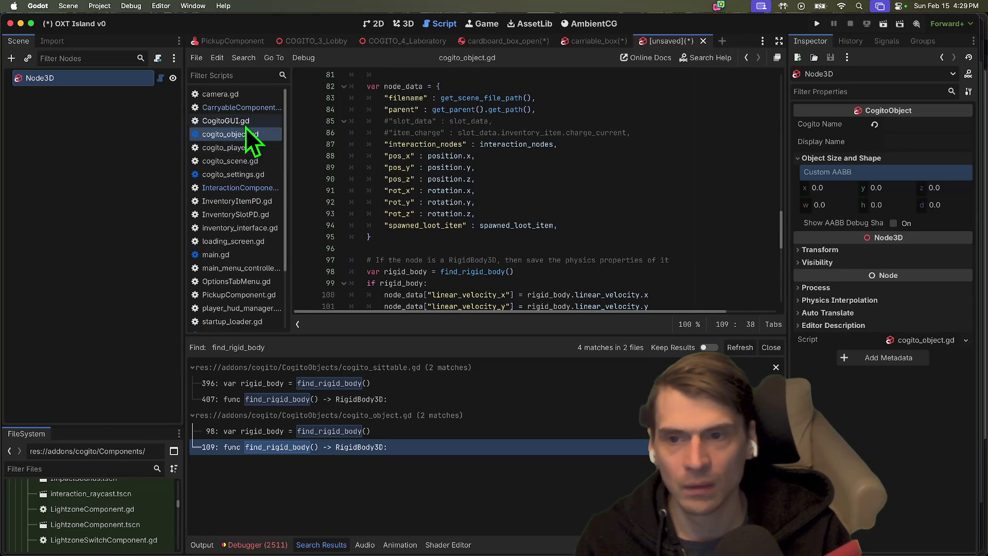
{"action": "left_click", "coordinate": [249, 110]}
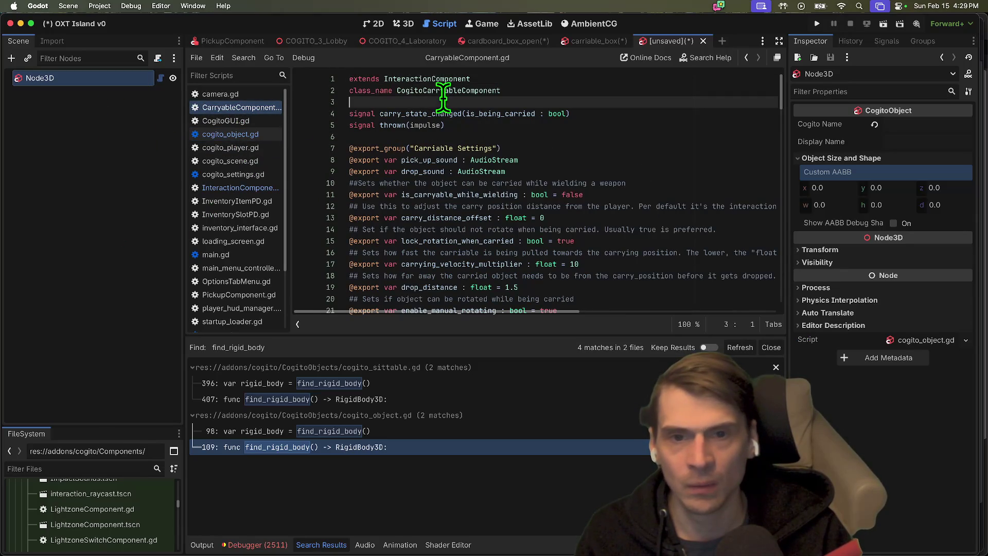
{"action": "left_click", "coordinate": [114, 131]}
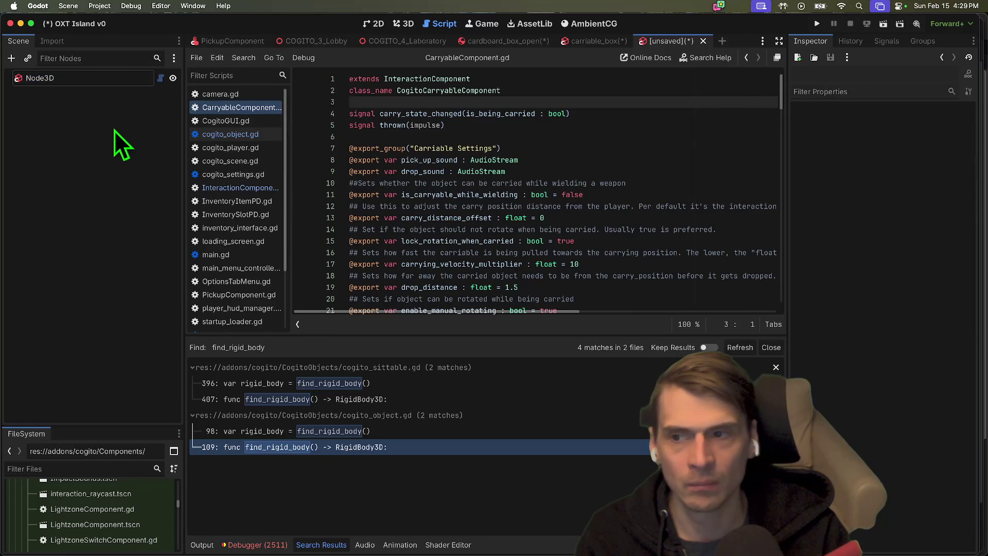
Add a CogitoCarryableComponent child node by searching 'carryab' (Ctrl+A).
{"action": "key", "text": "super+a"}
{"action": "type", "text": "carryab"}
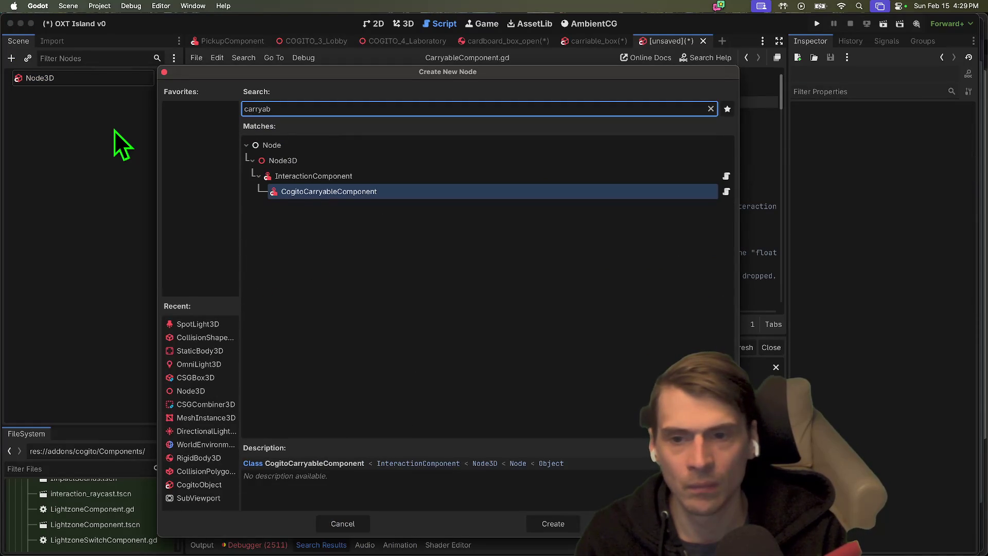
{"action": "key", "text": "Down"}
{"action": "key", "text": "Return"}
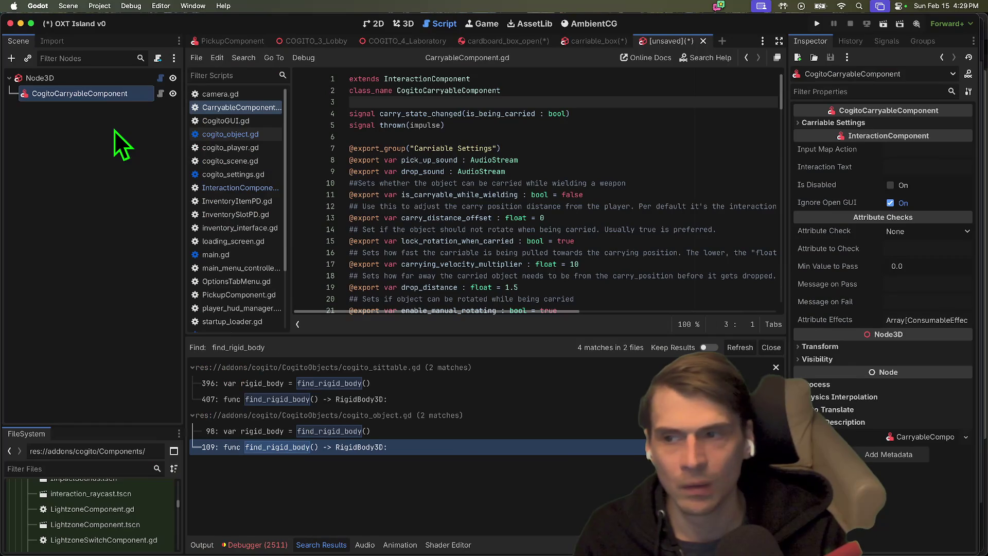
Inspect the component's default Carriable Settings and compare them with Node3D's properties.
{"action": "left_click", "coordinate": [915, 122]}
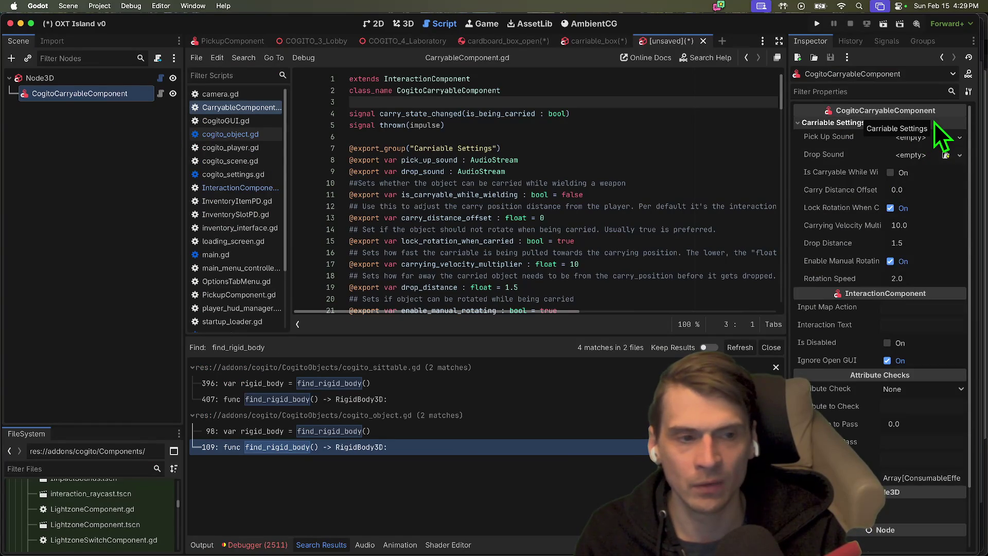
{"action": "left_click", "coordinate": [934, 122]}
{"action": "left_click", "coordinate": [935, 122]}
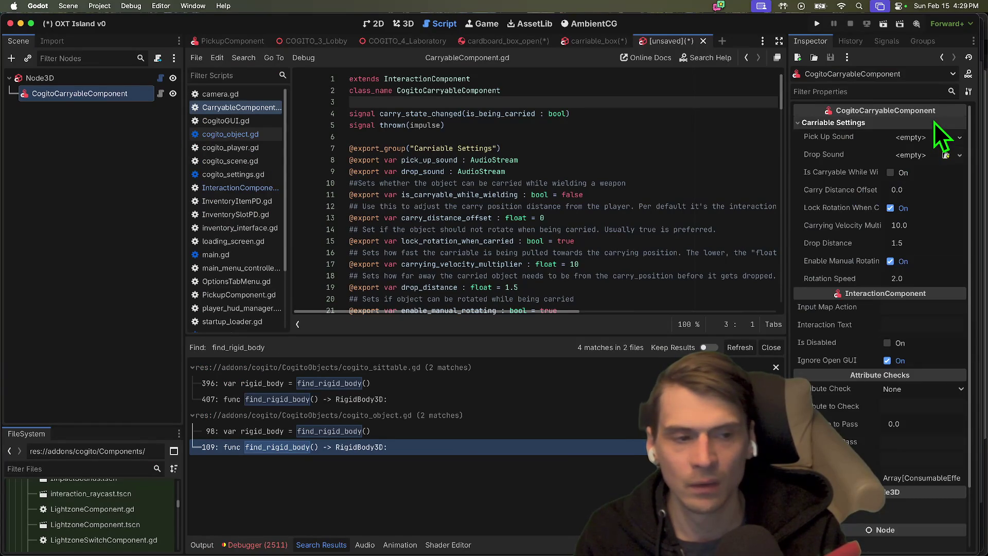
{"action": "left_click", "coordinate": [108, 78]}
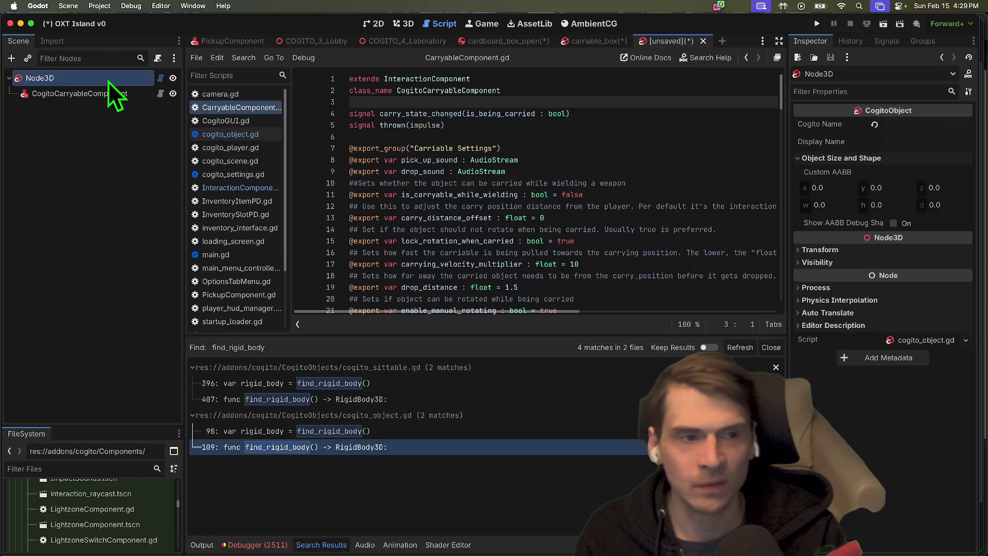
{"action": "left_click", "coordinate": [109, 93]}
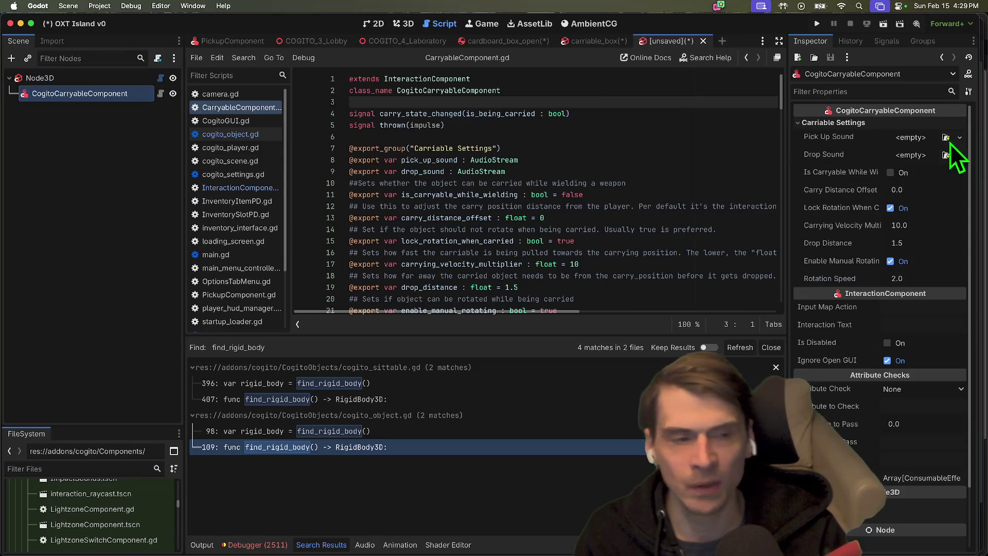
{"action": "left_click", "coordinate": [118, 77]}
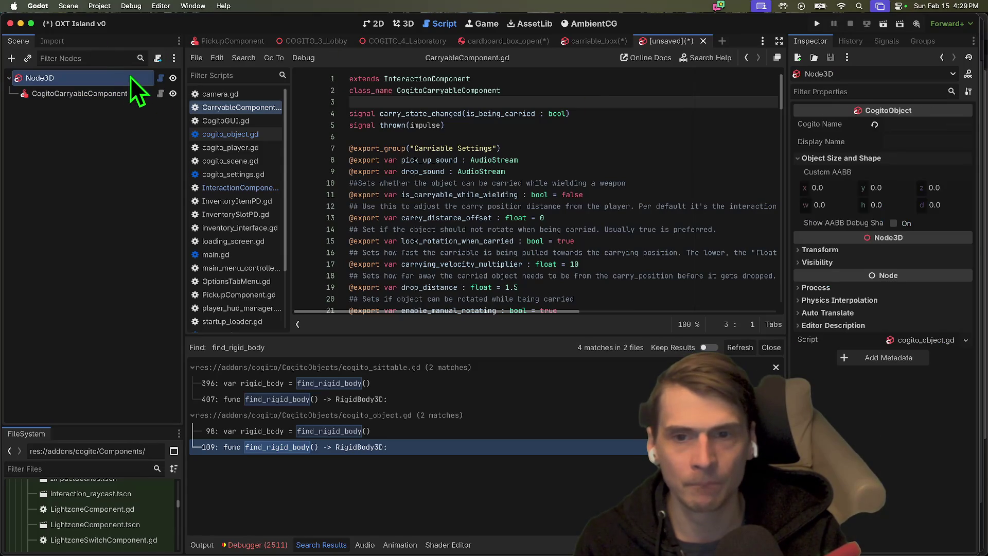
{"action": "left_click", "coordinate": [592, 47]}
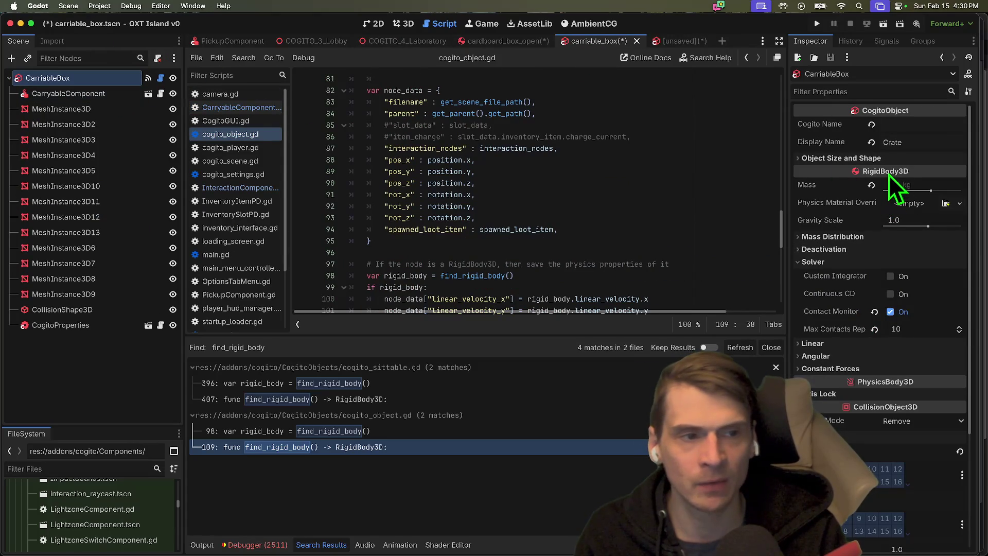
Search the current script for 'rigid'.
{"action": "mouse_move", "coordinate": [890, 174]}
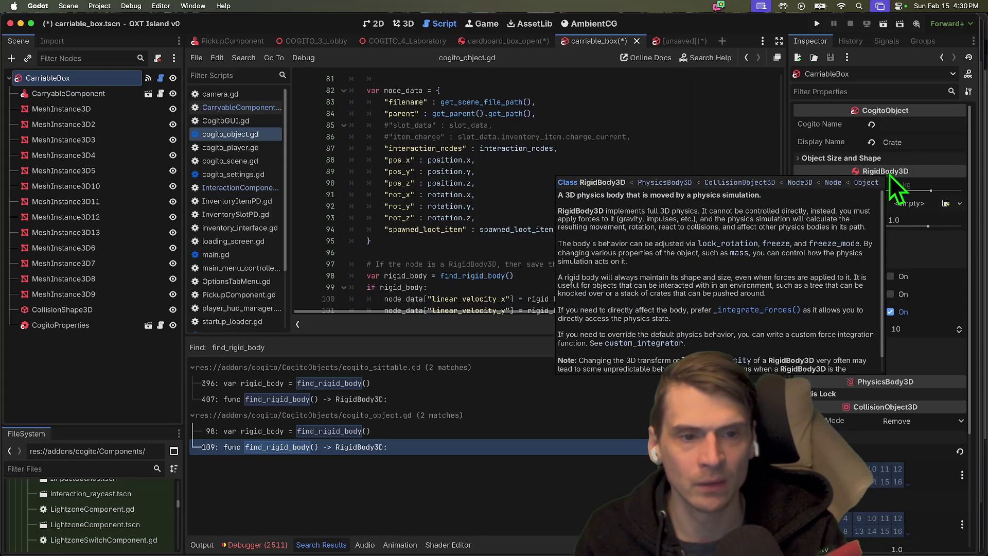
{"action": "scroll", "coordinate": [668, 139], "scroll_direction": "up", "scroll_amount": 5}
{"action": "key", "text": "ctrl+f"}
{"action": "type", "text": "rigid"}
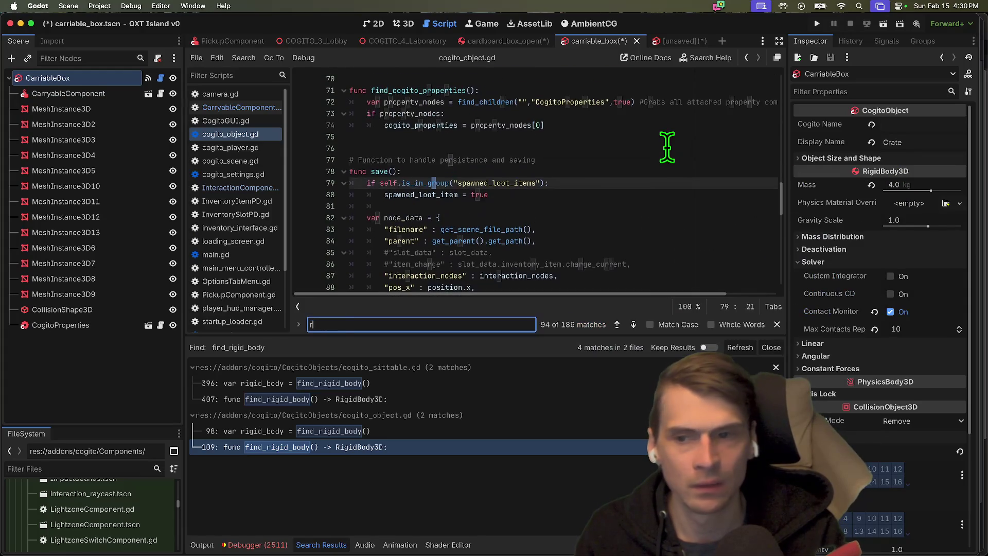
{"action": "key", "text": "Escape"}
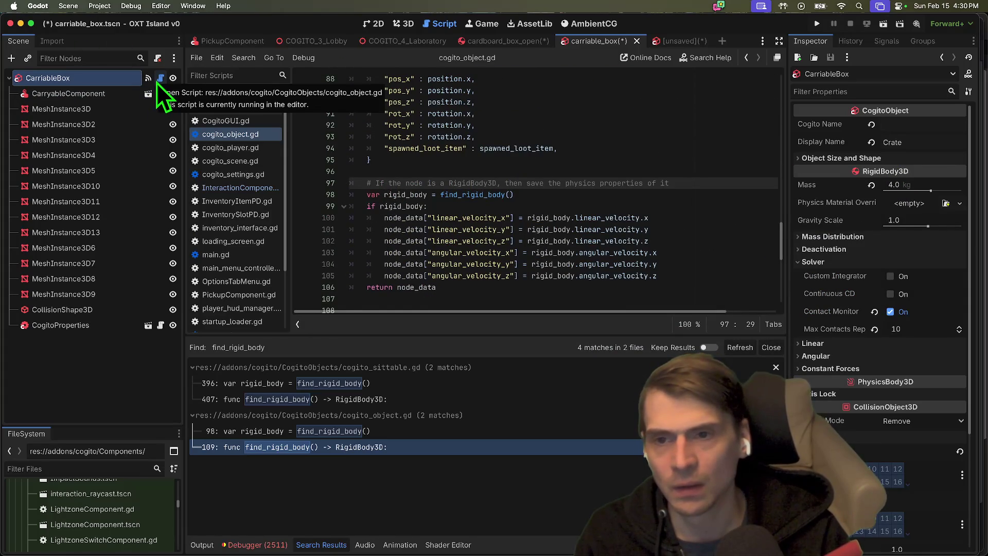
Open CarriableBox's script and close every other open script except cogito_object.gd.
{"action": "left_click", "coordinate": [158, 80]}
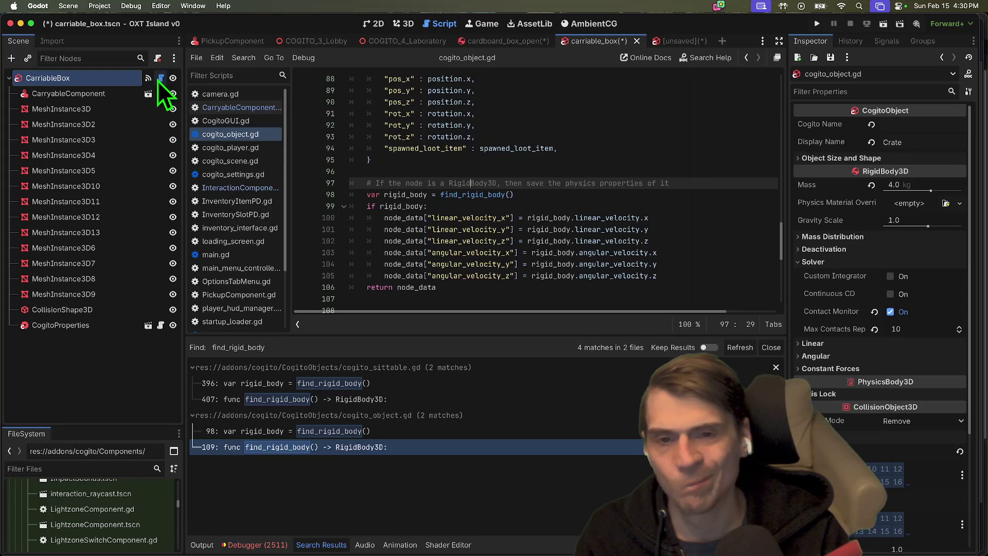
{"action": "middle_click", "coordinate": [239, 165]}
{"action": "middle_click", "coordinate": [243, 162]}
{"action": "middle_click", "coordinate": [245, 163]}
{"action": "middle_click", "coordinate": [248, 156]}
{"action": "middle_click", "coordinate": [249, 156]}
{"action": "middle_click", "coordinate": [249, 155]}
{"action": "middle_click", "coordinate": [249, 155]}
{"action": "middle_click", "coordinate": [250, 155]}
{"action": "middle_click", "coordinate": [249, 155]}
{"action": "middle_click", "coordinate": [249, 155]}
{"action": "middle_click", "coordinate": [250, 155]}
{"action": "middle_click", "coordinate": [249, 155]}
{"action": "middle_click", "coordinate": [249, 156]}
{"action": "middle_click", "coordinate": [249, 155]}
{"action": "middle_click", "coordinate": [249, 156]}
{"action": "middle_click", "coordinate": [249, 155]}
{"action": "middle_click", "coordinate": [249, 156]}
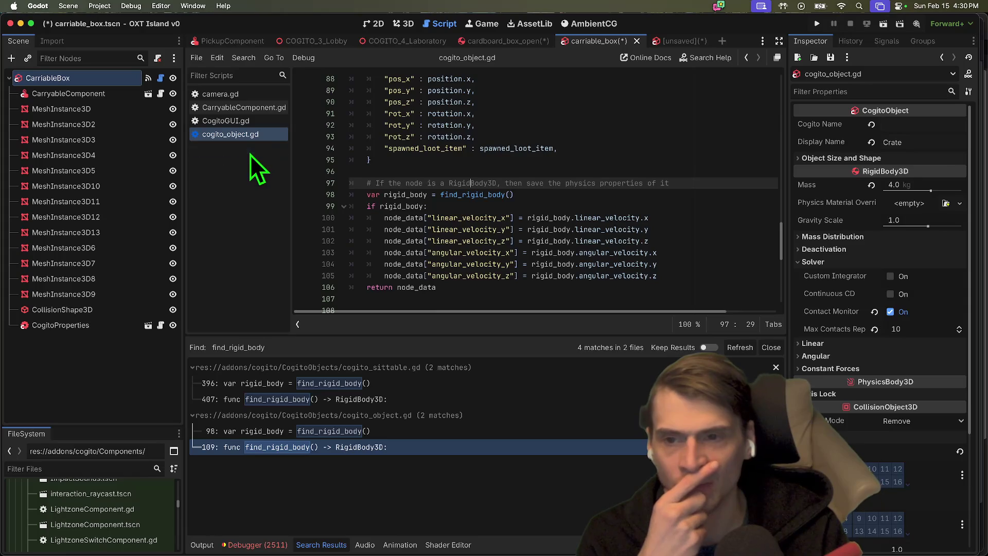
{"action": "middle_click", "coordinate": [267, 114]}
{"action": "middle_click", "coordinate": [265, 108]}
{"action": "middle_click", "coordinate": [264, 96]}
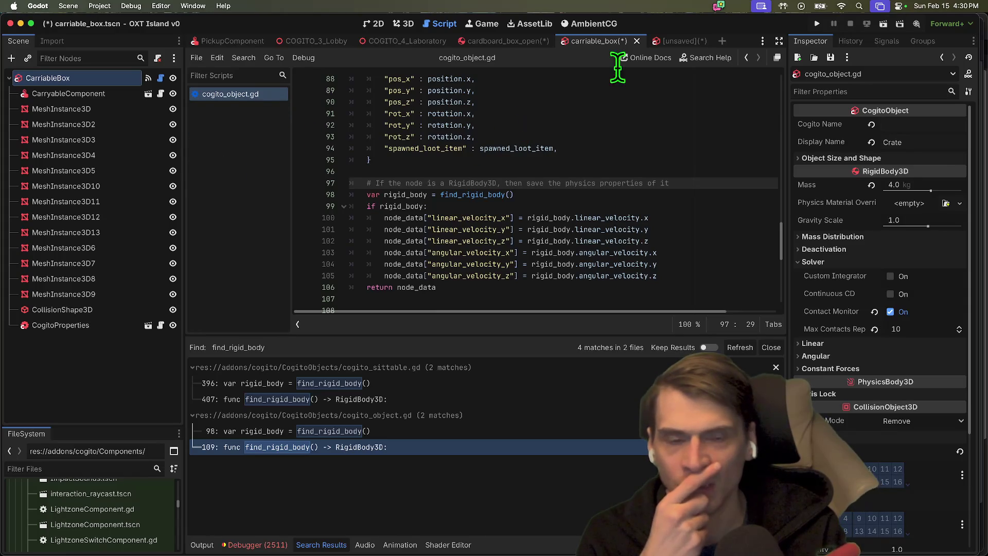
{"action": "left_click", "coordinate": [109, 92]}
{"action": "left_click", "coordinate": [110, 80]}
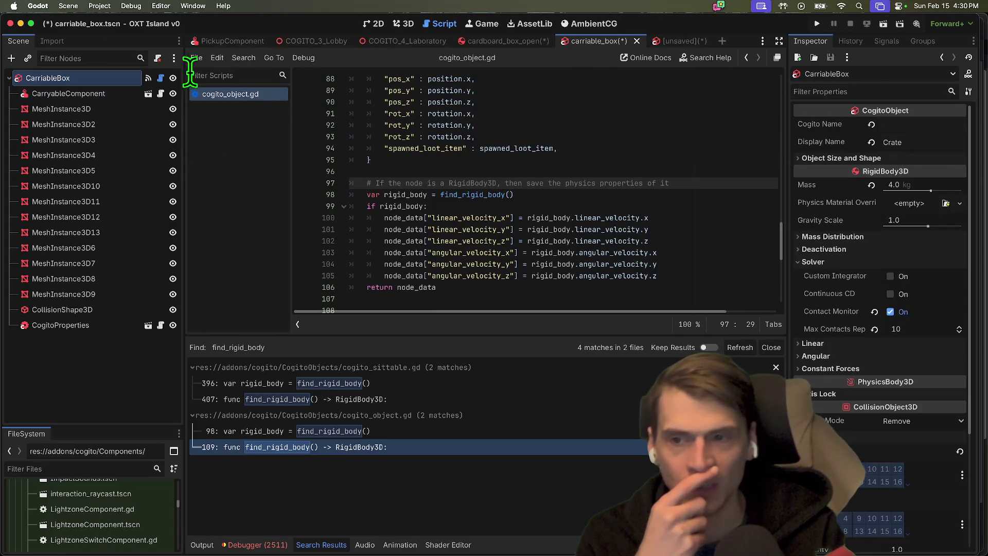
{"action": "left_click", "coordinate": [161, 78]}
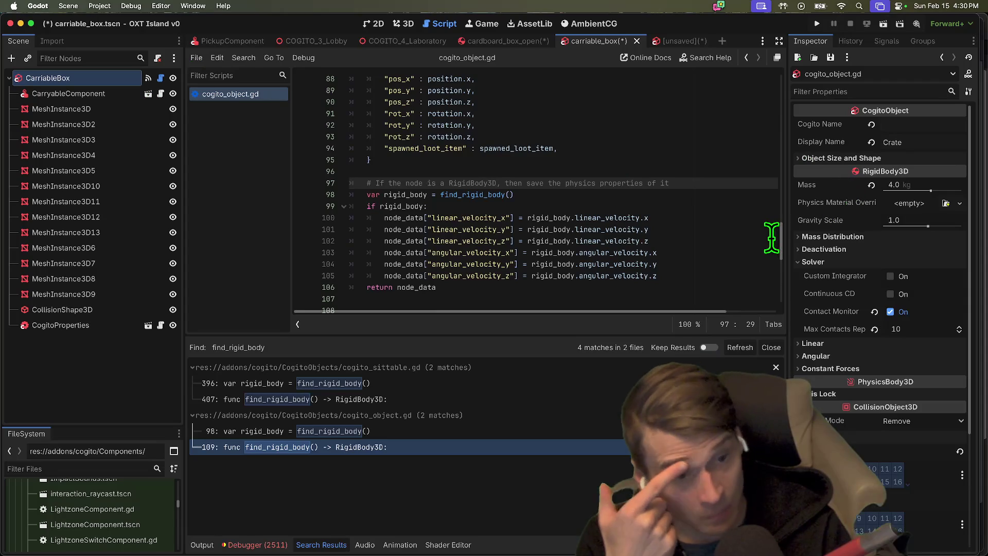
{"action": "left_click_drag", "start_coordinate": [772, 237], "coordinate": [760, 36]}
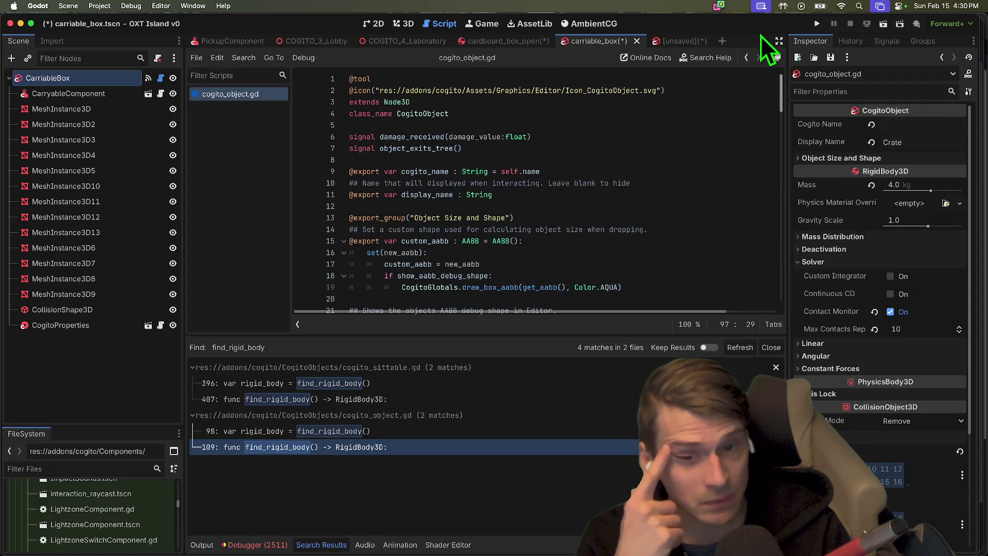
{"action": "triple_click", "coordinate": [719, 93]}
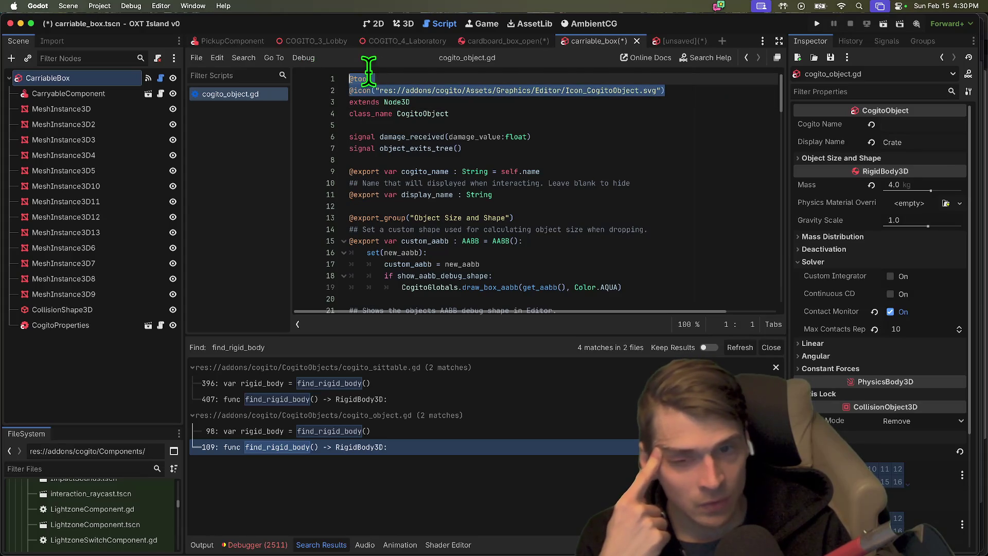
Try changing 'extends Node3D' to Node, check the position error, then undo.
{"action": "double_click", "coordinate": [403, 101]}
{"action": "left_click", "coordinate": [351, 102], "text": "shift"}
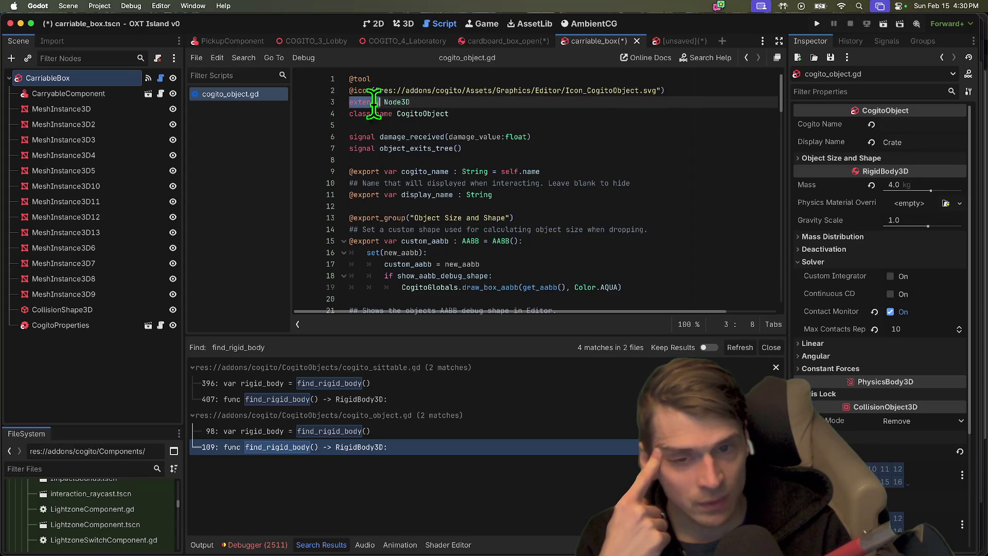
{"action": "left_click", "coordinate": [455, 105]}
{"action": "key", "text": "BackSpace"}
{"action": "key", "text": "BackSpace"}
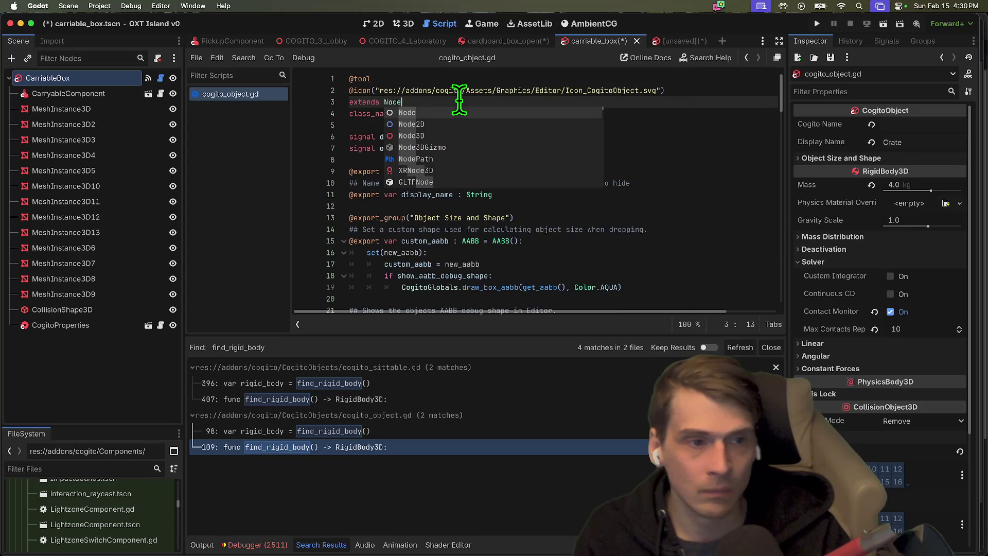
{"action": "key", "text": "ctrl+s"}
{"action": "key", "text": "Escape"}
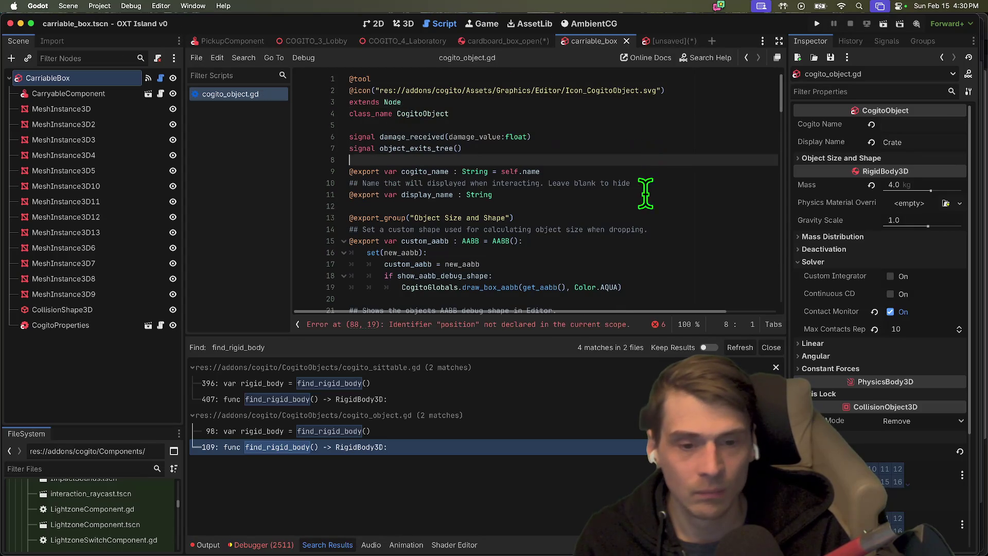
{"action": "left_click", "coordinate": [553, 324]}
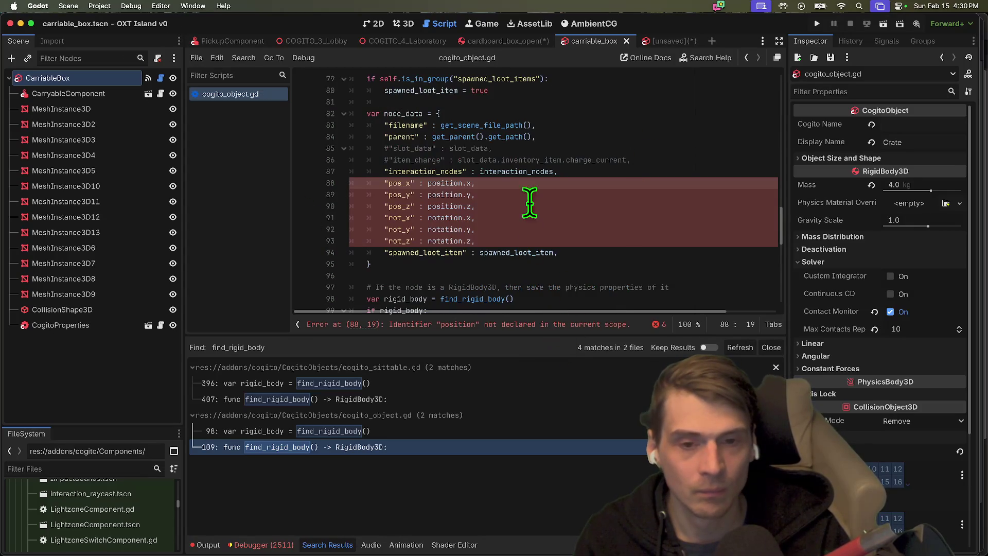
{"action": "scroll", "coordinate": [660, 208], "scroll_direction": "down", "scroll_amount": 1}
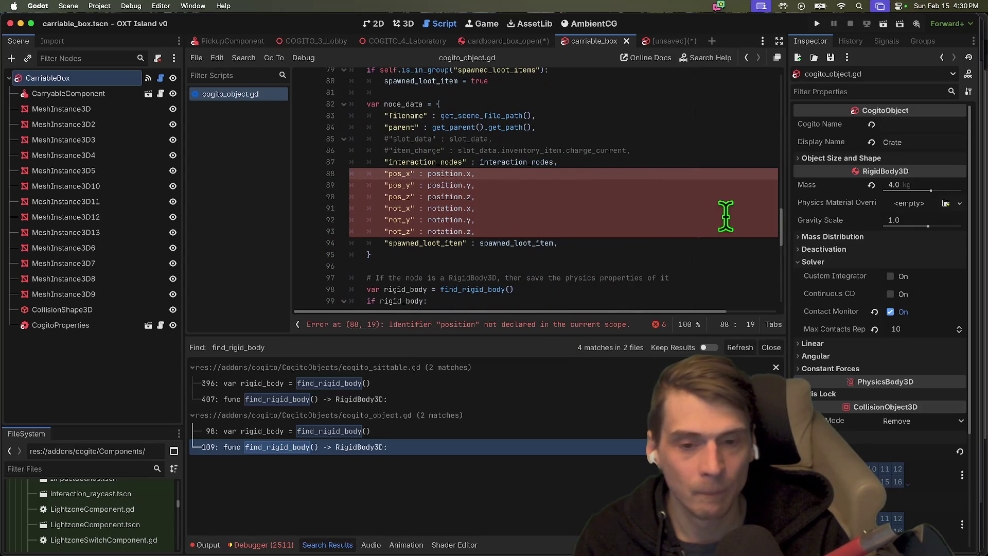
{"action": "key", "text": "ctrl+z"}
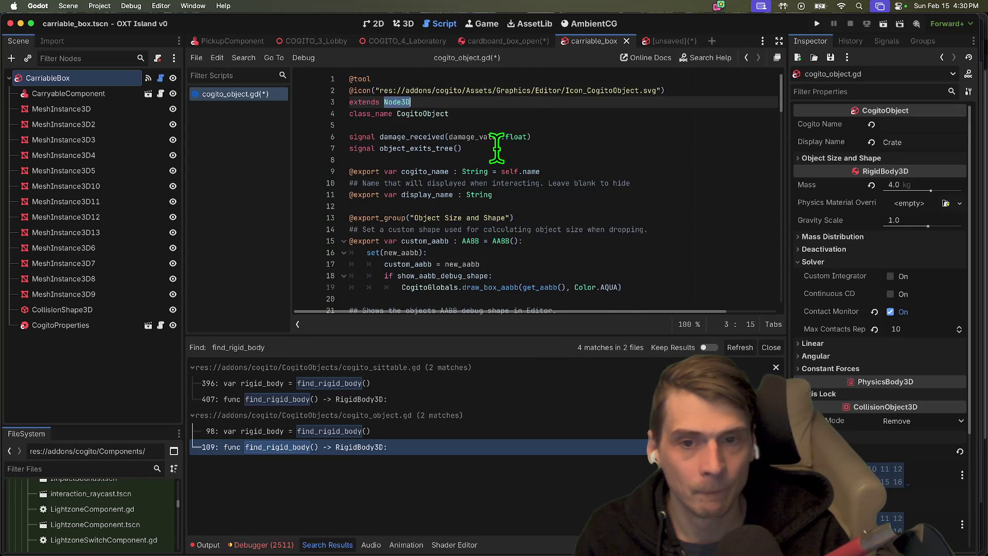
Search the script for 'rigidbody' and step through its matches.
{"action": "key", "text": "ctrl+f"}
{"action": "type", "text": "rigidbody"}
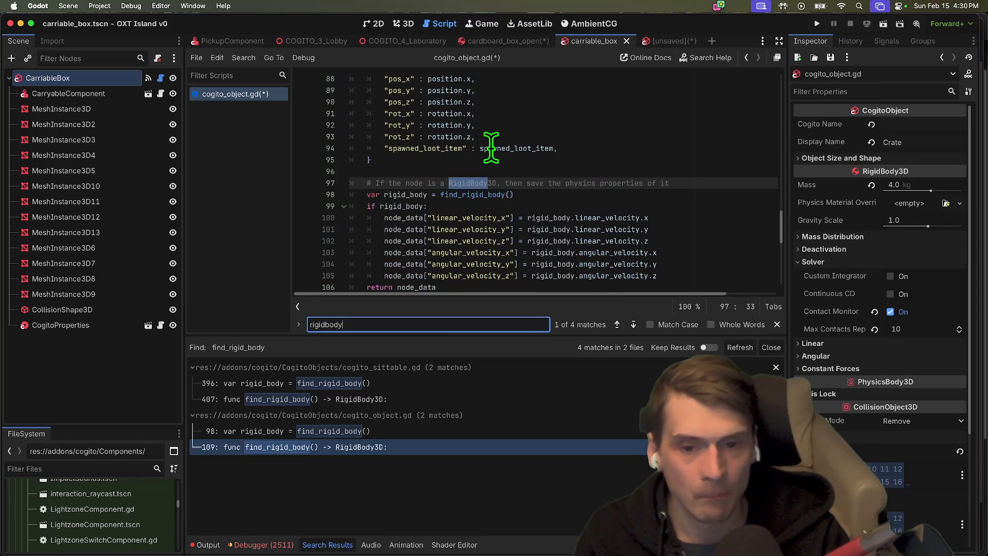
{"action": "key", "text": "Return"}
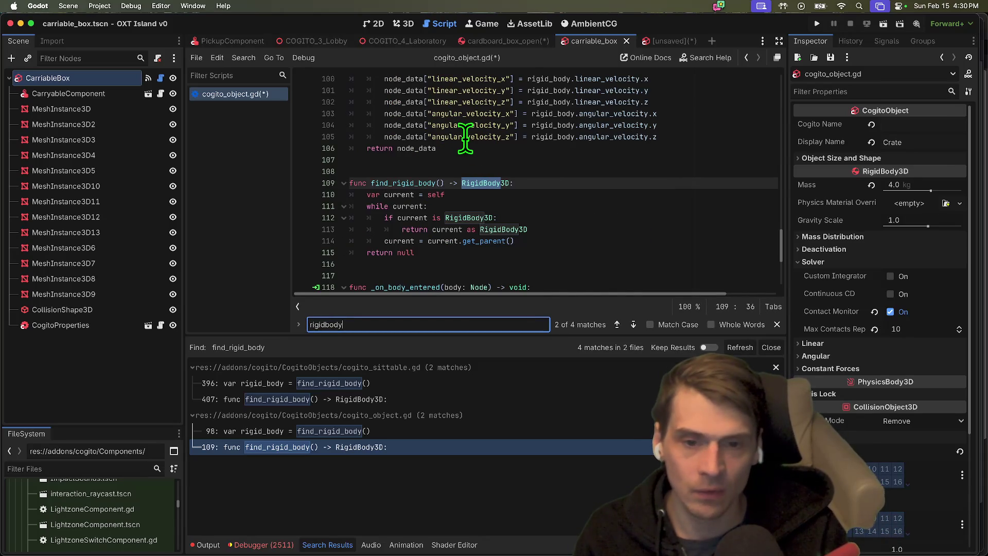
{"action": "key", "text": "Return"}
{"action": "key", "text": "Return"}
{"action": "key", "text": "Return"}
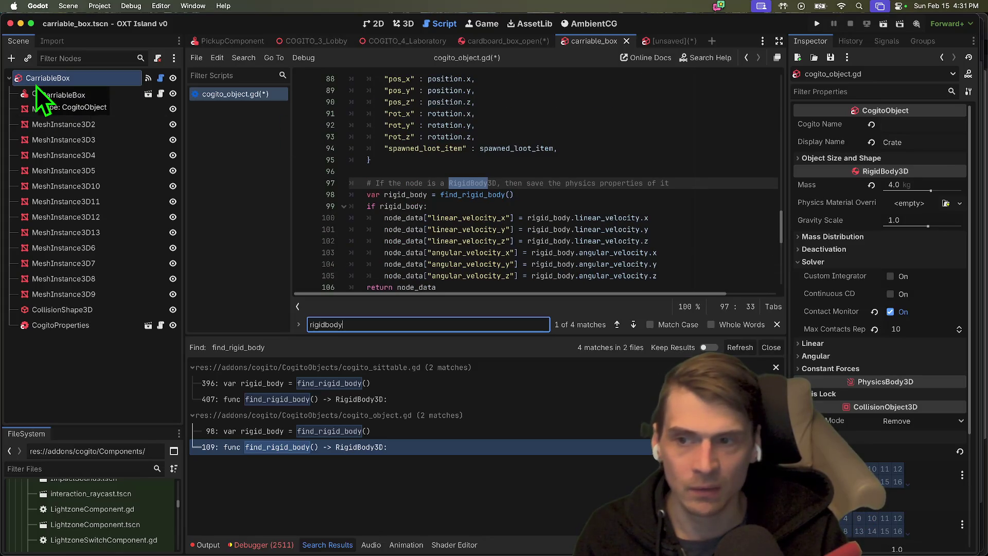
{"action": "left_click", "coordinate": [95, 394]}
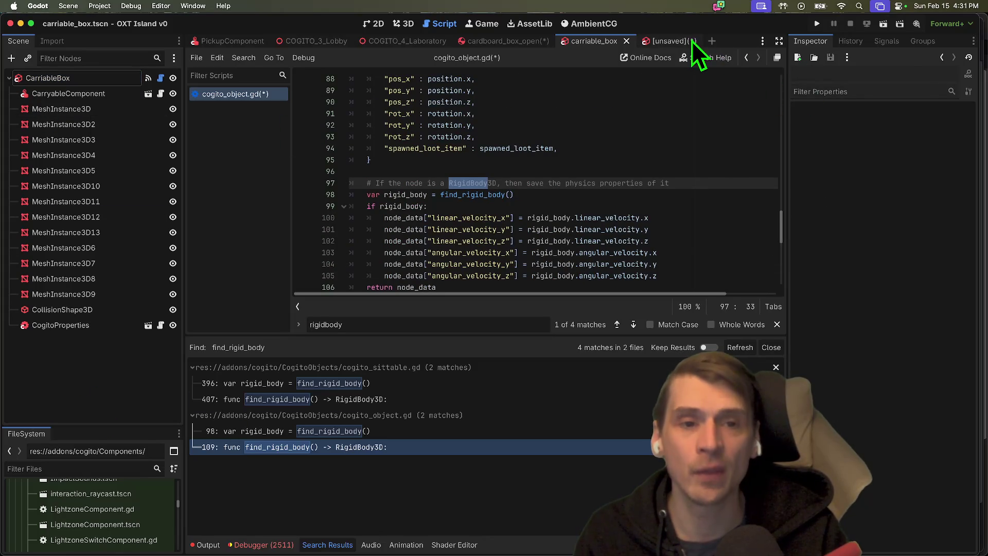
{"action": "left_click", "coordinate": [712, 40]}
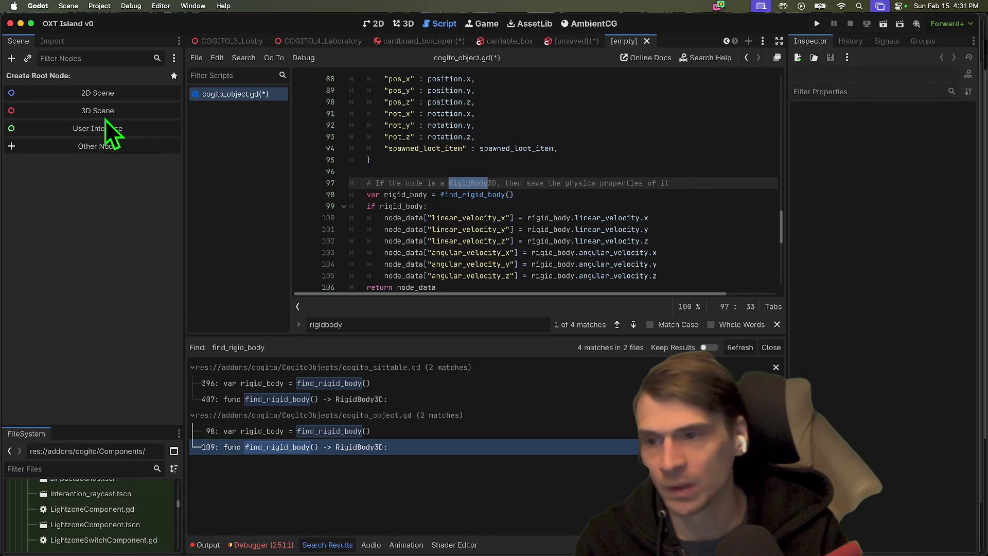
Create a RigidBody3D root named Rock with a CollisionShape3D child.
{"action": "left_click", "coordinate": [100, 146]}
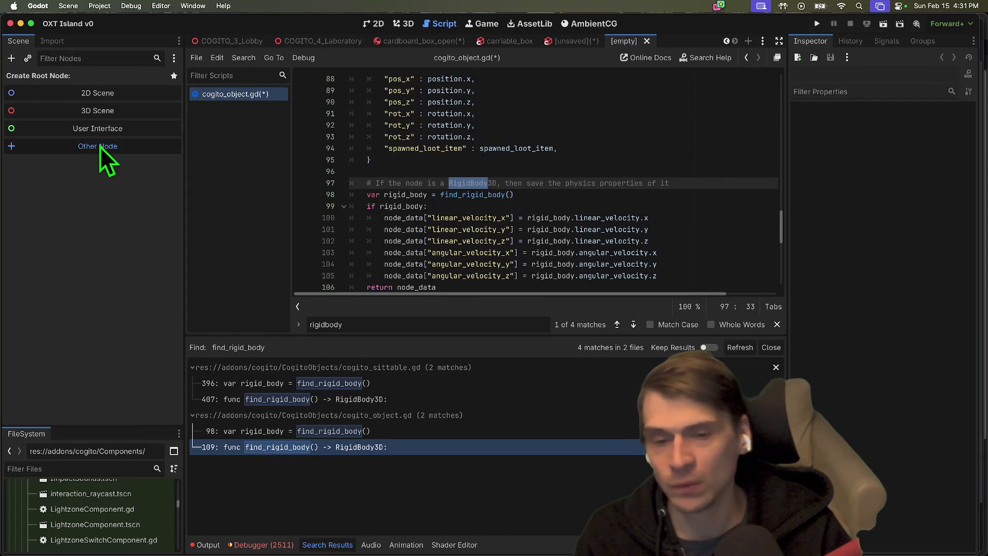
{"action": "type", "text": "rigid"}
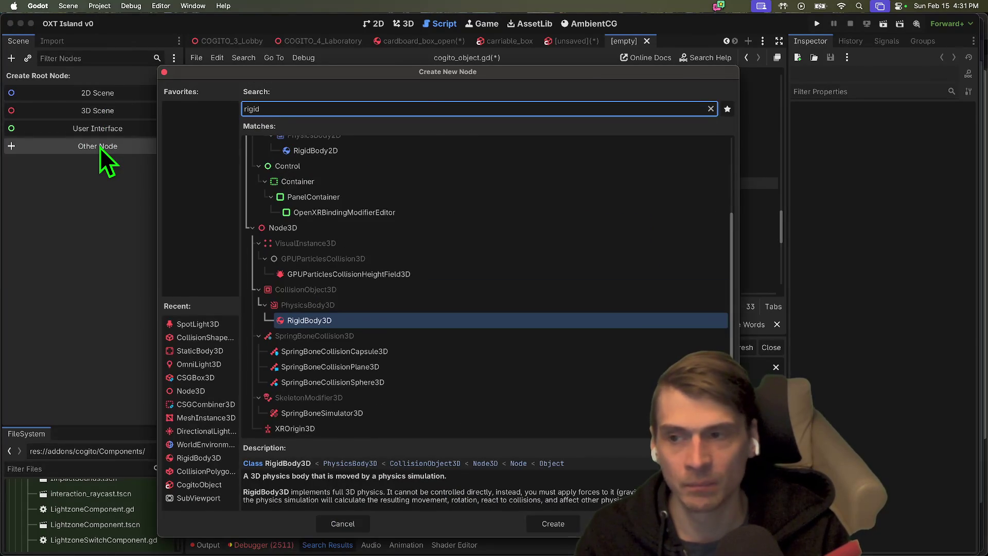
{"action": "key", "text": "Return"}
{"action": "key", "text": "super+a"}
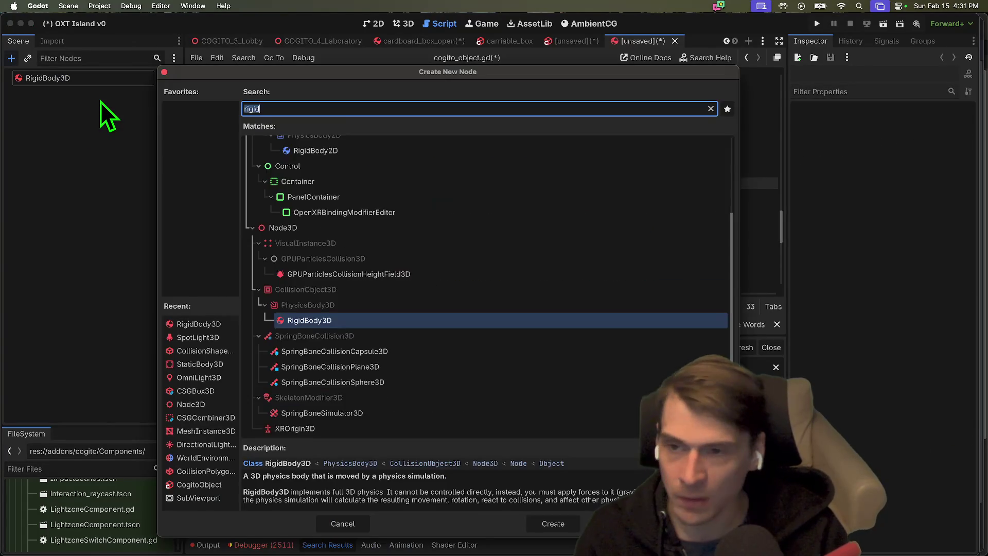
{"action": "type", "text": "coll"}
{"action": "key", "text": "Return"}
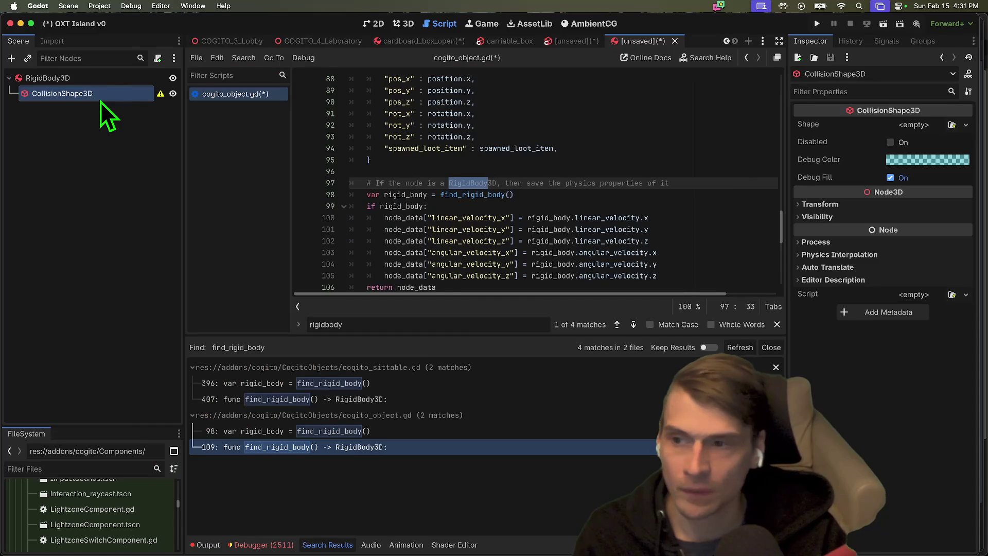
{"action": "double_click", "coordinate": [116, 80]}
{"action": "type", "text": "Rock"}
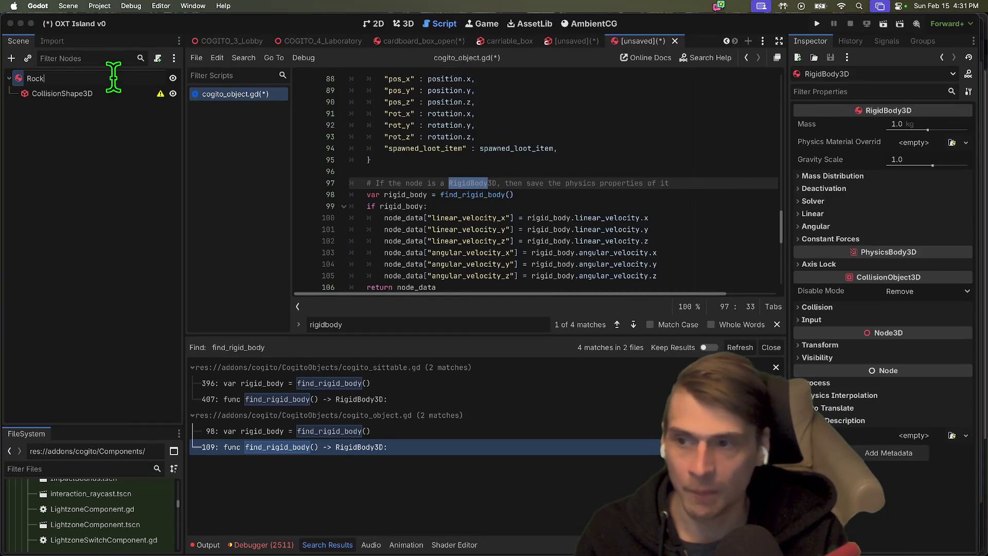
{"action": "key", "text": "Return"}
Attach CarryableComponent.gd from addons/cogito/Components/Interactions to Rock.
{"action": "right_click", "coordinate": [114, 79]}
{"action": "left_click", "coordinate": [252, 163]}
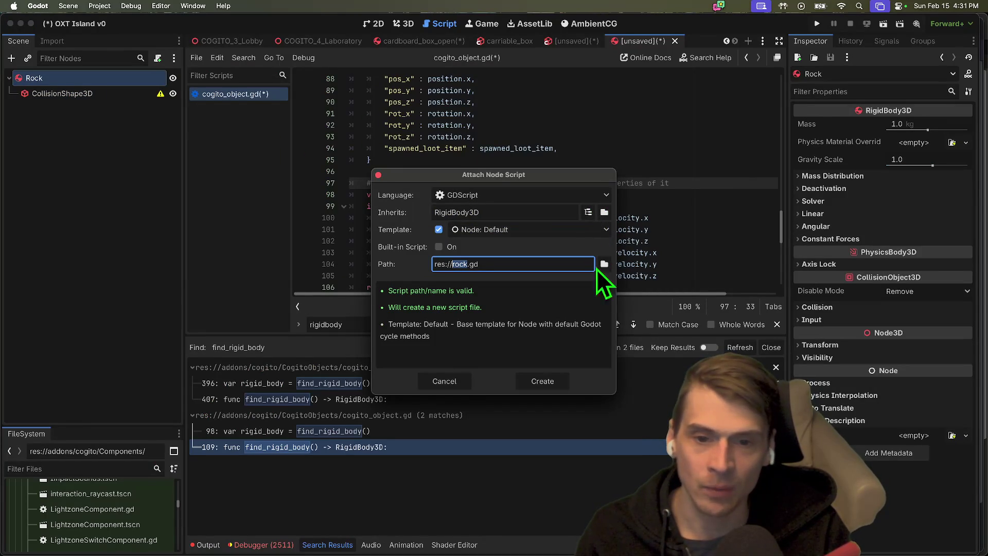
{"action": "left_click", "coordinate": [611, 267]}
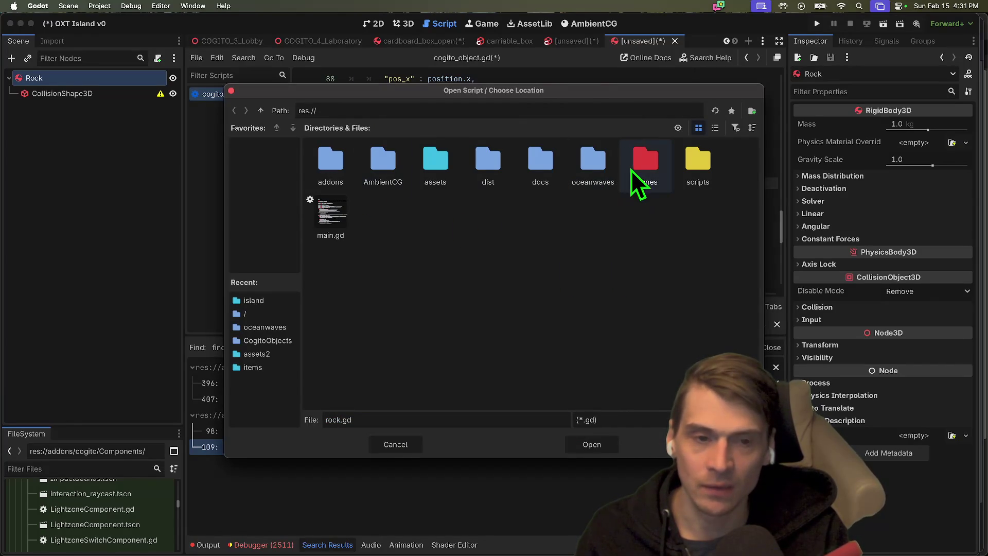
{"action": "double_click", "coordinate": [697, 173]}
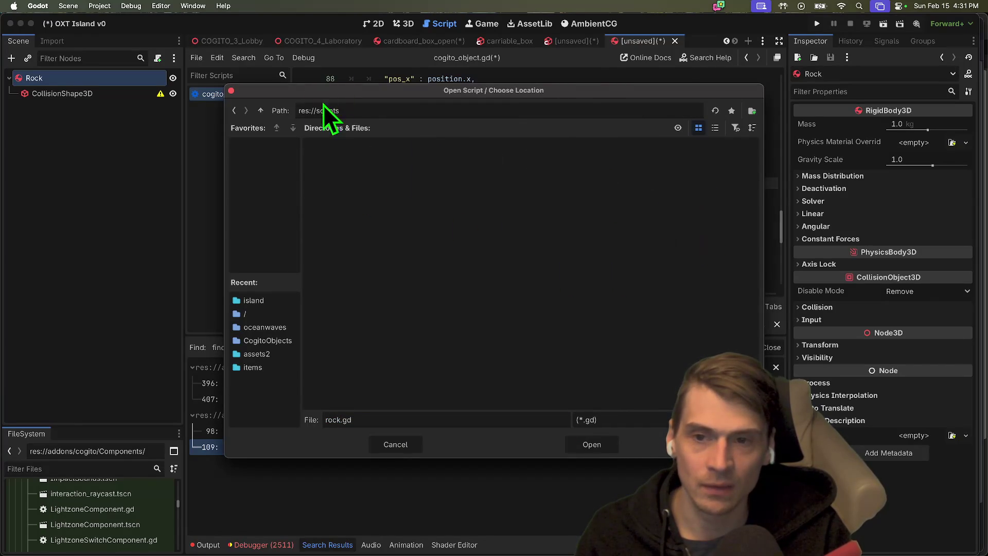
{"action": "left_click", "coordinate": [261, 111]}
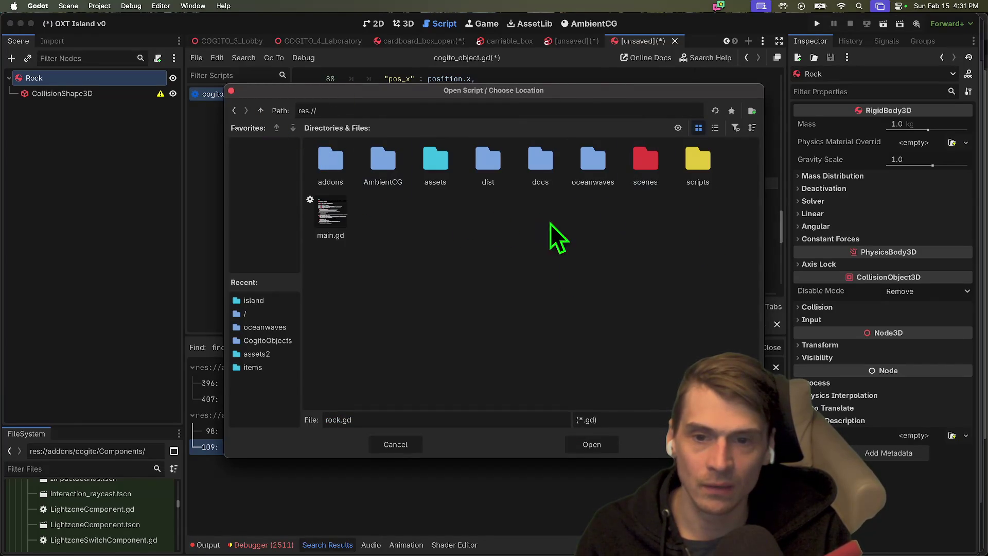
{"action": "double_click", "coordinate": [327, 159]}
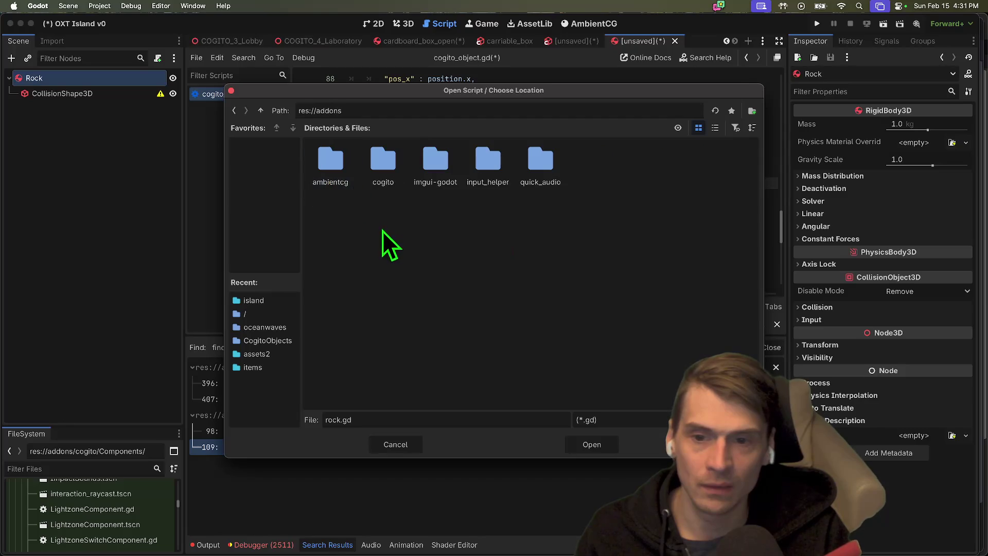
{"action": "double_click", "coordinate": [402, 166]}
{"action": "double_click", "coordinate": [484, 165]}
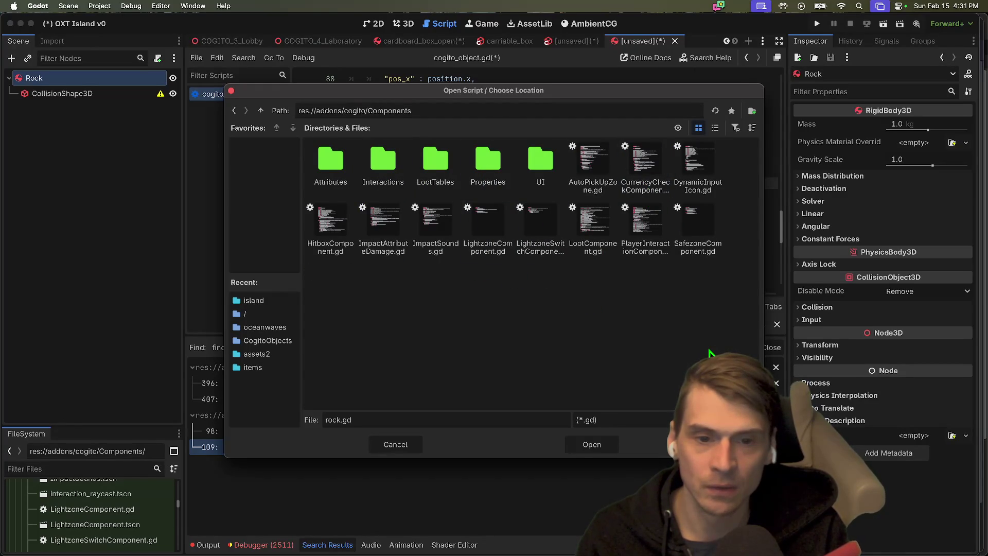
{"action": "double_click", "coordinate": [391, 171]}
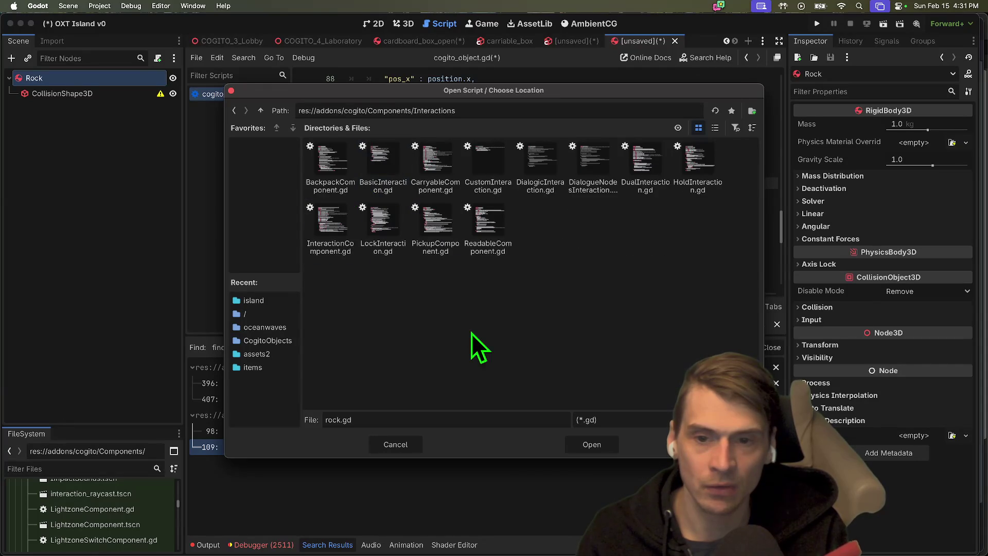
{"action": "left_click", "coordinate": [715, 129]}
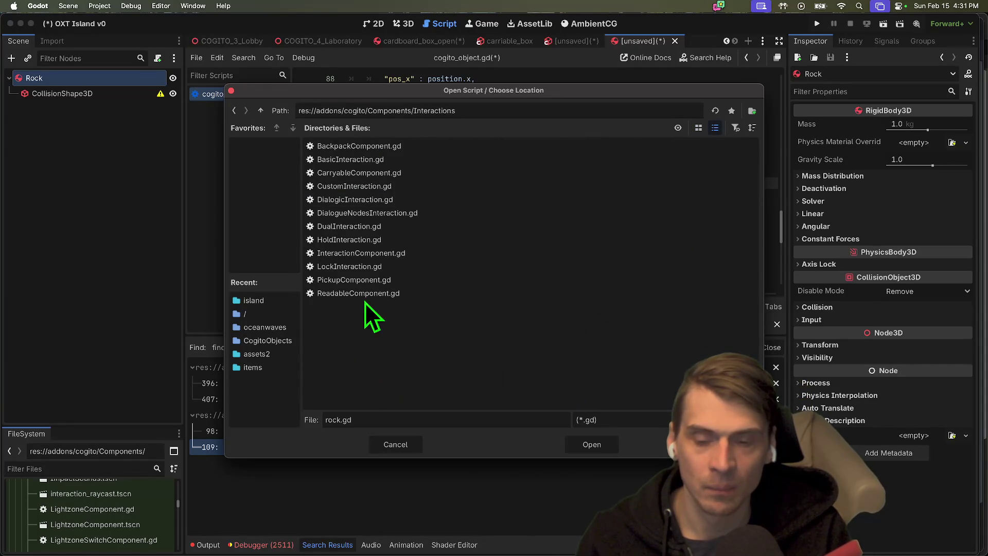
{"action": "left_click", "coordinate": [370, 281]}
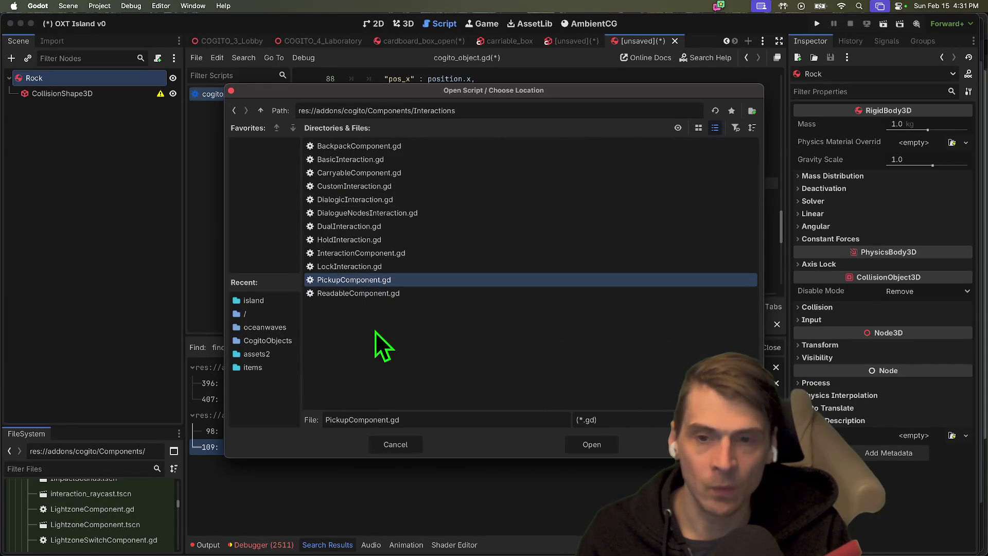
{"action": "left_click", "coordinate": [372, 174]}
{"action": "left_click", "coordinate": [587, 447]}
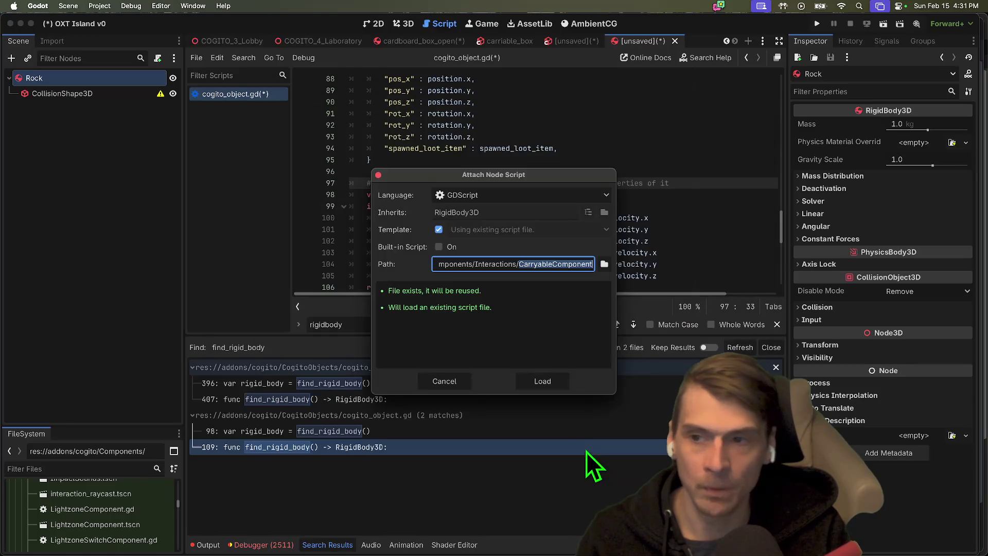
{"action": "left_click", "coordinate": [542, 380]}
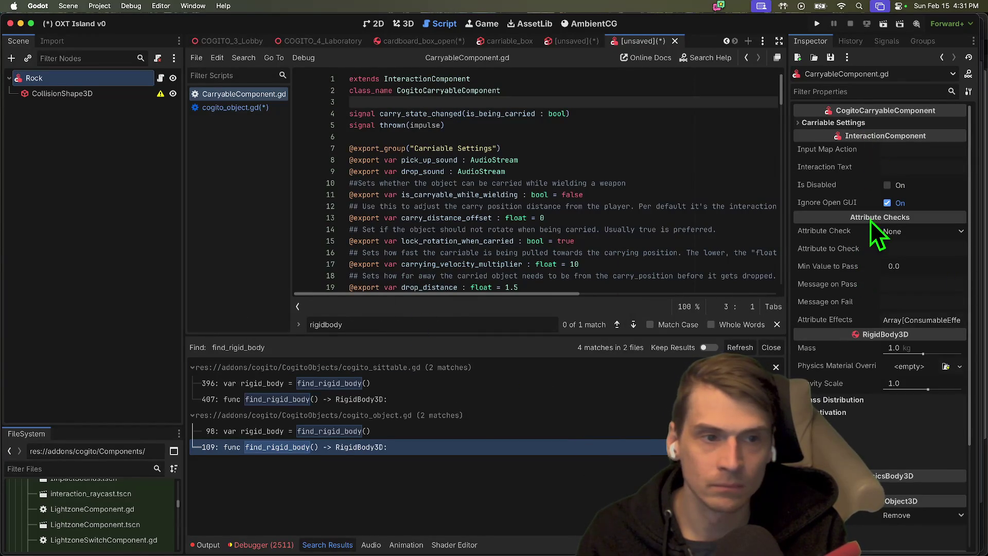
Reselect Rock after checking the other unsaved scene and returning.
{"action": "left_click", "coordinate": [121, 135]}
{"action": "left_click", "coordinate": [95, 82]}
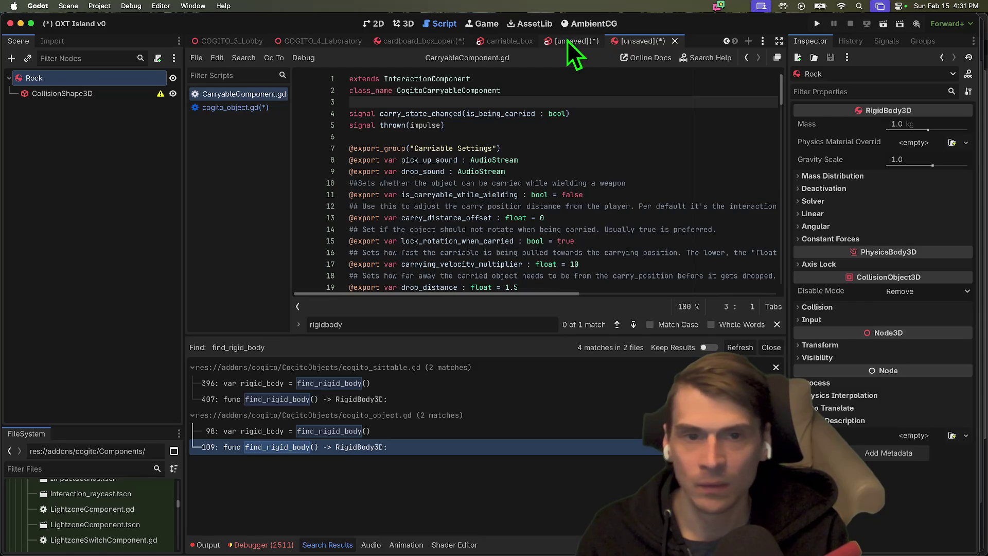
{"action": "left_click", "coordinate": [567, 40]}
{"action": "left_click", "coordinate": [639, 42]}
{"action": "right_click", "coordinate": [82, 78]}
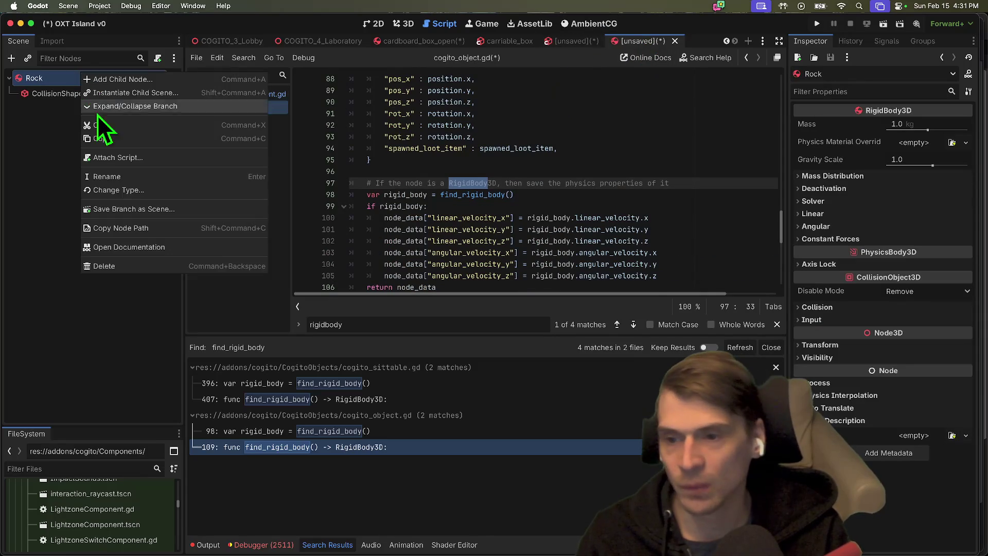
Attach the existing addons/cogito/CogitoObjects/cogito_object.gd script to the Rock node.
{"action": "left_click", "coordinate": [118, 157]}
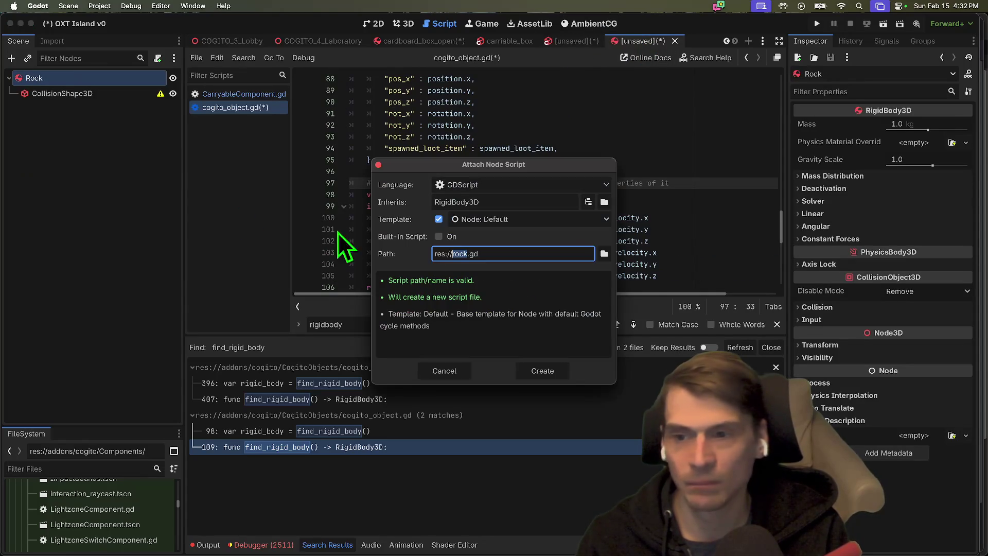
{"action": "left_click", "coordinate": [611, 254]}
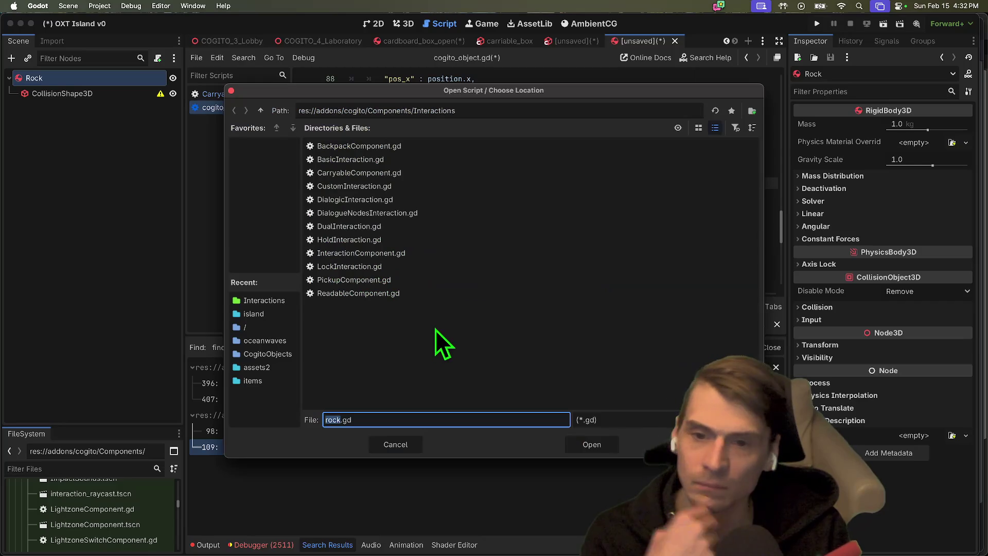
{"action": "left_click", "coordinate": [261, 112]}
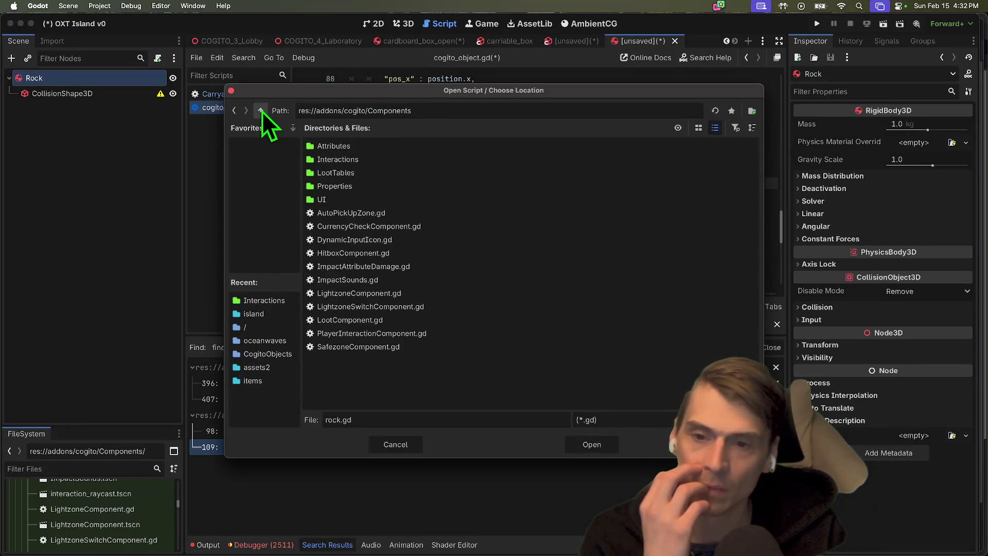
{"action": "left_click", "coordinate": [262, 111]}
{"action": "left_click", "coordinate": [369, 174]}
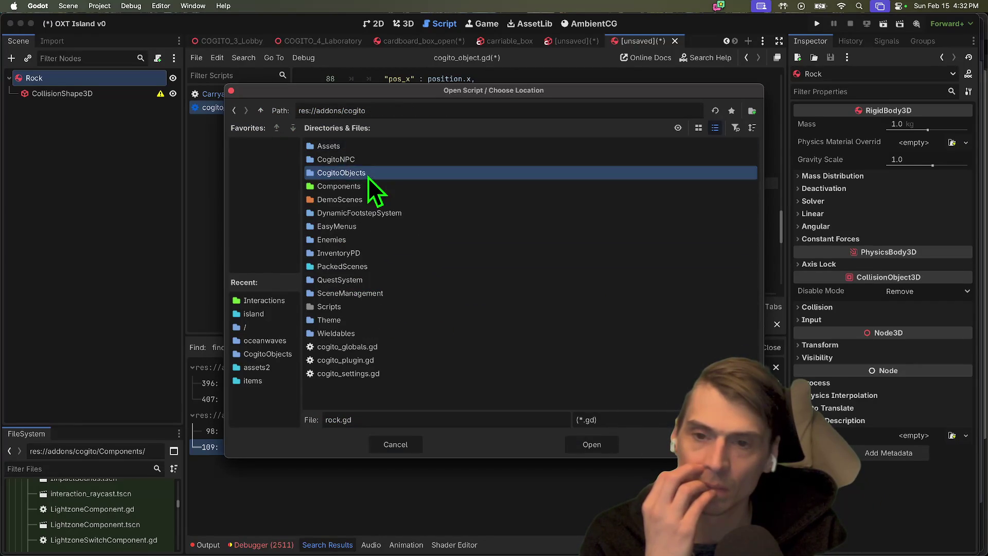
{"action": "double_click", "coordinate": [369, 175]}
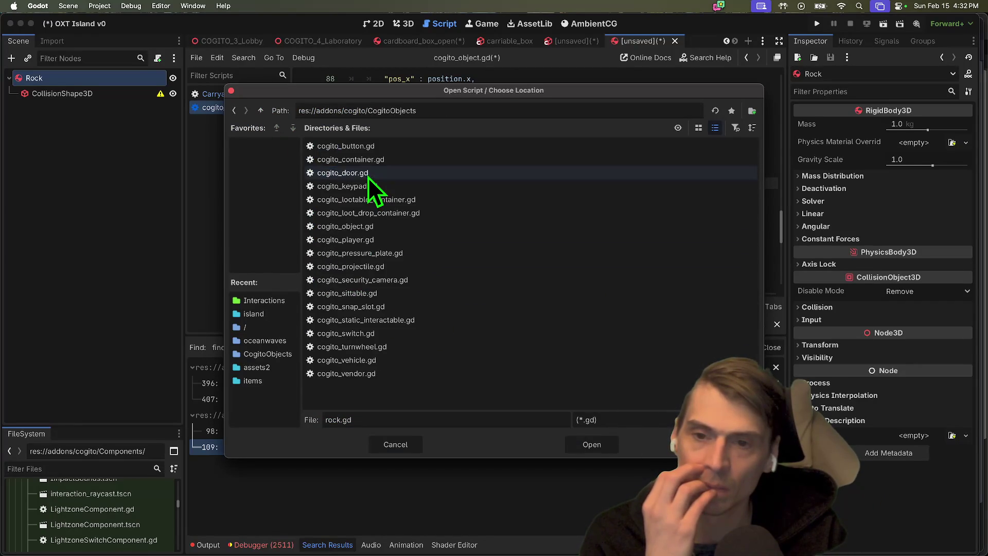
{"action": "left_click", "coordinate": [369, 227]}
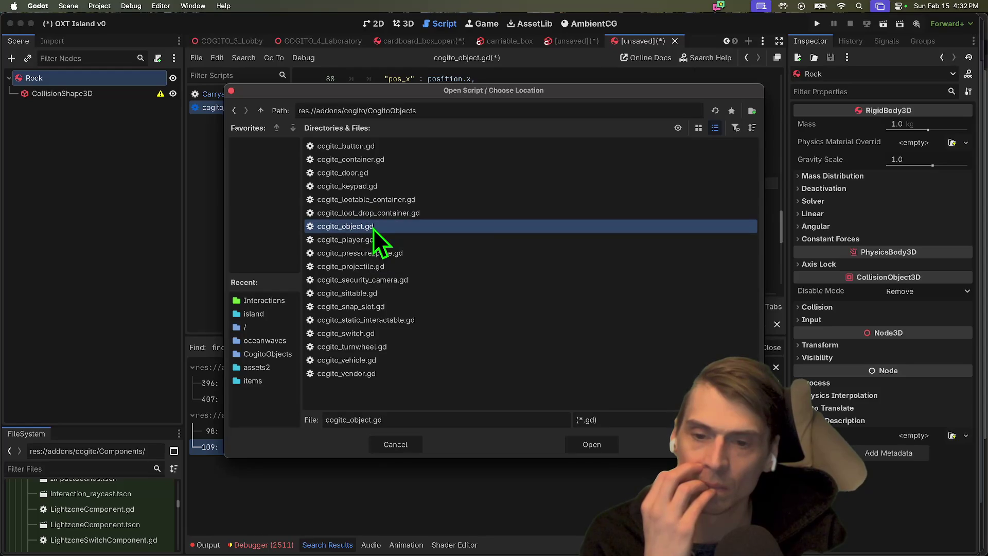
{"action": "left_click", "coordinate": [573, 442]}
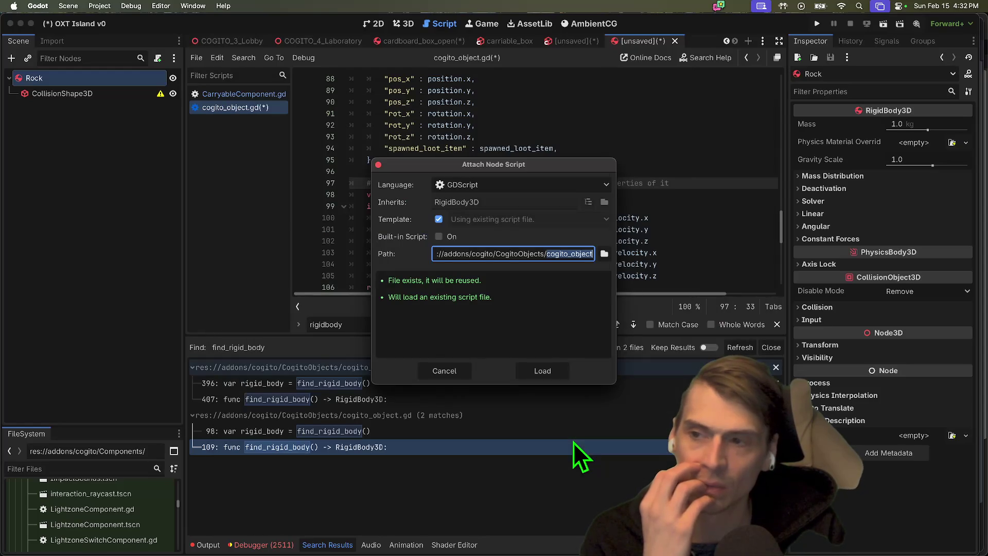
{"action": "left_click", "coordinate": [551, 369]}
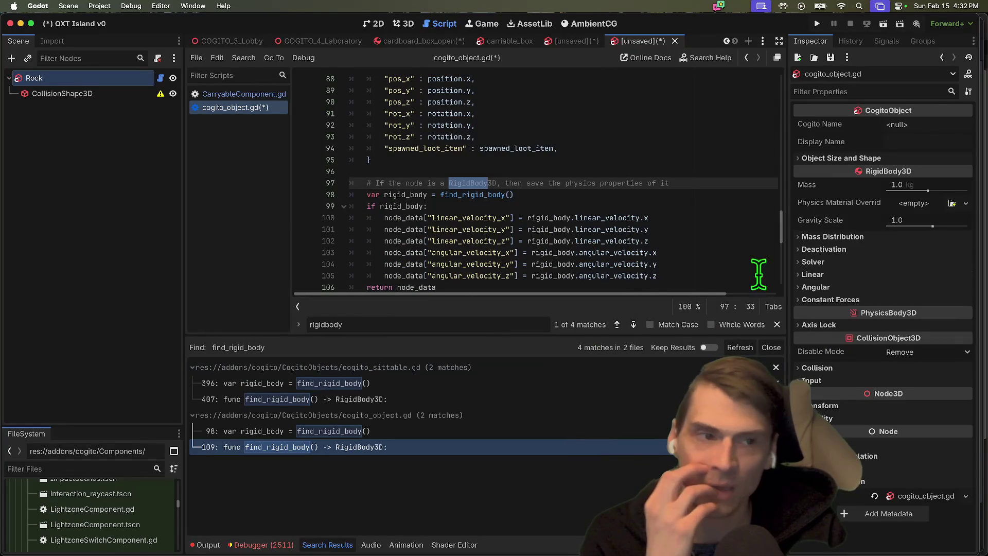
Clear Rock's Cogito Name field and review the header lines of cogito_object.gd.
{"action": "left_click", "coordinate": [918, 124]}
{"action": "key", "text": "BackSpace"}
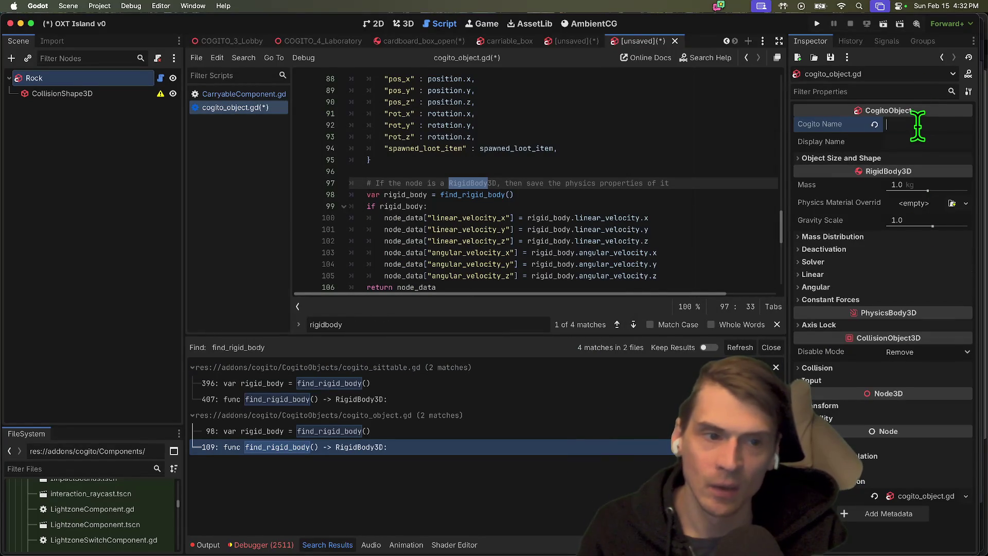
{"action": "mouse_move", "coordinate": [915, 178]}
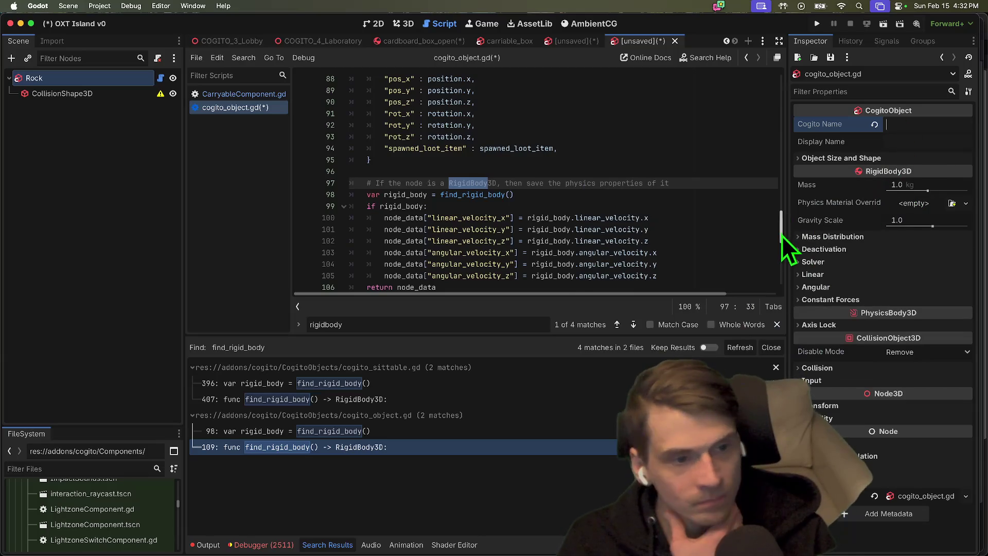
{"action": "scroll", "coordinate": [782, 216], "scroll_direction": "up", "scroll_amount": 20}
{"action": "left_click", "coordinate": [715, 93]}
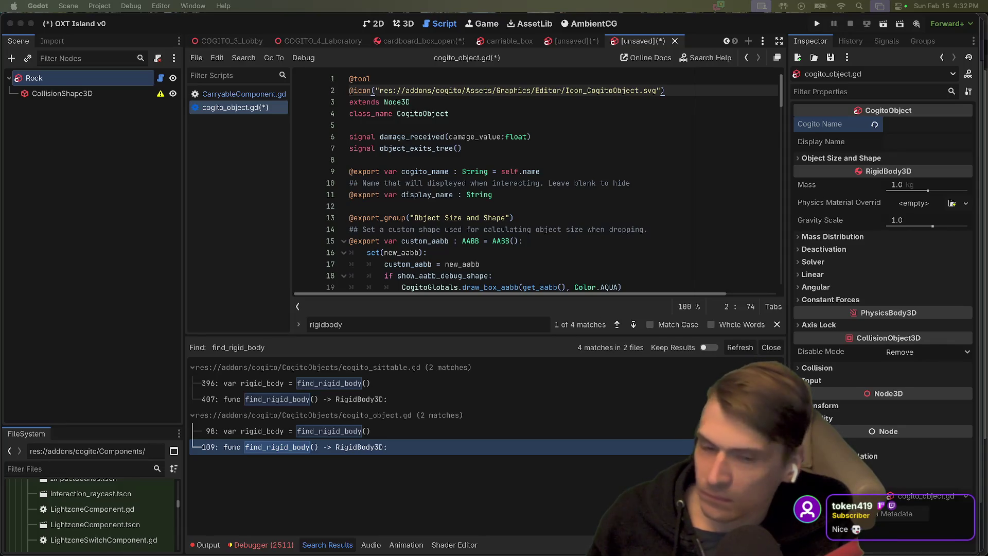
{"action": "left_click", "coordinate": [535, 253]}
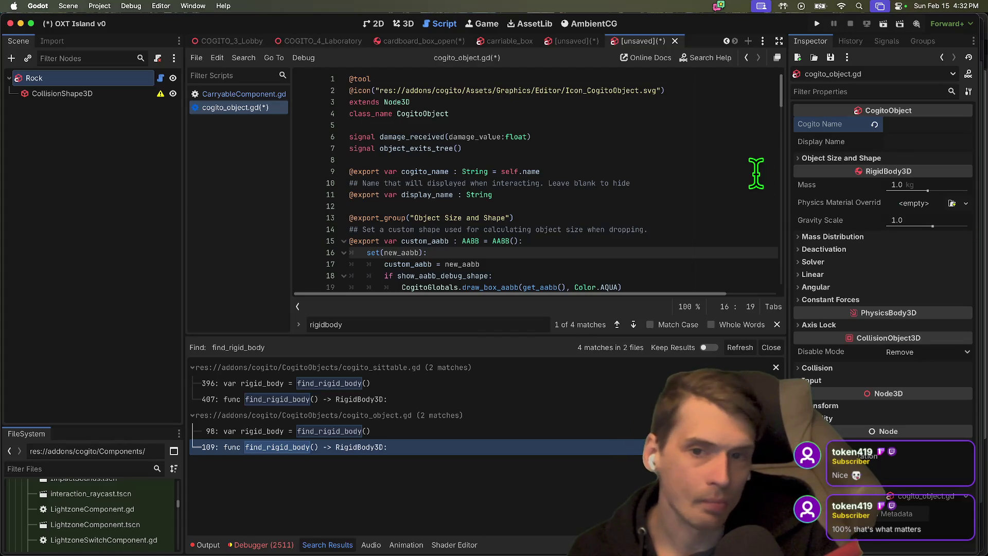
Change cogito_object.gd's base class from Node3D to RigidBody3D and save.
{"action": "double_click", "coordinate": [560, 101]}
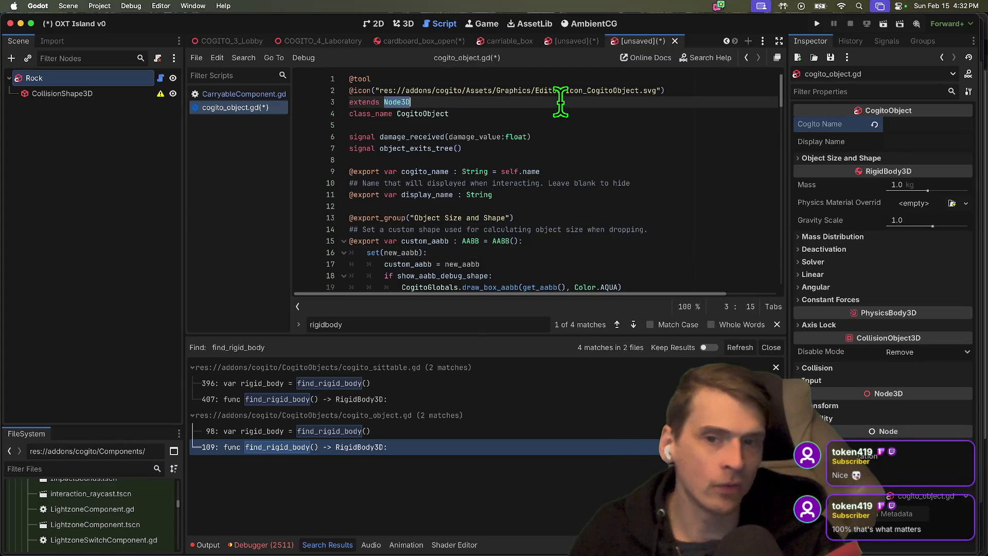
{"action": "key", "text": "BackSpace"}
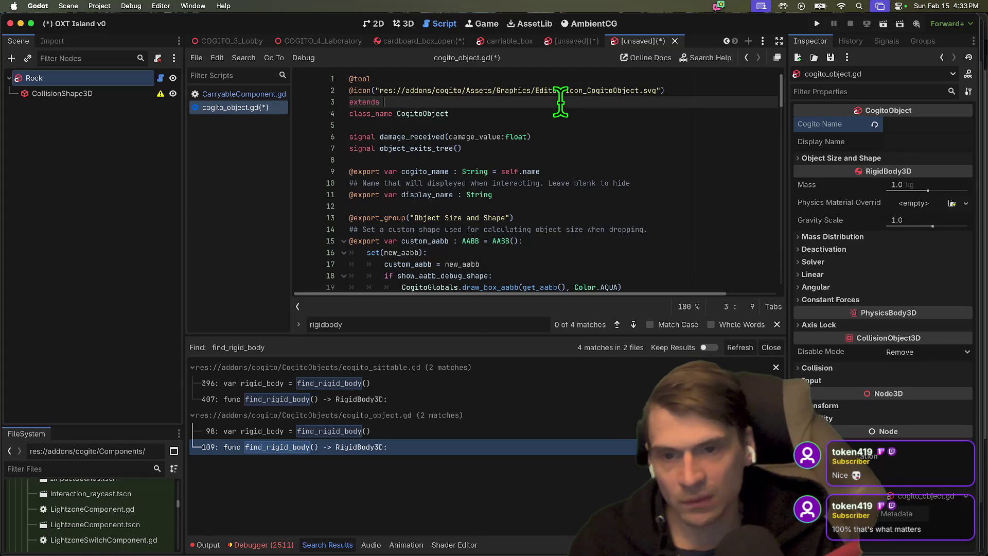
{"action": "type", "text": "Rigid"}
{"action": "key", "text": "Escape"}
{"action": "type", "text": "y"}
{"action": "key", "text": "Return"}
{"action": "key", "text": "Return"}
{"action": "key", "text": "Return"}
{"action": "key", "text": "Up"}
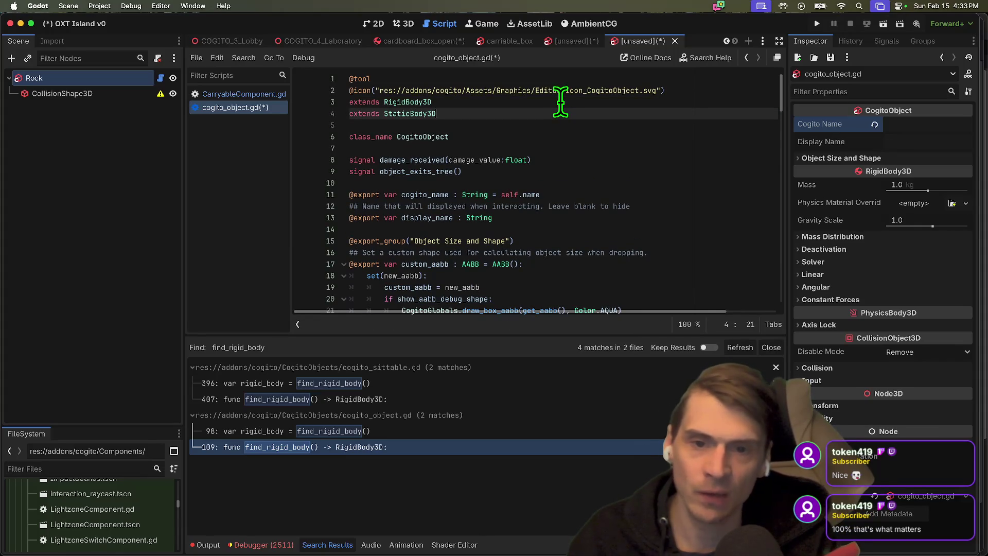
{"action": "left_click", "coordinate": [576, 136]}
{"action": "key", "text": "ctrl+s"}
{"action": "key", "text": "Escape"}
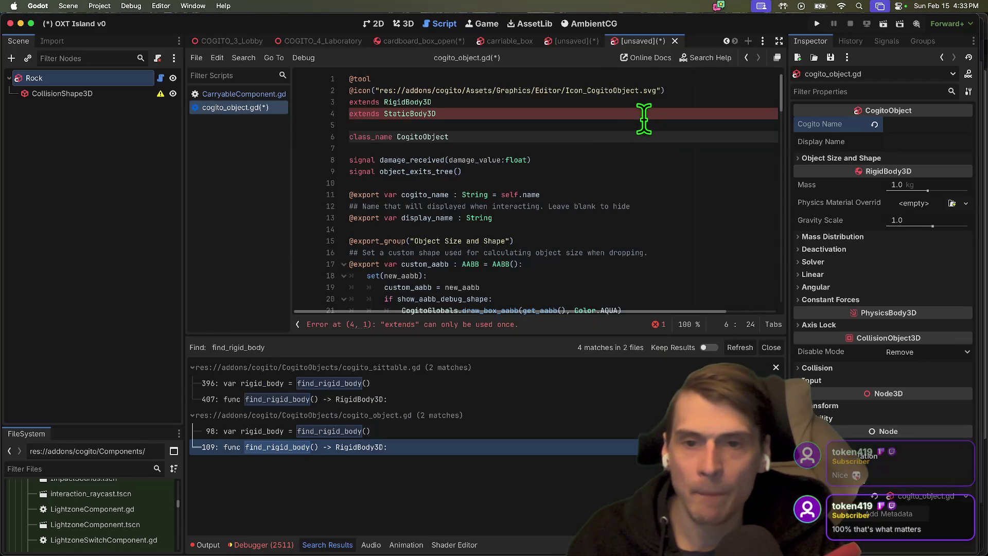
Keep a single 'extends RigidBody3D' line, remove the empty line, and close the script discarding changes.
{"action": "double_click", "coordinate": [423, 100]}
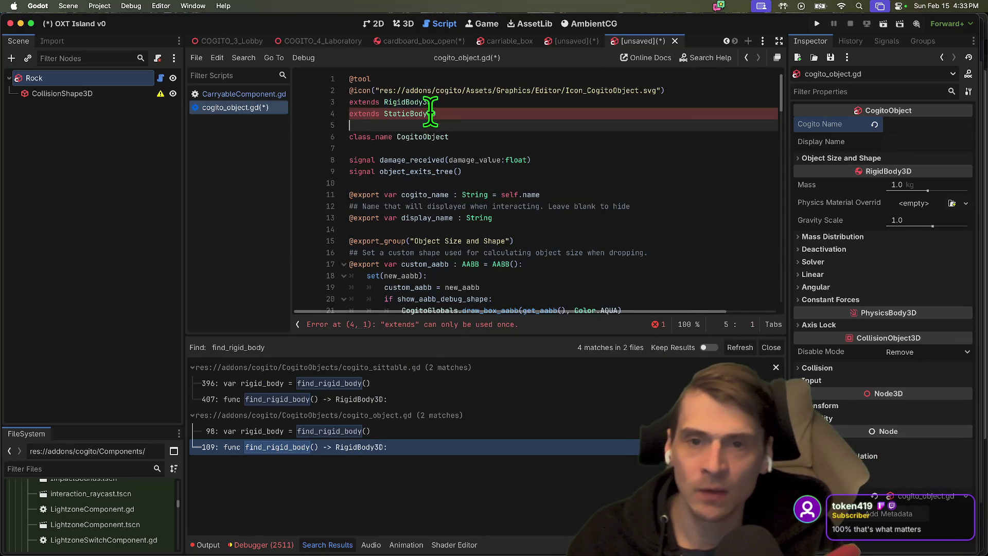
{"action": "type", "text": "Phy"}
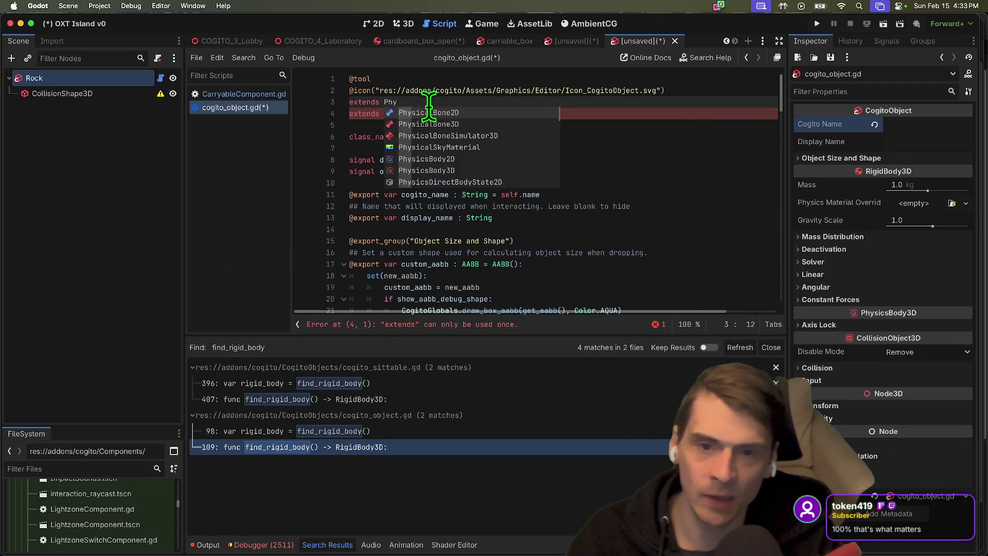
{"action": "type", "text": "sicsB"}
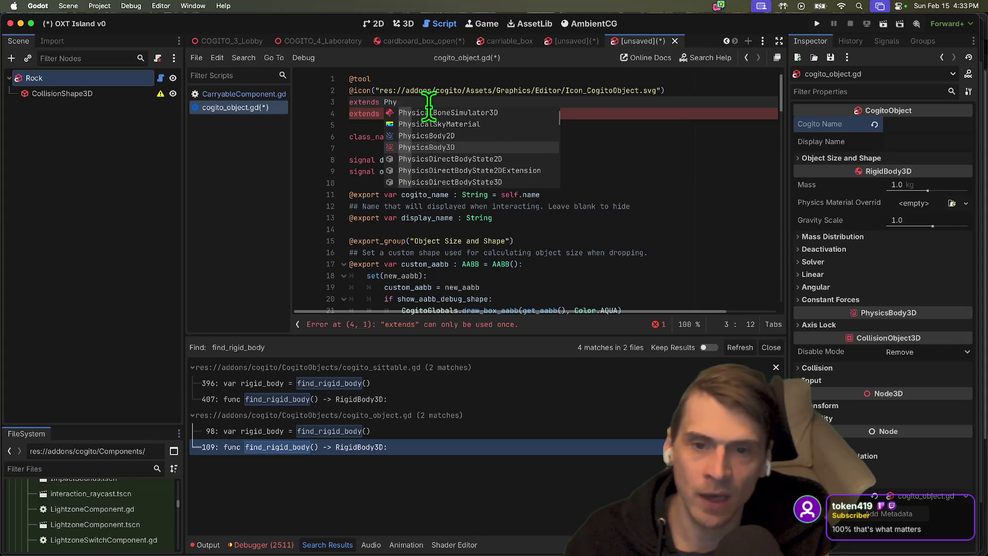
{"action": "key", "text": "Return"}
{"action": "key", "text": "BackSpace"}
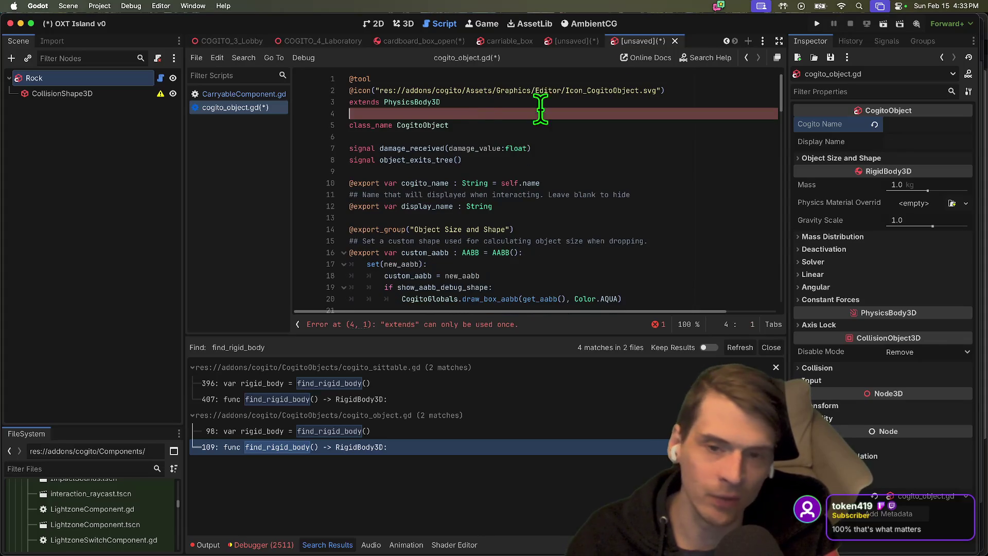
{"action": "key", "text": "Up"}
{"action": "key", "text": "ctrl+z"}
{"action": "key", "text": "Down"}
{"action": "key", "text": "Down"}
{"action": "key", "text": "BackSpace"}
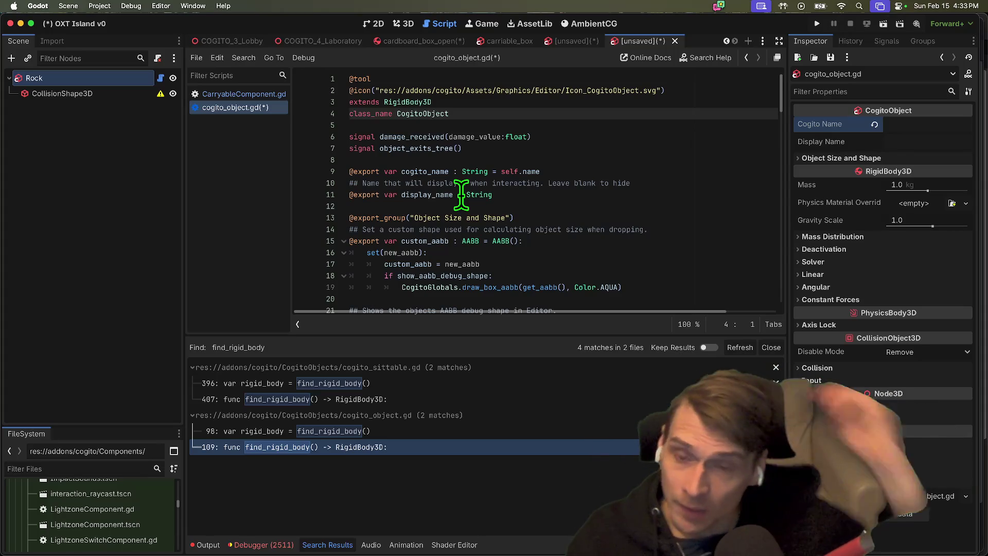
{"action": "key", "text": "ctrl+w"}
{"action": "left_click", "coordinate": [478, 292]}
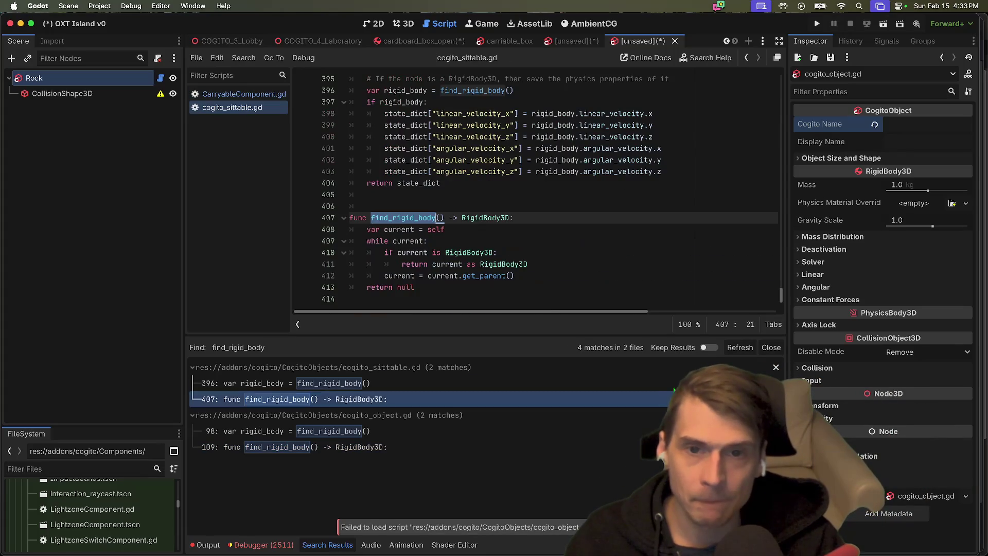
Close the script, cardboard_box_open and the never-saved scene without saving, then switch to Firefox.
{"action": "left_click", "coordinate": [523, 183]}
{"action": "key", "text": "ctrl+shift+w"}
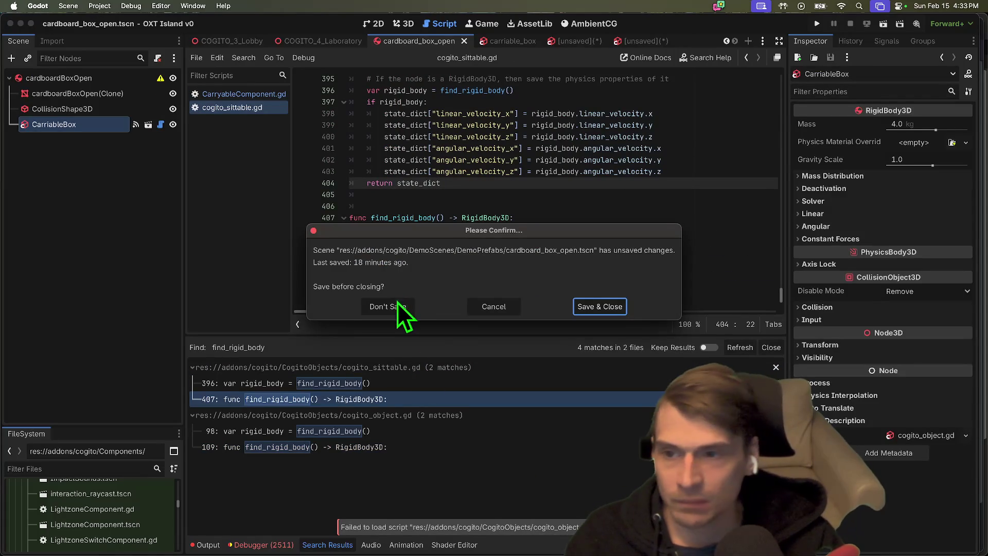
{"action": "left_click", "coordinate": [397, 303]}
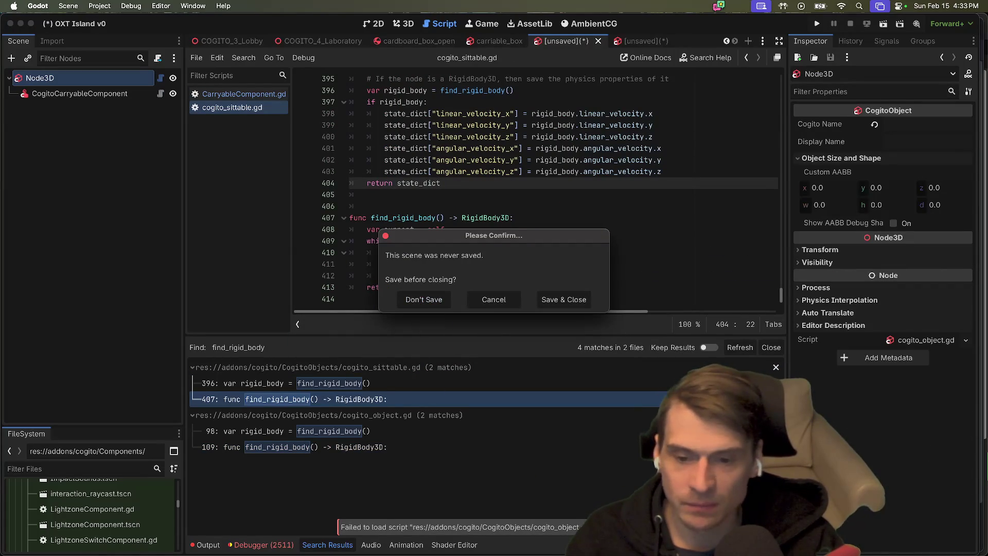
{"action": "left_click", "coordinate": [437, 301]}
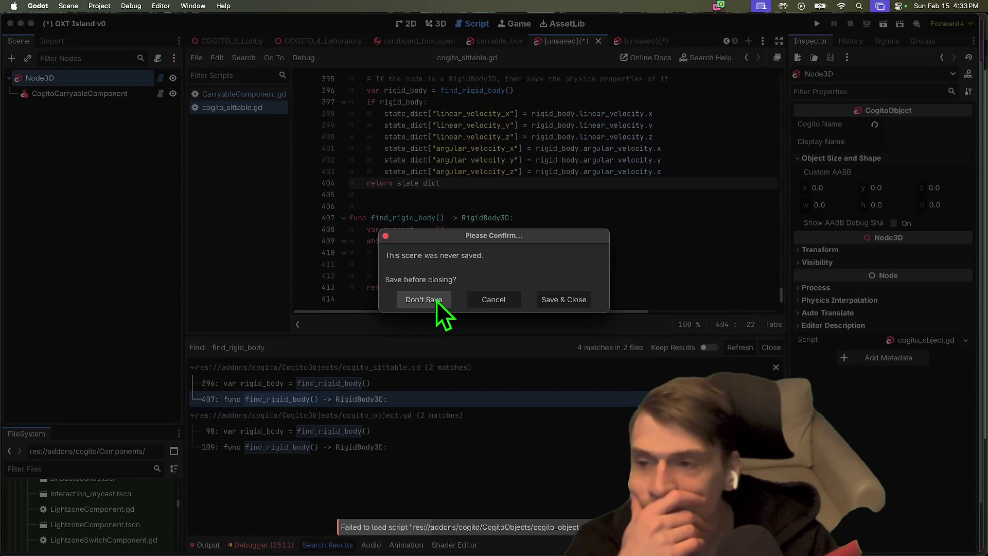
{"action": "key", "text": "super+Tab"}
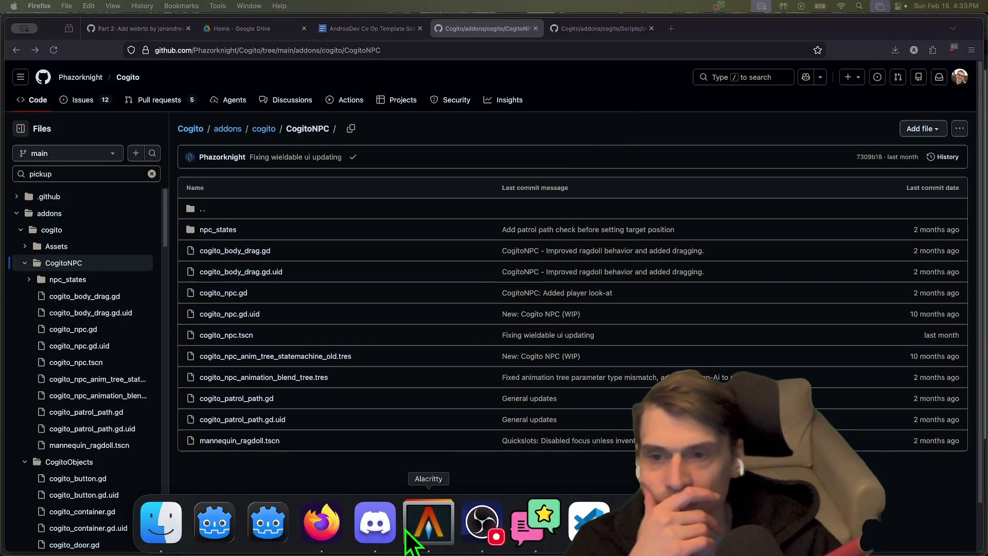
Go back to the Cogito repository home page and scroll through its README.
{"action": "key", "text": "super+bracketleft"}
{"action": "key", "text": "super+bracketleft"}
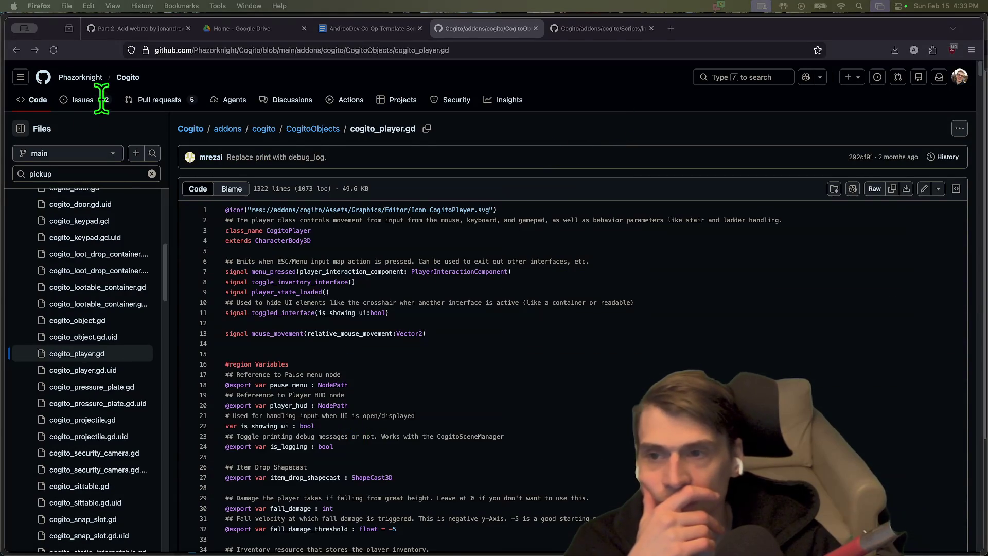
{"action": "left_click", "coordinate": [132, 77]}
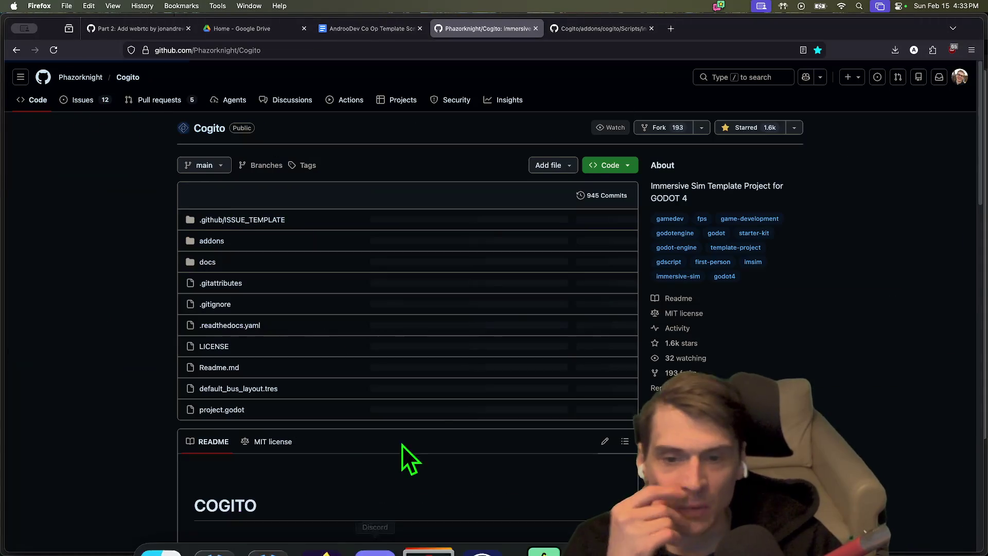
{"action": "scroll", "coordinate": [508, 342], "scroll_direction": "down", "scroll_amount": 7}
{"action": "scroll", "coordinate": [823, 296], "scroll_direction": "up", "scroll_amount": 2}
{"action": "scroll", "coordinate": [679, 371], "scroll_direction": "down", "scroll_amount": 8}
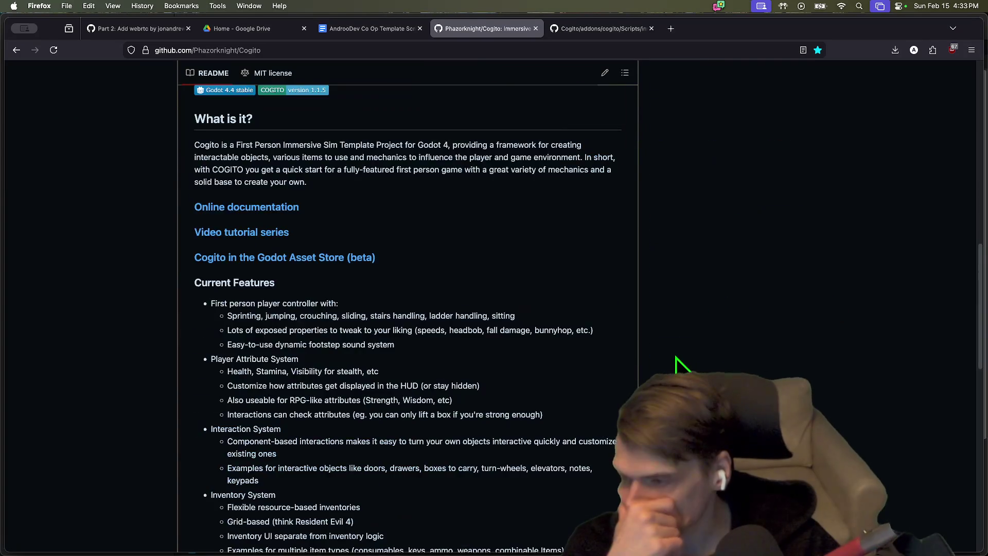
{"action": "scroll", "coordinate": [679, 371], "scroll_direction": "up", "scroll_amount": 13}
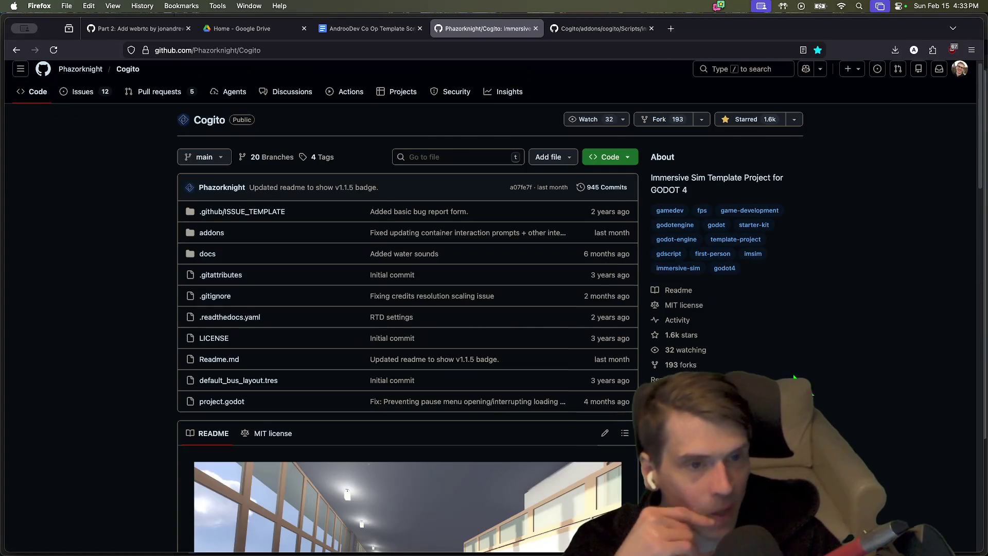
{"action": "scroll", "coordinate": [796, 375], "scroll_direction": "down", "scroll_amount": 5}
{"action": "mouse_move", "coordinate": [460, 538]}
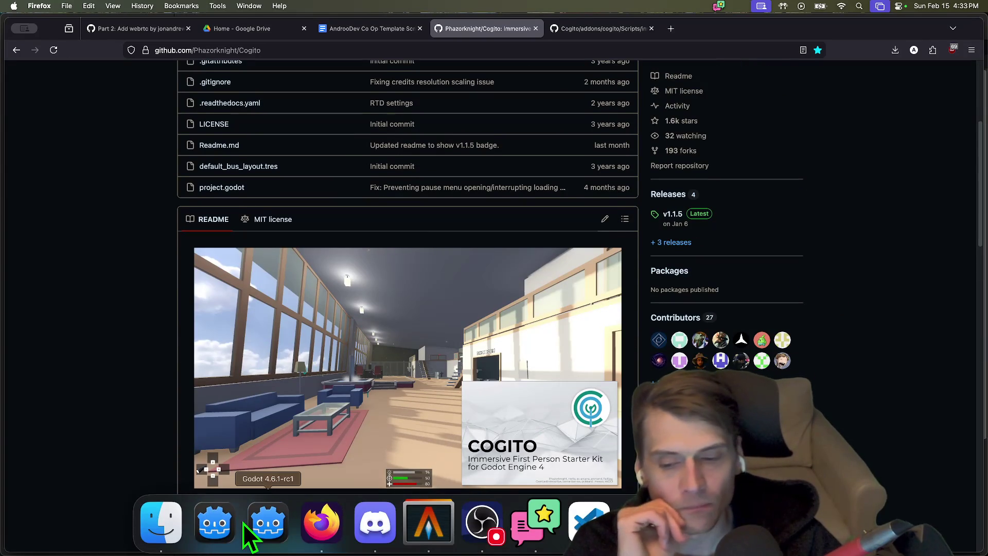
Relaunch Godot and, while it loads, open Reddit notifications in the browser.
{"action": "left_click", "coordinate": [219, 525]}
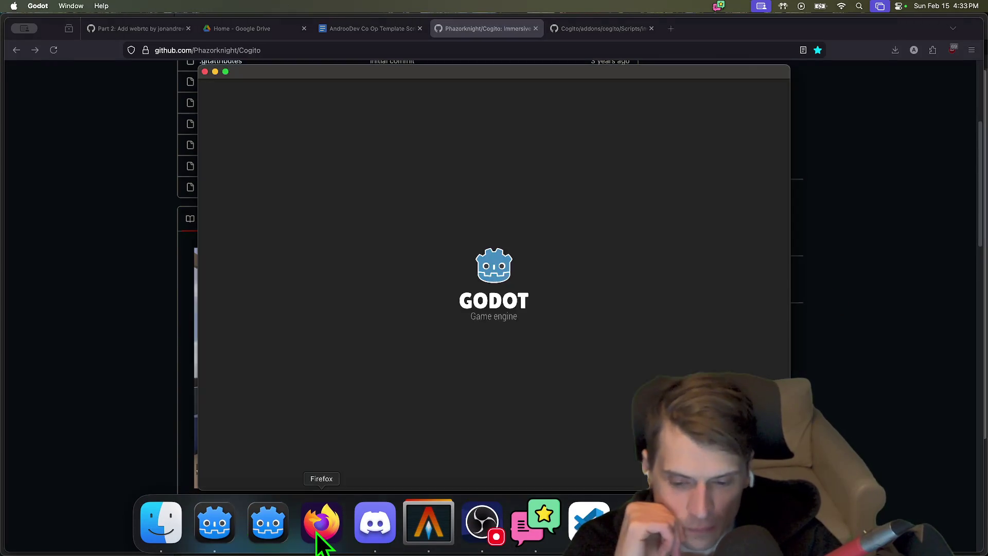
{"action": "left_click", "coordinate": [320, 524]}
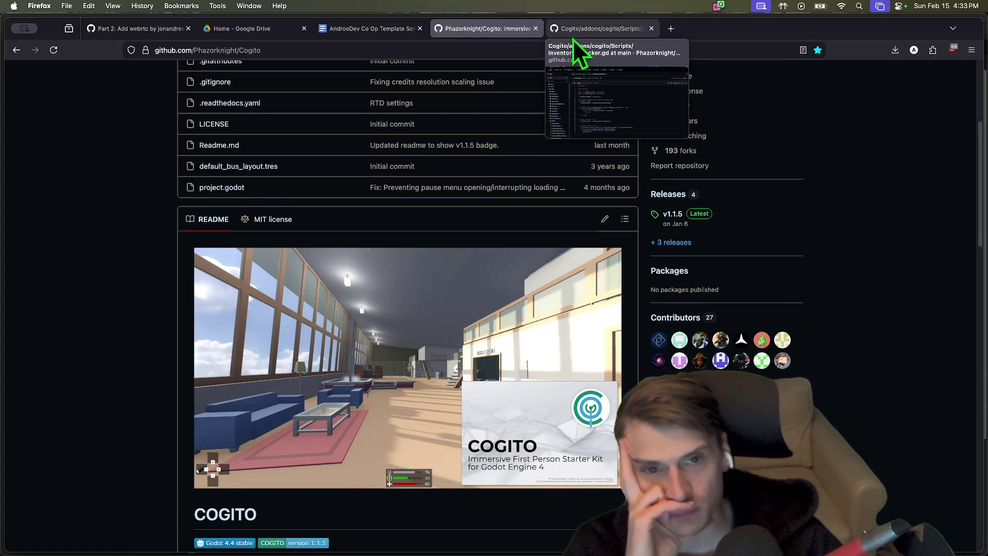
{"action": "left_click", "coordinate": [573, 31]}
{"action": "key", "text": "super+l"}
{"action": "type", "text": "reddit"}
{"action": "key", "text": "Return"}
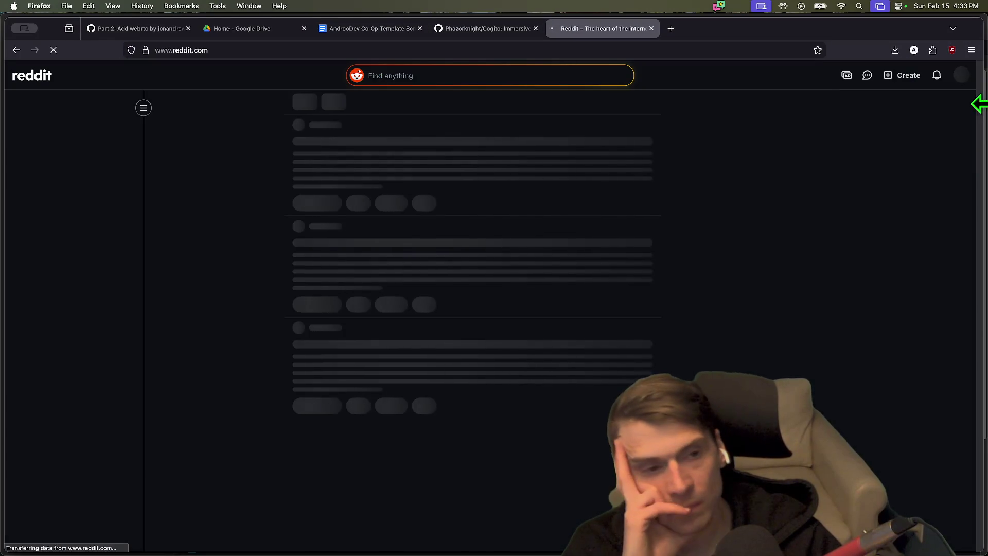
{"action": "left_click", "coordinate": [943, 75]}
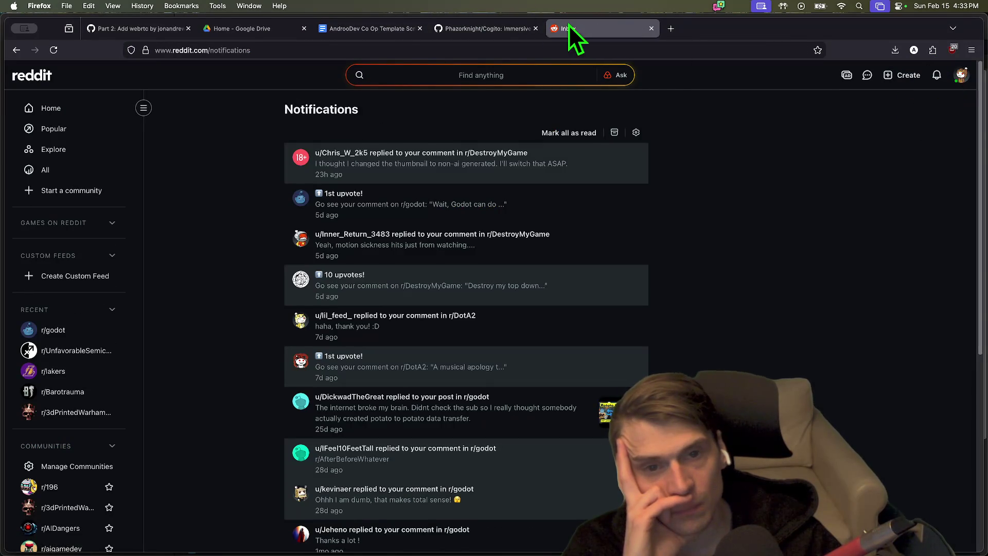
Hide Firefox and switch to the Godot project manager.
{"action": "key", "text": "super+m"}
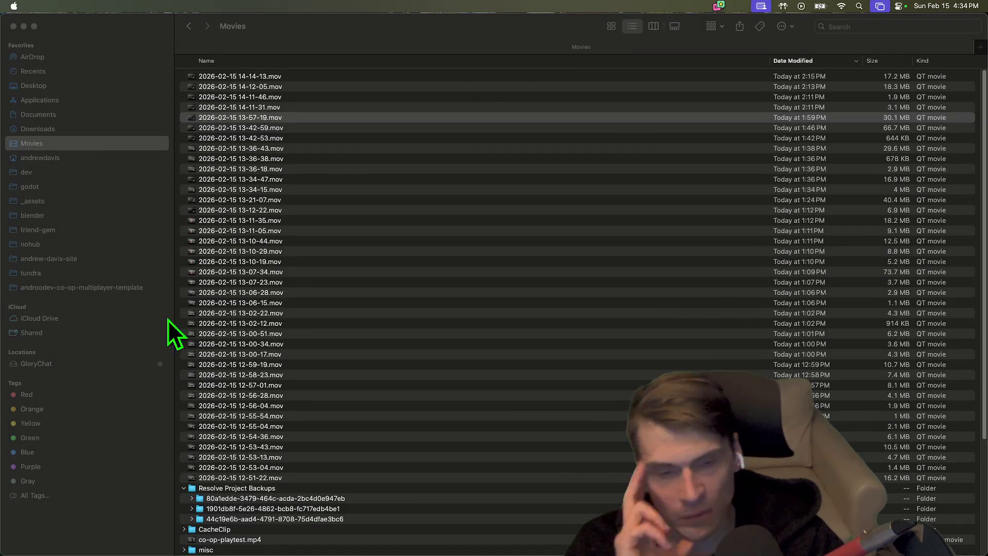
{"action": "key", "text": "super+Tab"}
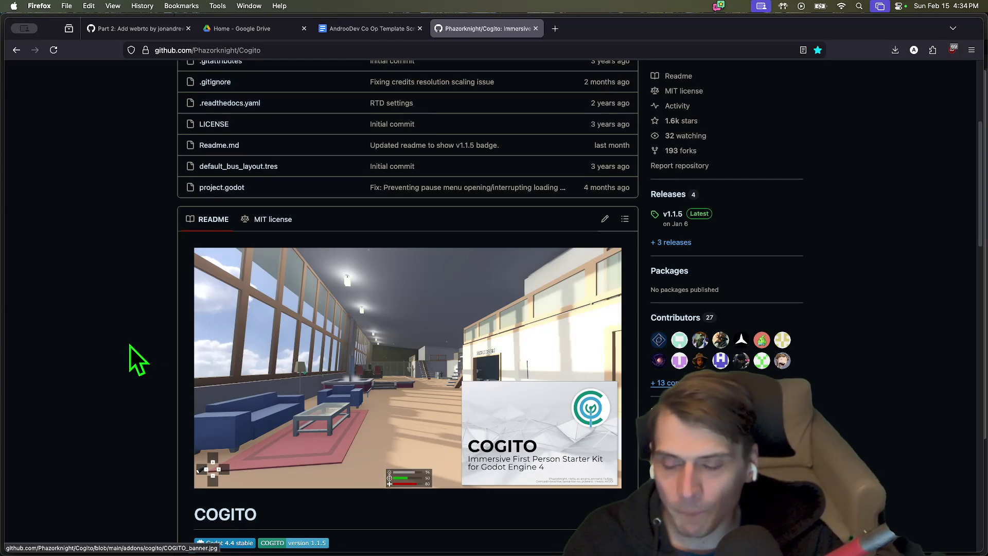
{"action": "key", "text": "super+Tab"}
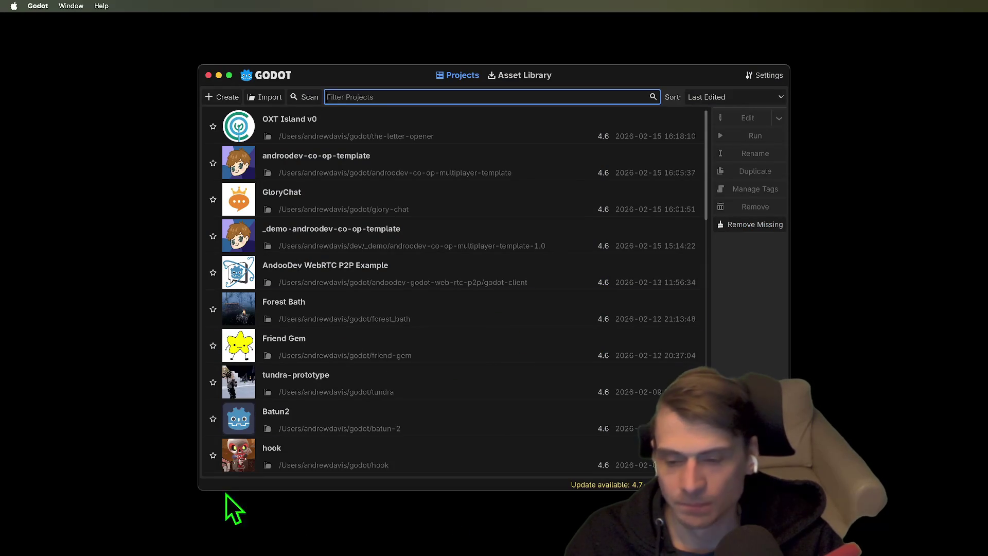
{"action": "left_click", "coordinate": [314, 124]}
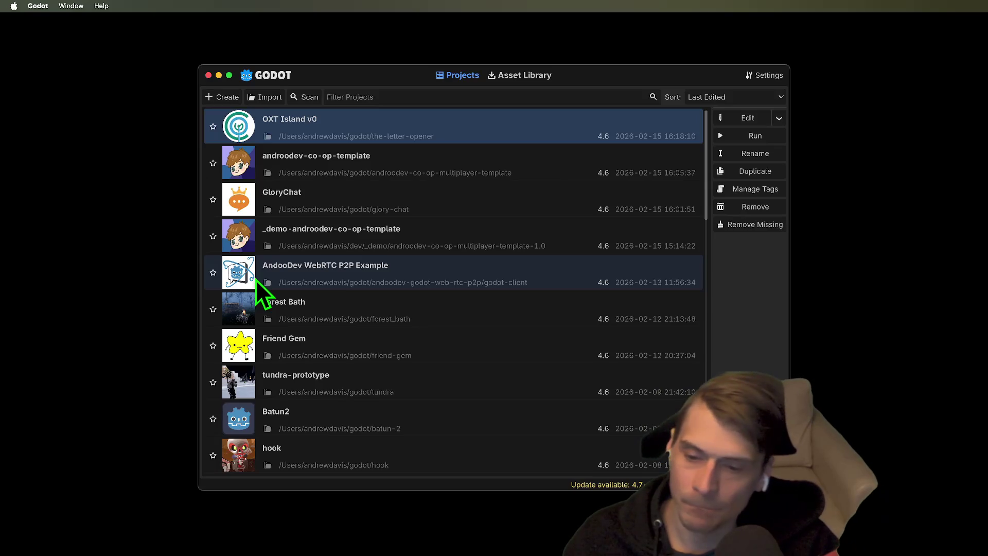
{"action": "scroll", "coordinate": [351, 332], "scroll_direction": "down", "scroll_amount": 3}
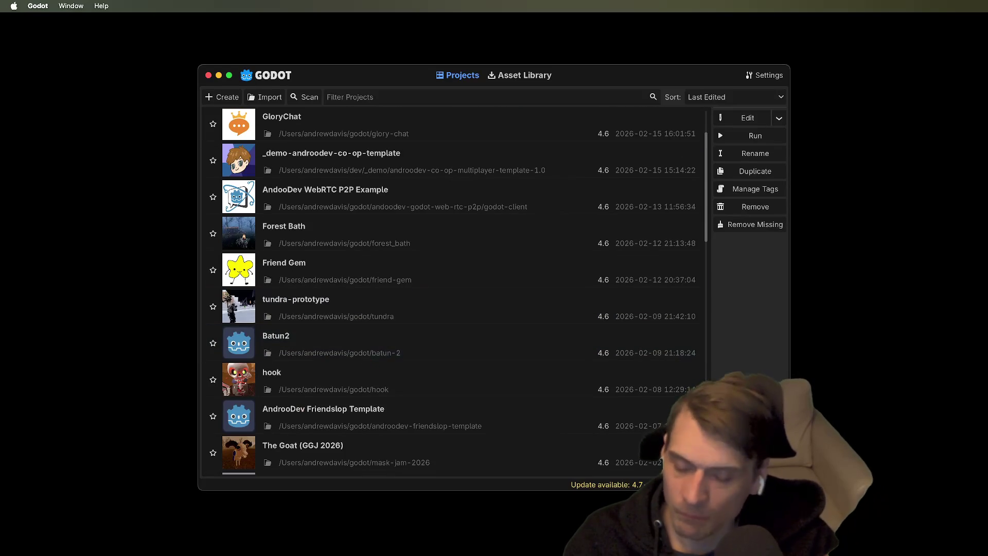
{"action": "left_click", "coordinate": [338, 506]}
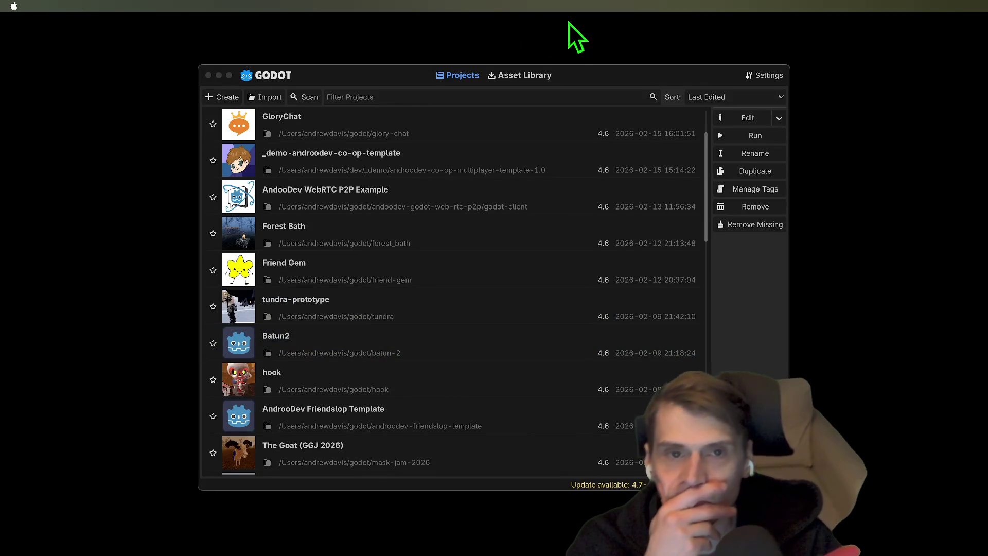
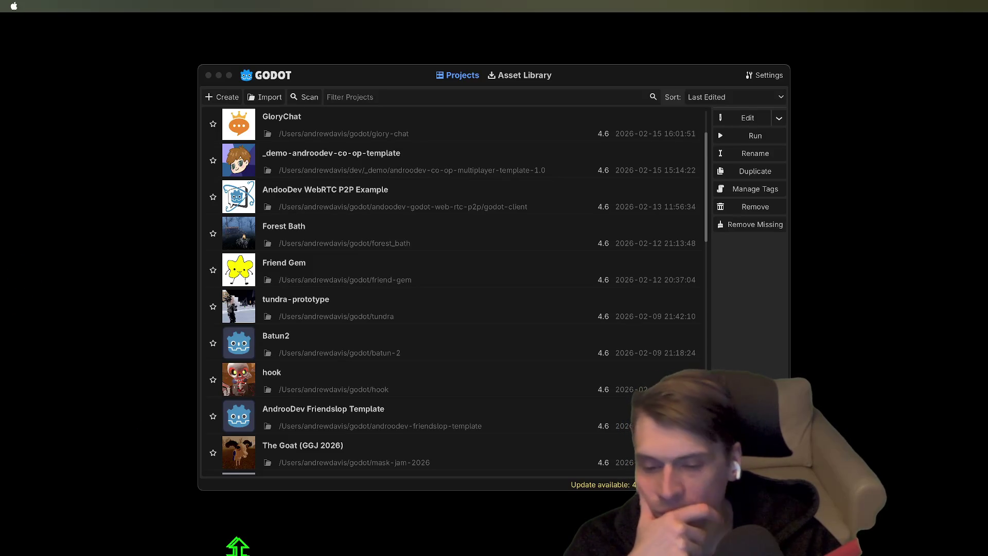
Find the headless project in the project manager and show its folder on disk.
{"action": "left_click", "coordinate": [240, 206]}
{"action": "scroll", "coordinate": [241, 208], "scroll_direction": "down", "scroll_amount": 2}
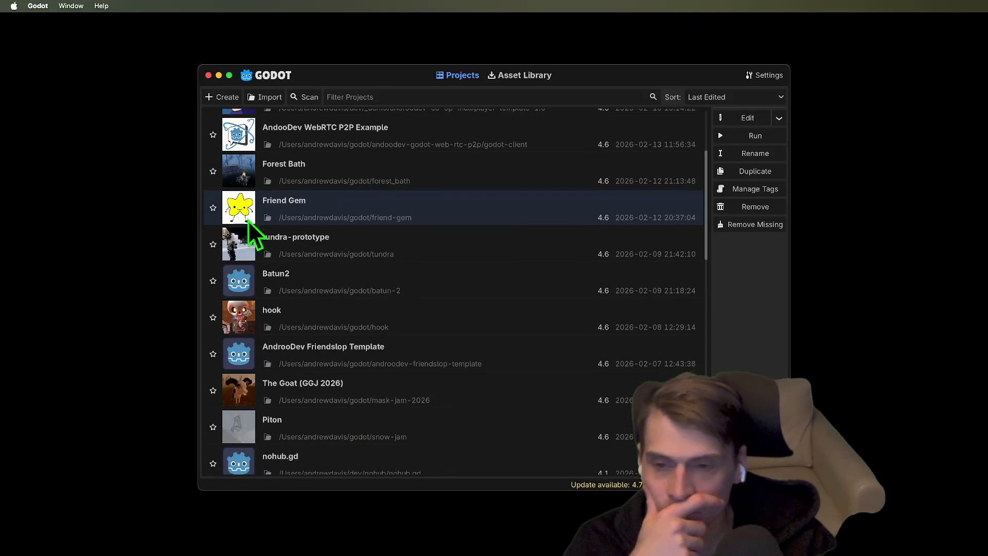
{"action": "left_click", "coordinate": [251, 229]}
{"action": "scroll", "coordinate": [277, 196], "scroll_direction": "up", "scroll_amount": 1}
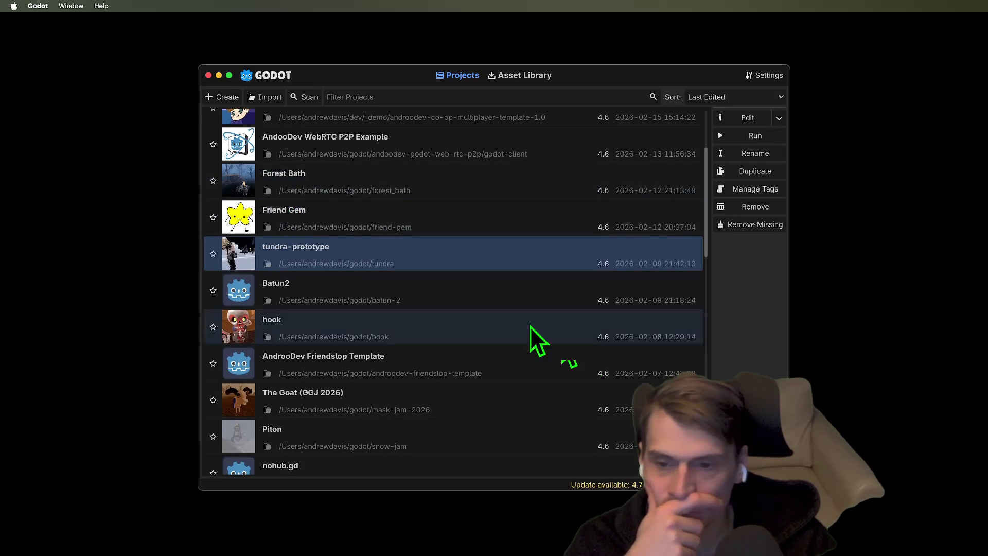
{"action": "scroll", "coordinate": [584, 348], "scroll_direction": "down", "scroll_amount": 2}
{"action": "scroll", "coordinate": [582, 352], "scroll_direction": "down", "scroll_amount": 4}
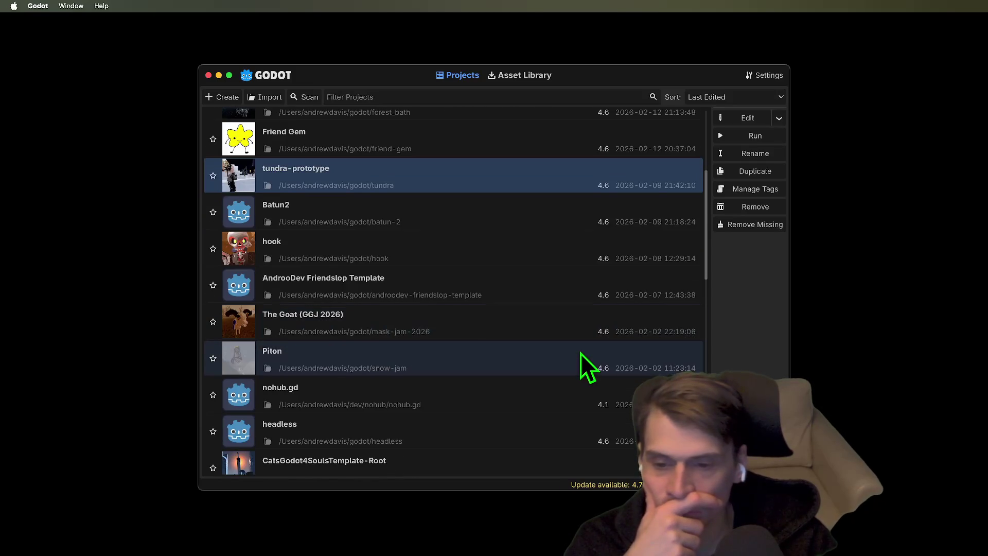
{"action": "left_click", "coordinate": [580, 354]}
{"action": "scroll", "coordinate": [581, 353], "scroll_direction": "down", "scroll_amount": 5}
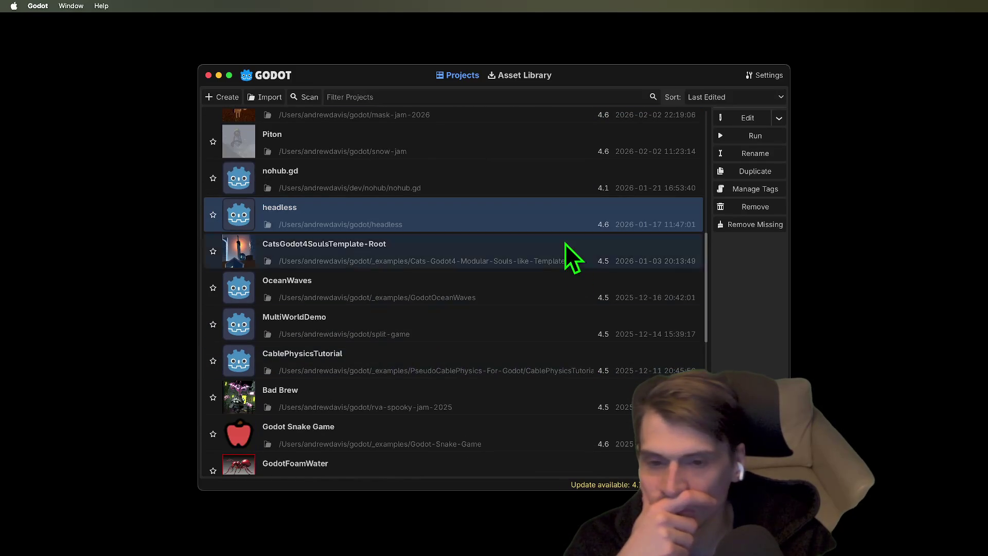
{"action": "right_click", "coordinate": [561, 218]}
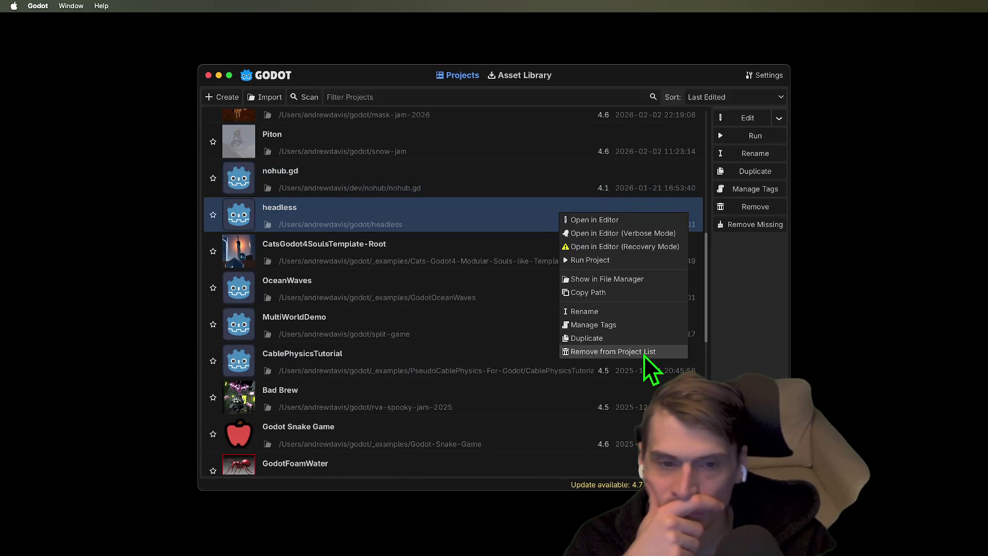
{"action": "left_click", "coordinate": [603, 280]}
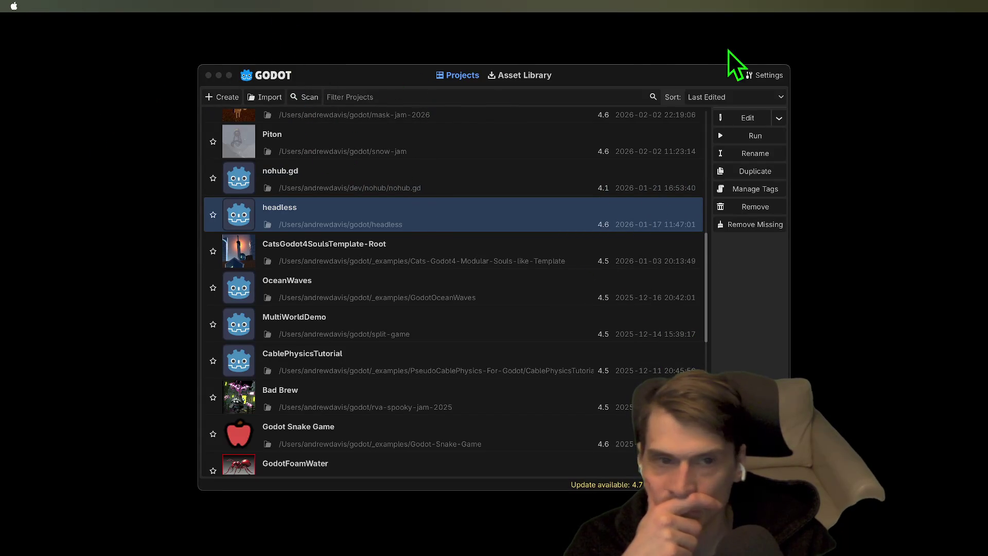
Remove the headless project from the project list.
{"action": "left_click", "coordinate": [245, 268]}
{"action": "right_click", "coordinate": [356, 212]}
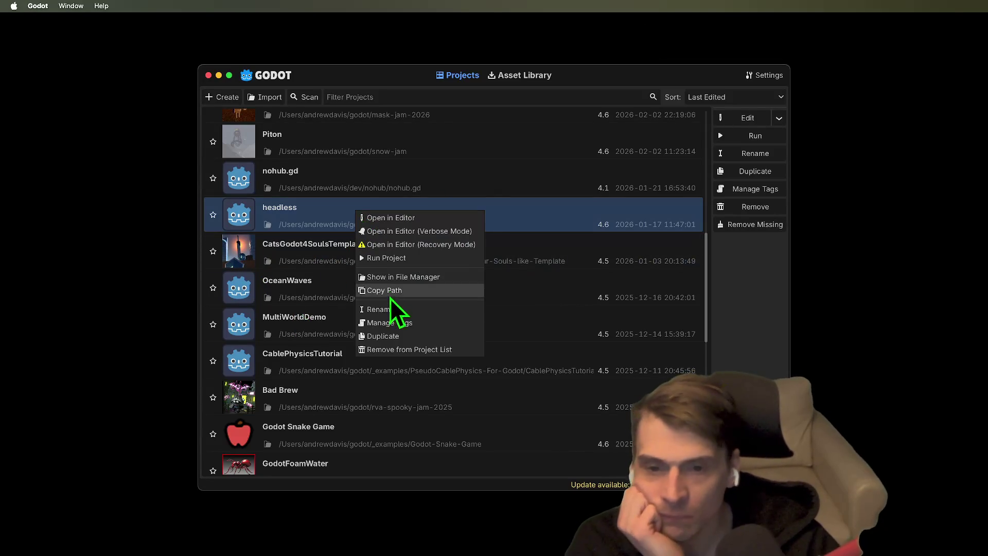
{"action": "left_click", "coordinate": [385, 350]}
{"action": "left_click", "coordinate": [522, 295]}
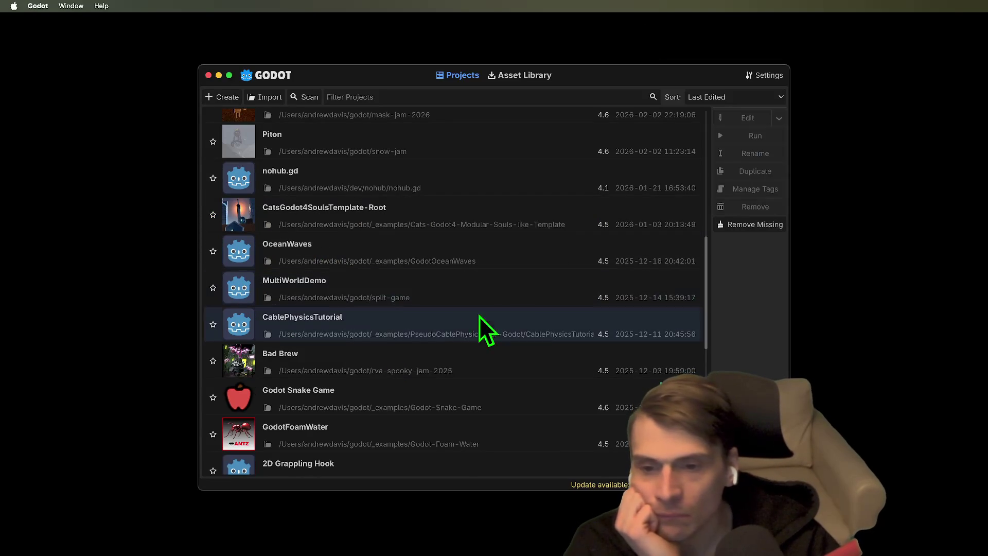
Remove Godot Snake Game from the project list.
{"action": "scroll", "coordinate": [421, 286], "scroll_direction": "down", "scroll_amount": 3}
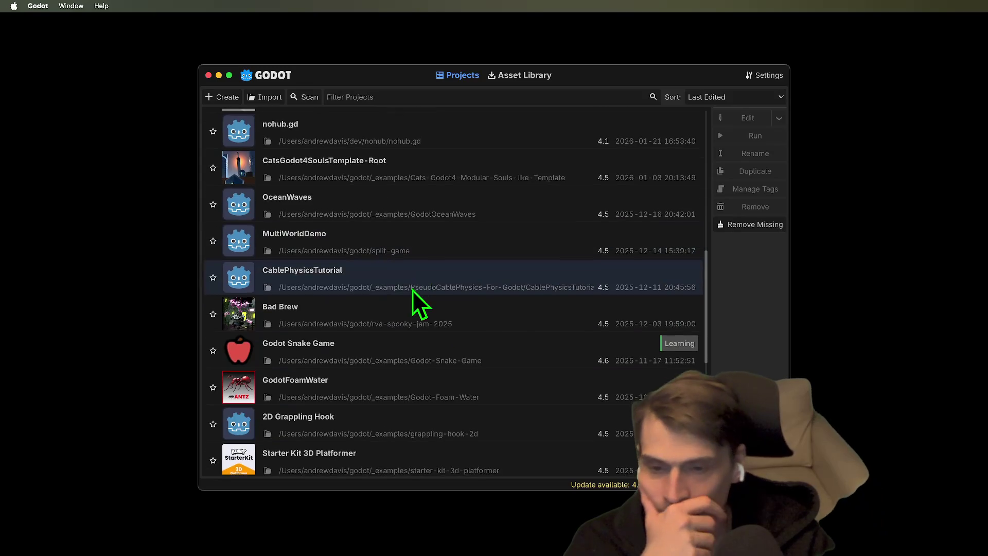
{"action": "left_click", "coordinate": [397, 345]}
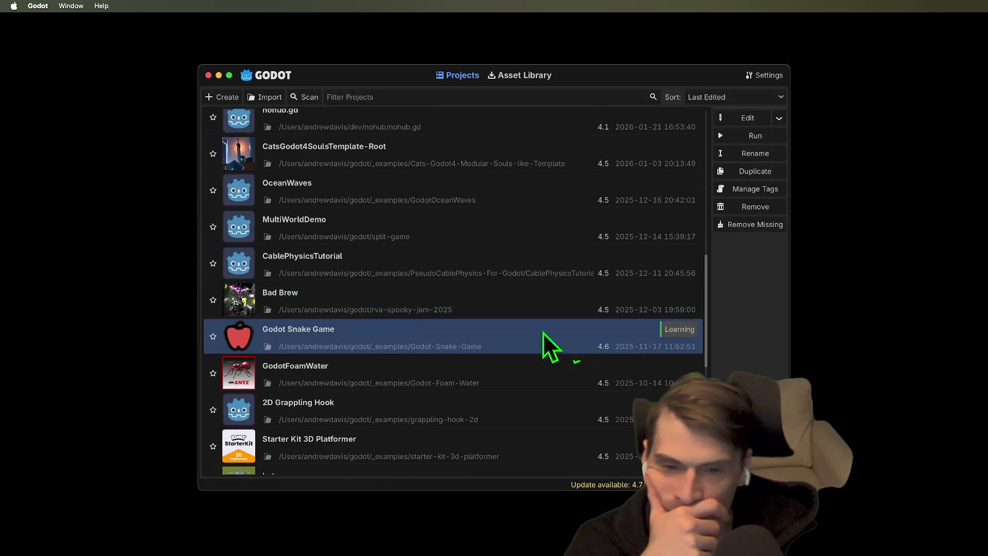
{"action": "right_click", "coordinate": [589, 338]}
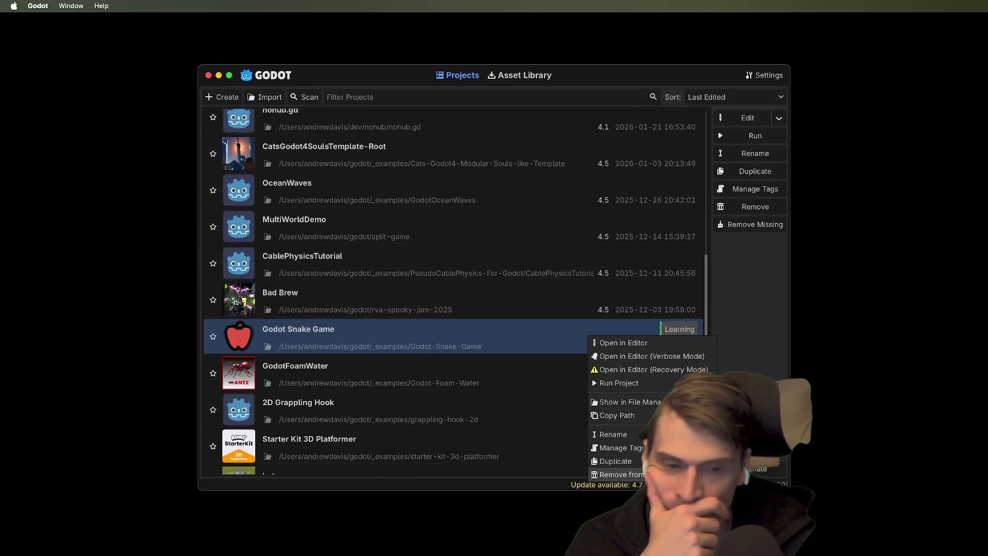
{"action": "left_click", "coordinate": [616, 475]}
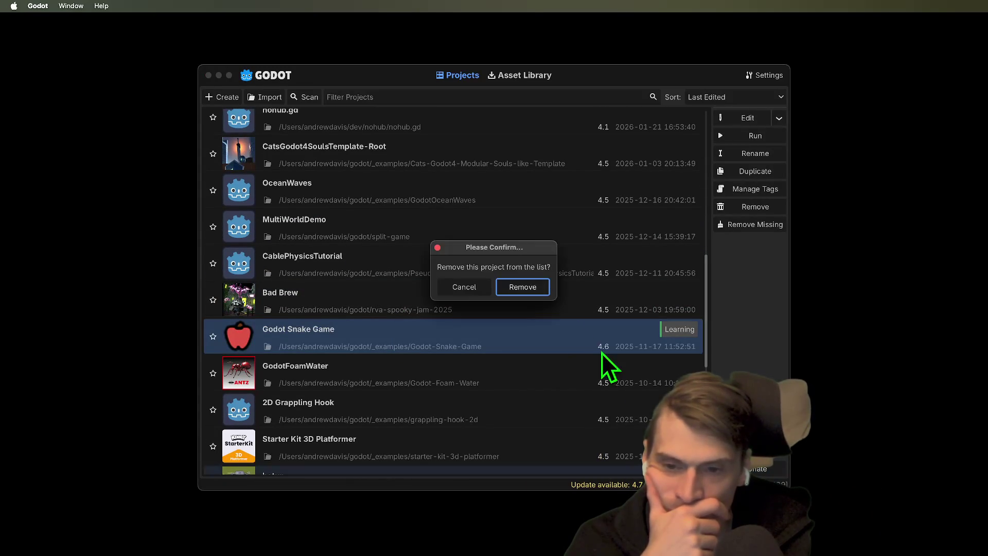
{"action": "left_click", "coordinate": [527, 285]}
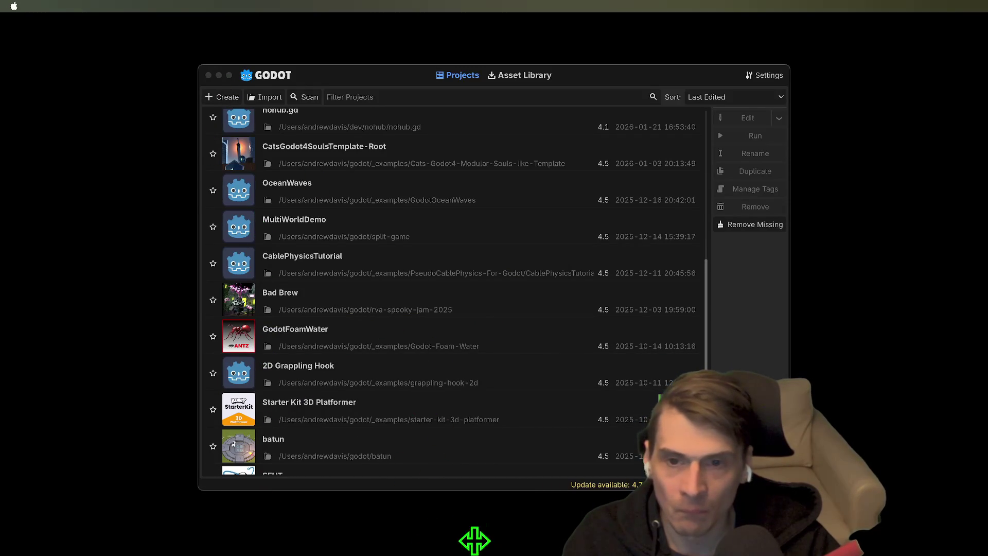
{"action": "left_click", "coordinate": [435, 153]}
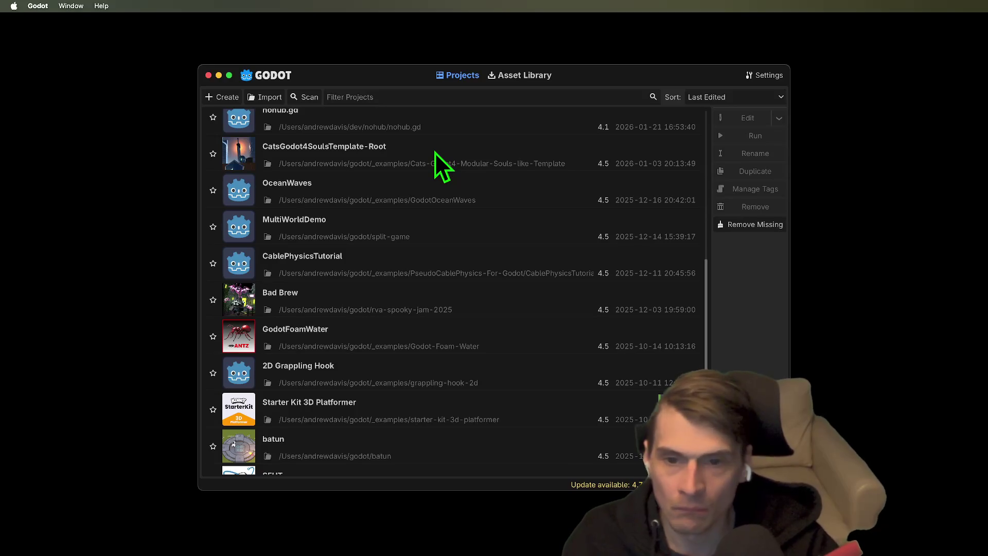
Remove GodotFoamWater from the project list.
{"action": "left_click", "coordinate": [545, 340]}
{"action": "right_click", "coordinate": [661, 325]}
{"action": "left_click", "coordinate": [674, 369]}
{"action": "left_click", "coordinate": [517, 293]}
Scroll down the project list and delete the first Missing Project entry.
{"action": "left_click", "coordinate": [453, 341]}
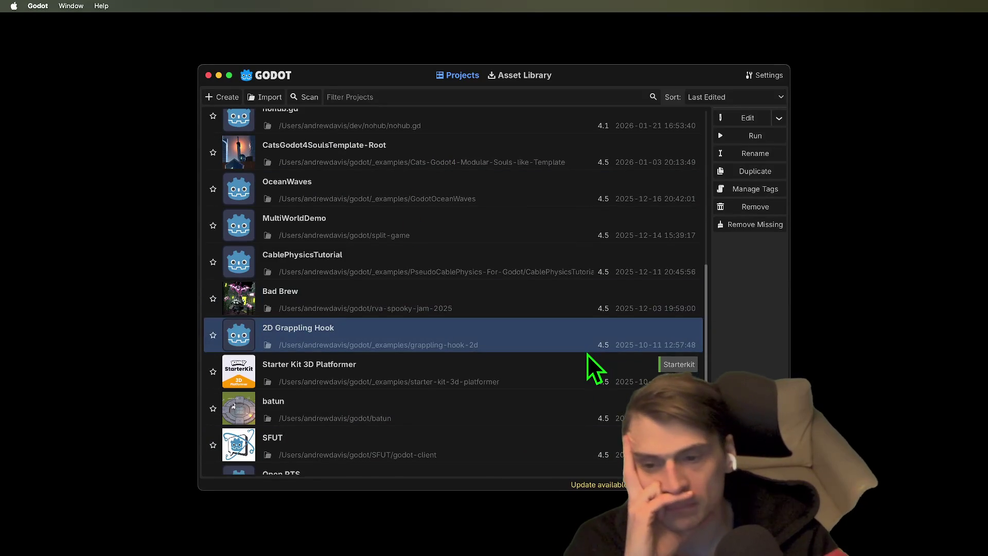
{"action": "scroll", "coordinate": [588, 354], "scroll_direction": "down", "scroll_amount": 2}
{"action": "left_click", "coordinate": [526, 302]}
{"action": "right_click", "coordinate": [527, 303]}
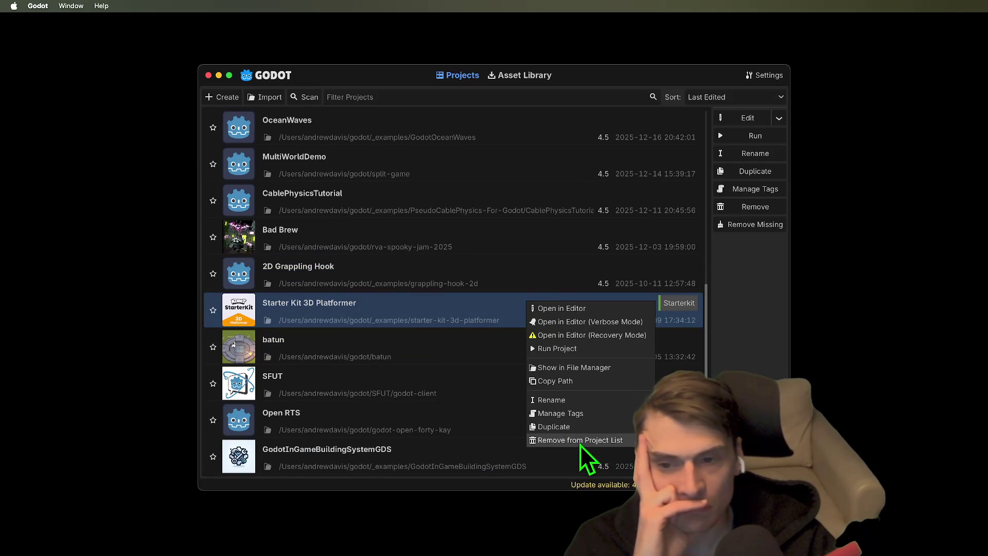
{"action": "scroll", "coordinate": [401, 411], "scroll_direction": "down", "scroll_amount": 2}
{"action": "left_click", "coordinate": [404, 378]}
{"action": "scroll", "coordinate": [403, 406], "scroll_direction": "down", "scroll_amount": 5}
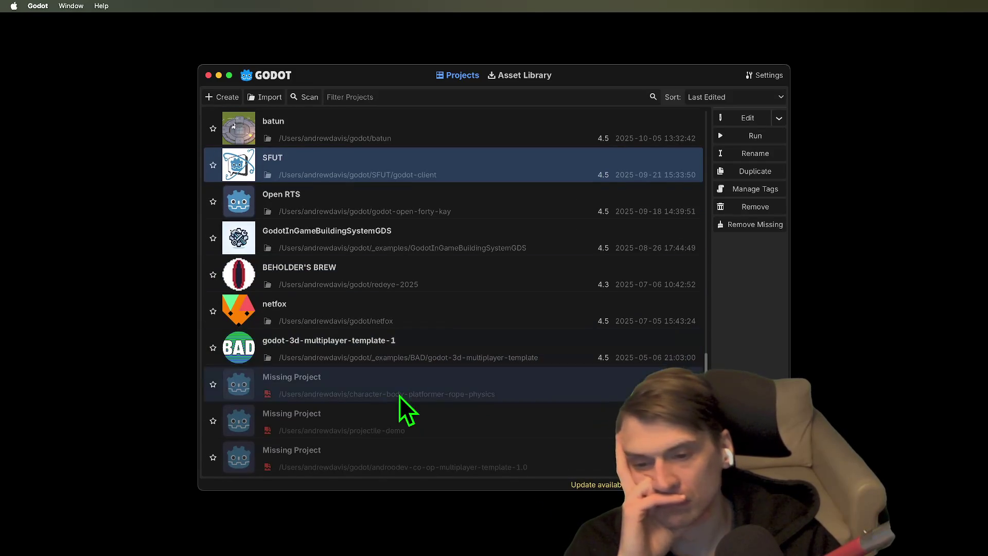
{"action": "left_click", "coordinate": [400, 396]}
{"action": "left_click", "coordinate": [514, 418]}
{"action": "key", "text": "Up"}
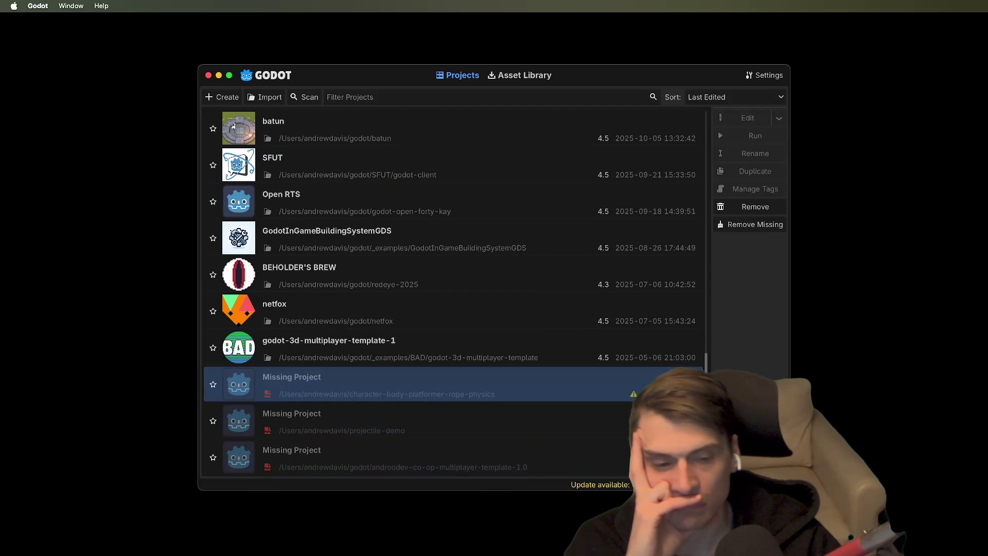
{"action": "key", "text": "Delete"}
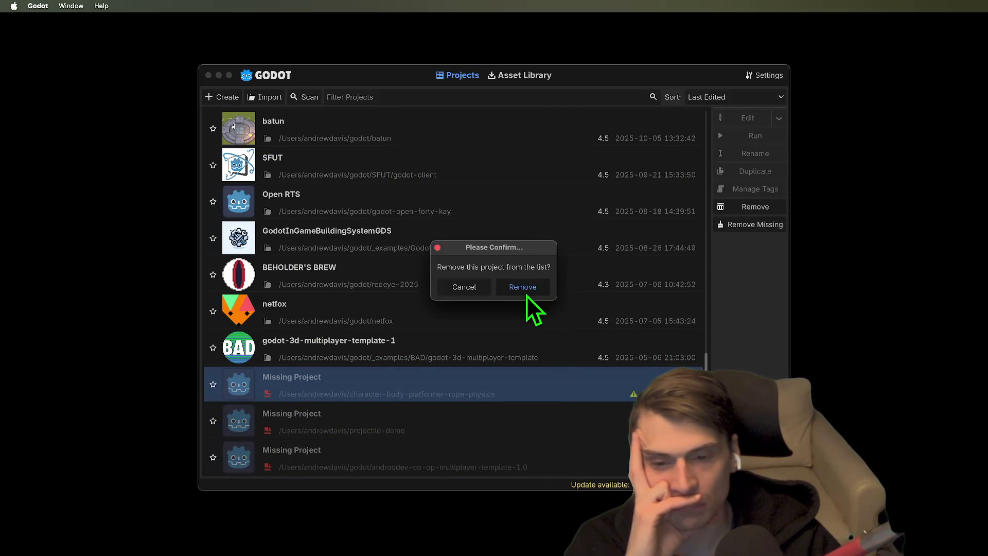
{"action": "left_click", "coordinate": [527, 295]}
Remove the projectile-demo entry and the last Missing Project from the list.
{"action": "left_click", "coordinate": [504, 423]}
{"action": "right_click", "coordinate": [505, 423]}
{"action": "left_click", "coordinate": [553, 540]}
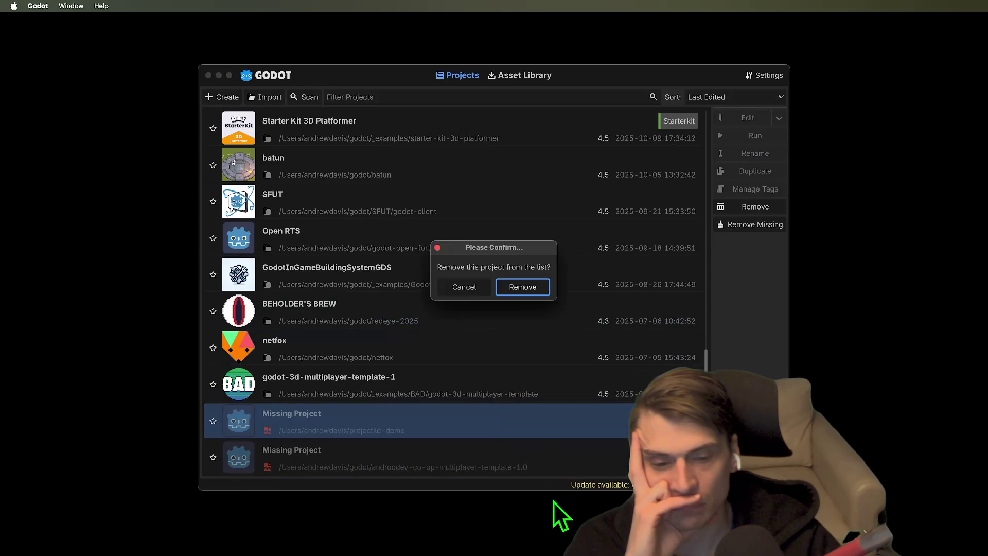
{"action": "left_click", "coordinate": [527, 286]}
{"action": "right_click", "coordinate": [517, 453]}
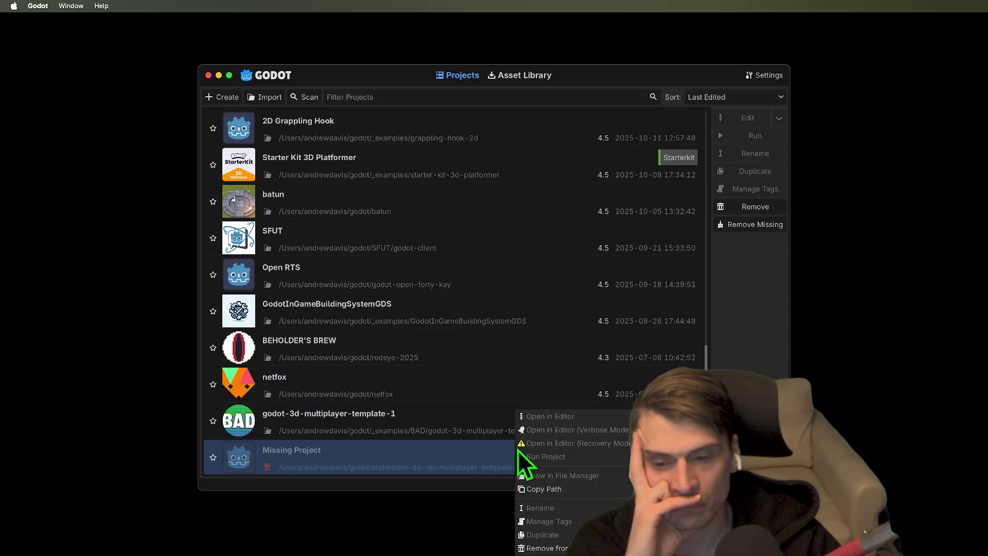
{"action": "left_click", "coordinate": [546, 547]}
{"action": "left_click", "coordinate": [545, 292]}
Open the androodev-co-op-template project in the editor.
{"action": "scroll", "coordinate": [511, 368], "scroll_direction": "up", "scroll_amount": 10}
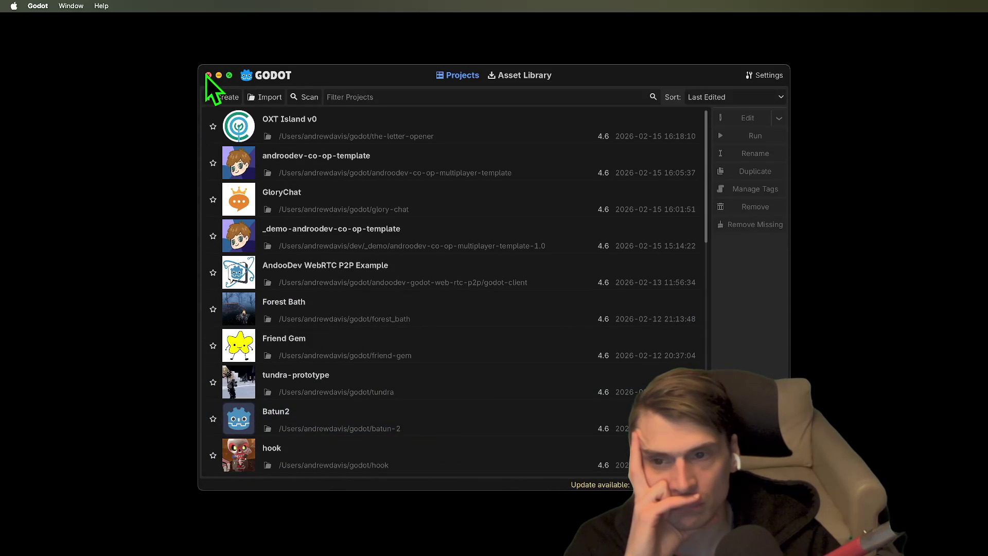
{"action": "left_click", "coordinate": [265, 173]}
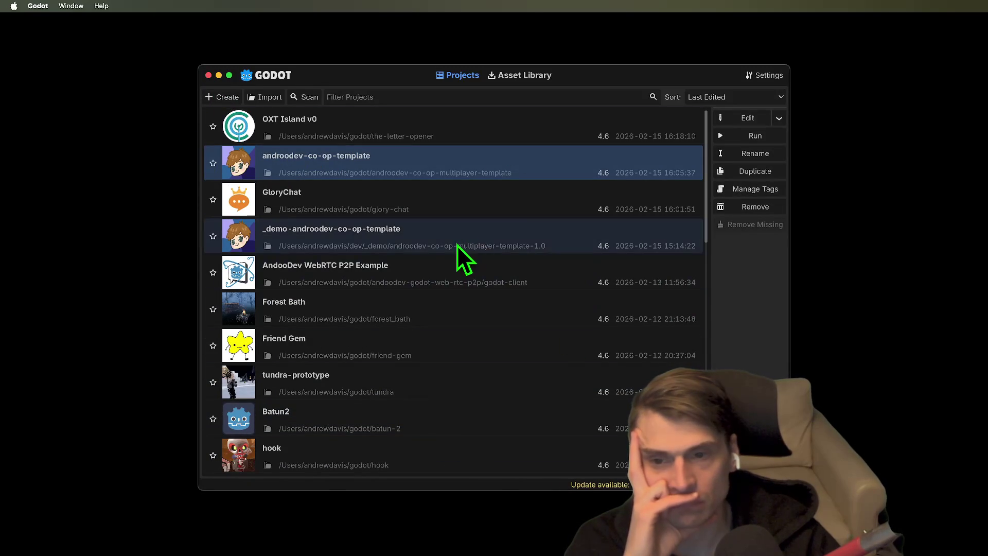
{"action": "double_click", "coordinate": [464, 157]}
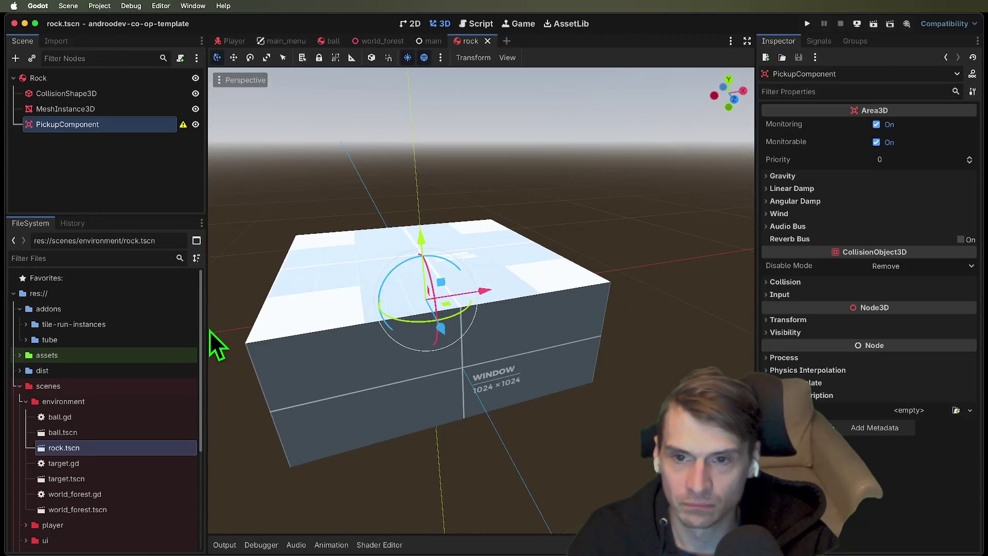
{"action": "scroll", "coordinate": [350, 326], "scroll_direction": "down", "scroll_amount": 5}
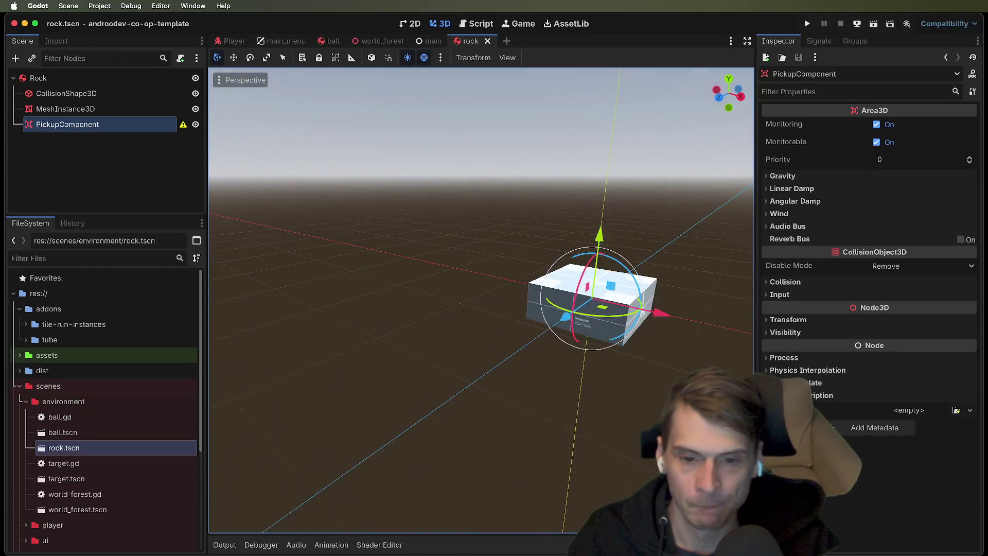
{"action": "key", "text": "f"}
{"action": "scroll", "coordinate": [348, 329], "scroll_direction": "up", "scroll_amount": 3}
{"action": "scroll", "coordinate": [348, 330], "scroll_direction": "down", "scroll_amount": 3}
{"action": "key", "text": "w"}
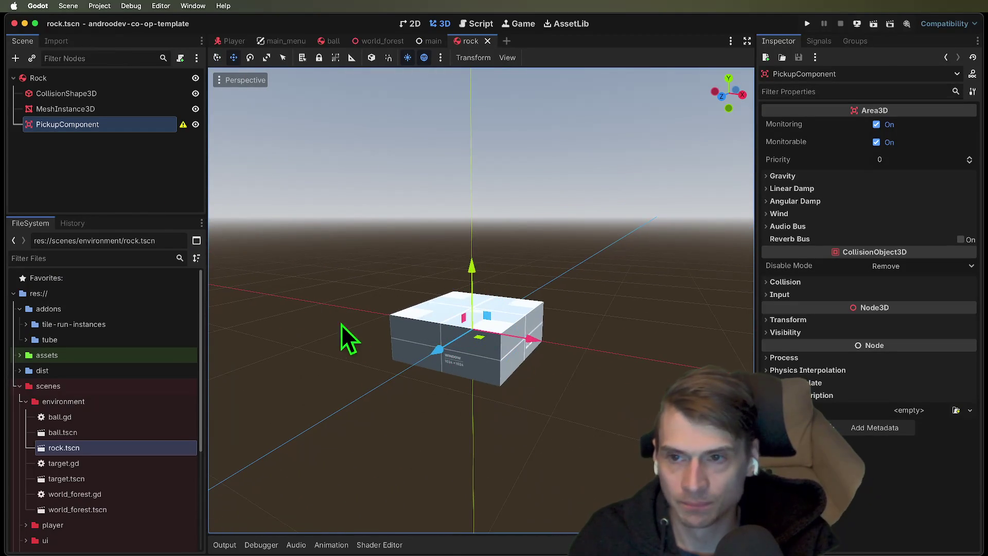
{"action": "left_click", "coordinate": [110, 200]}
{"action": "mouse_move", "coordinate": [109, 214]}
{"action": "left_mouse_down"}
{"action": "mouse_move", "coordinate": [117, 210]}
{"action": "mouse_move", "coordinate": [120, 220]}
{"action": "left_mouse_up"}
{"action": "left_click", "coordinate": [150, 132]}
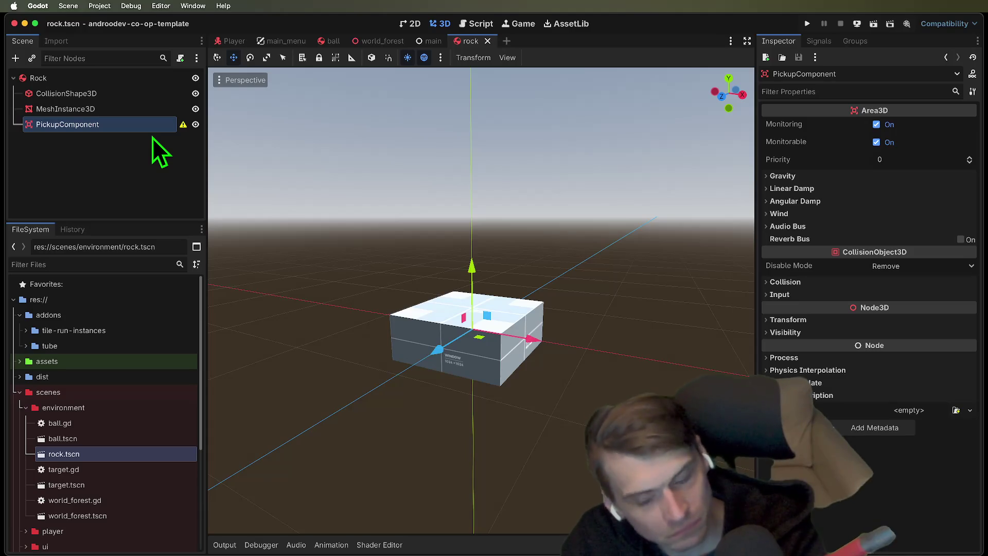
Change the PickupComponent node's type from Area3D to a plain Node.
{"action": "right_click", "coordinate": [158, 110]}
{"action": "left_click", "coordinate": [135, 126]}
{"action": "left_click", "coordinate": [126, 122]}
{"action": "right_click", "coordinate": [124, 120]}
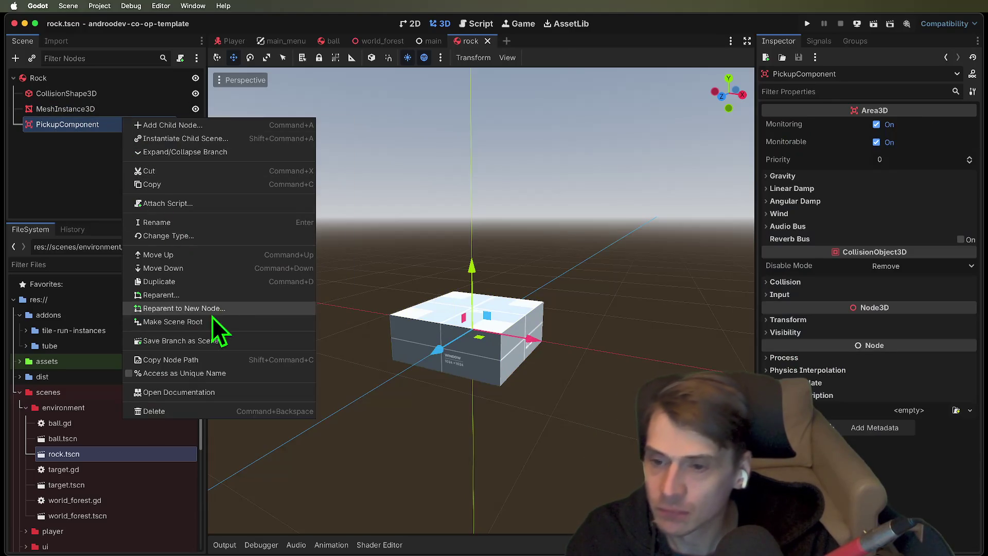
{"action": "left_click", "coordinate": [221, 235]}
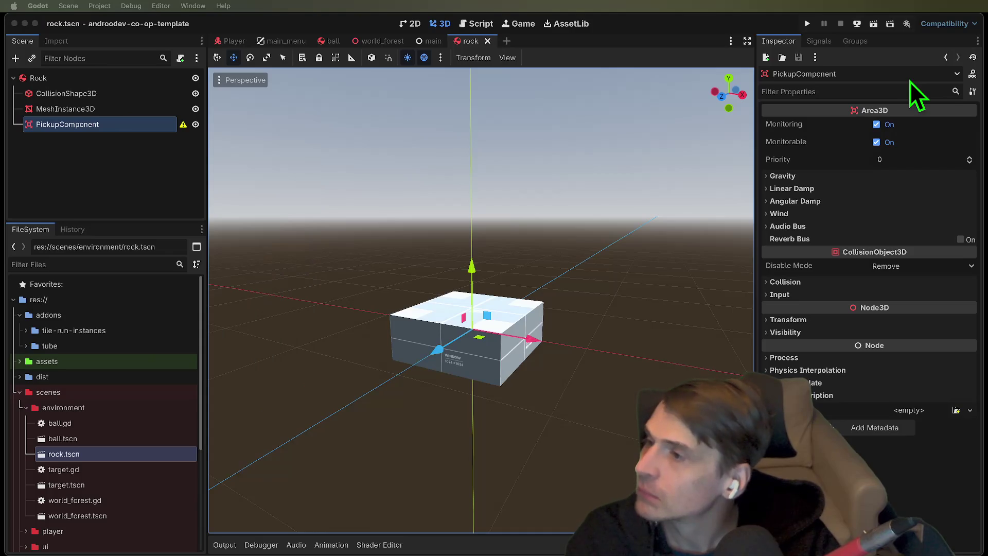
{"action": "key", "text": "ctrl+z"}
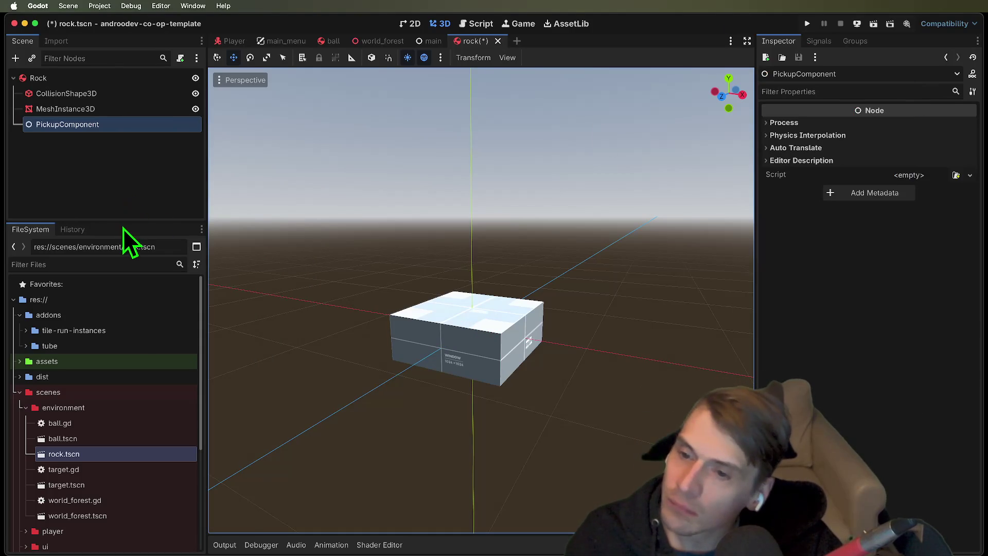
{"action": "left_click_drag", "start_coordinate": [124, 222], "coordinate": [129, 261]}
Rename the PickupComponent node to CarryComponent.
{"action": "left_click", "coordinate": [139, 146]}
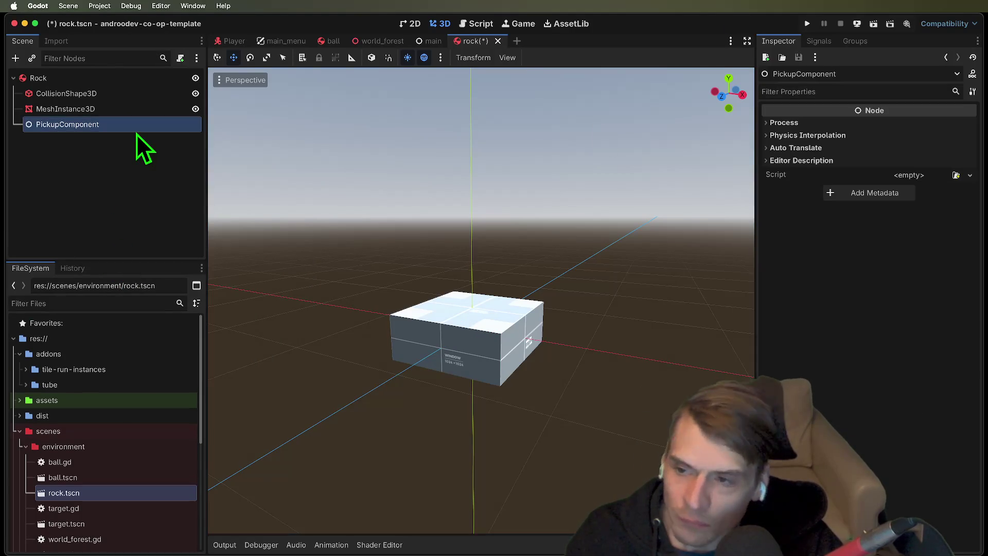
{"action": "left_click", "coordinate": [137, 129]}
{"action": "right_click", "coordinate": [119, 122]}
{"action": "left_click", "coordinate": [85, 124]}
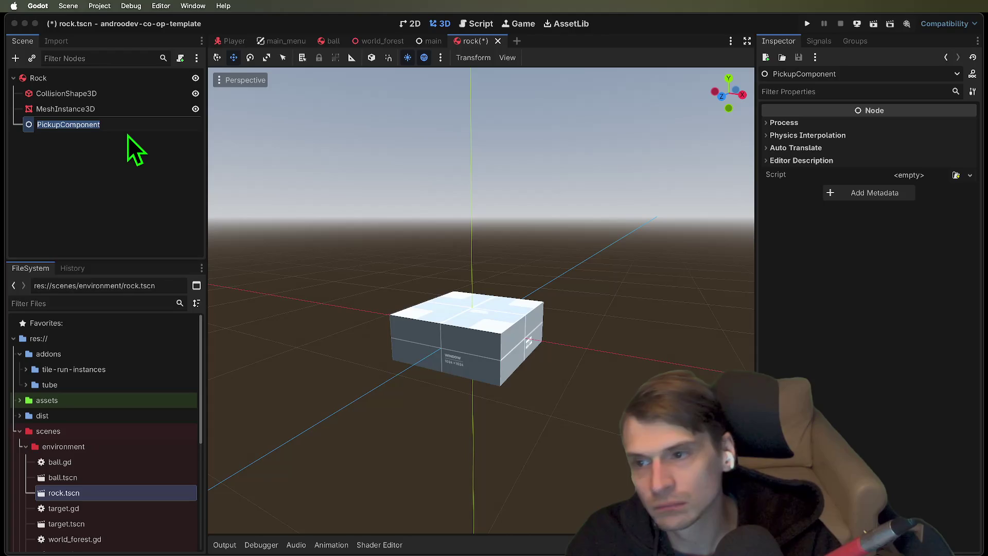
{"action": "type", "text": "CarryCo"}
{"action": "type", "text": "mponent"}
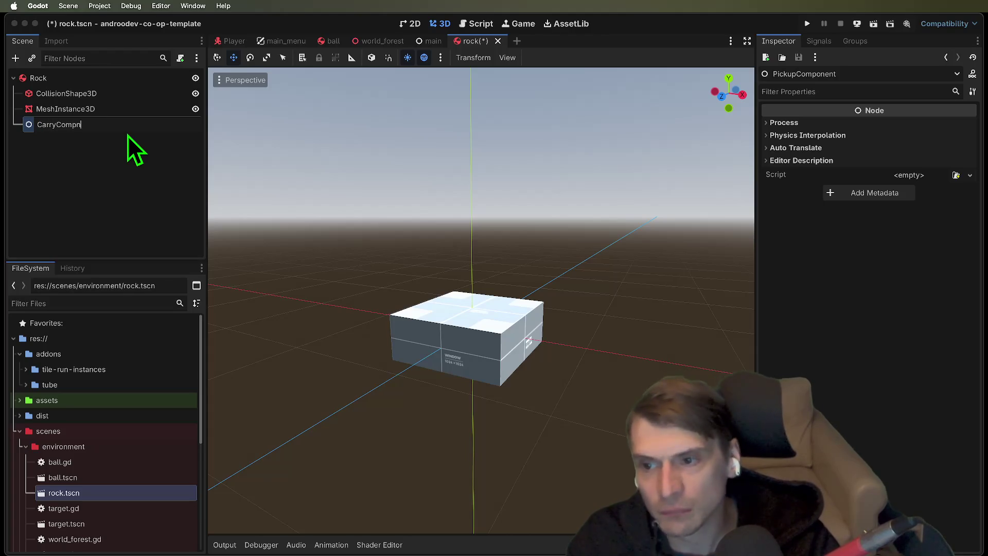
{"action": "key", "text": "Return"}
{"action": "right_click", "coordinate": [123, 122]}
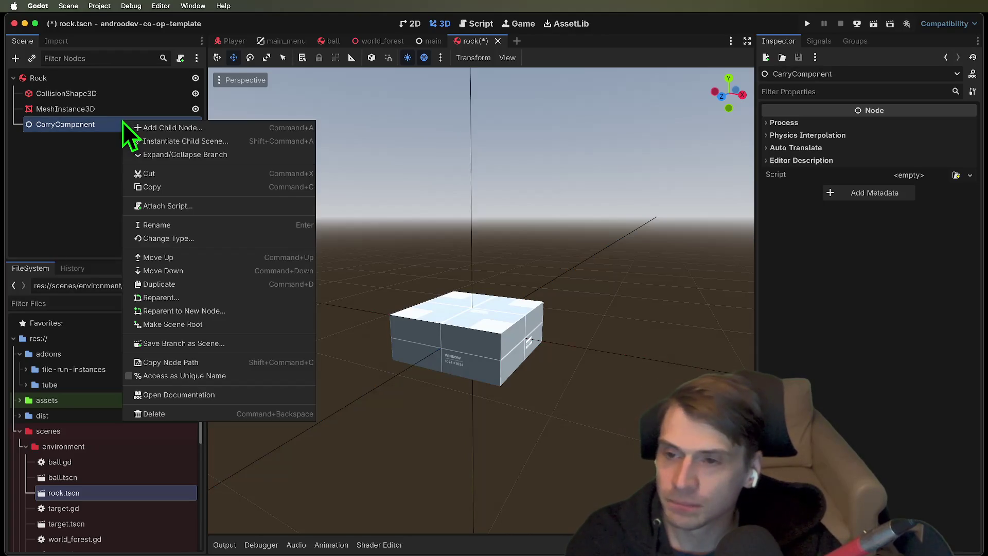
{"action": "left_click", "coordinate": [100, 234]}
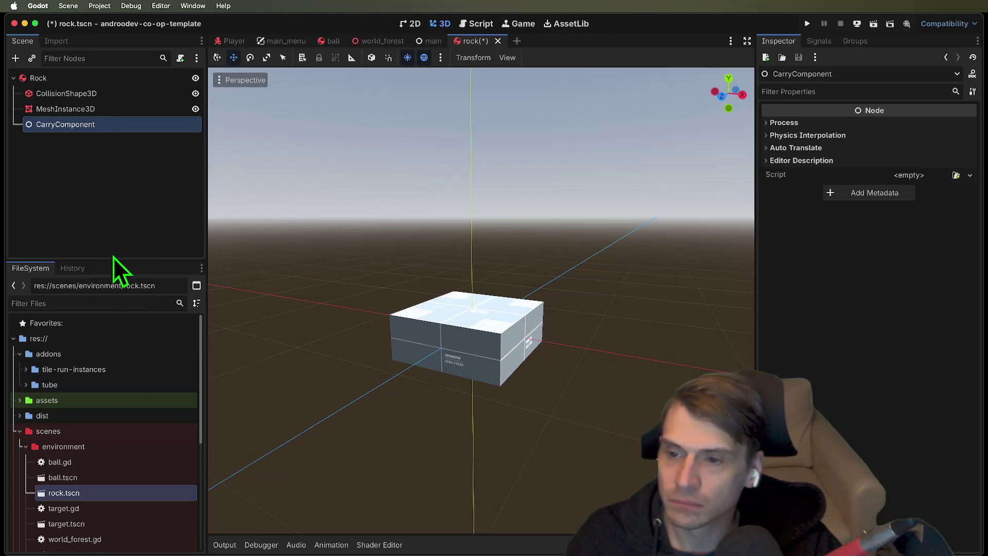
{"action": "left_click_drag", "start_coordinate": [113, 260], "coordinate": [126, 221]}
{"action": "scroll", "coordinate": [110, 515], "scroll_direction": "down", "scroll_amount": 5}
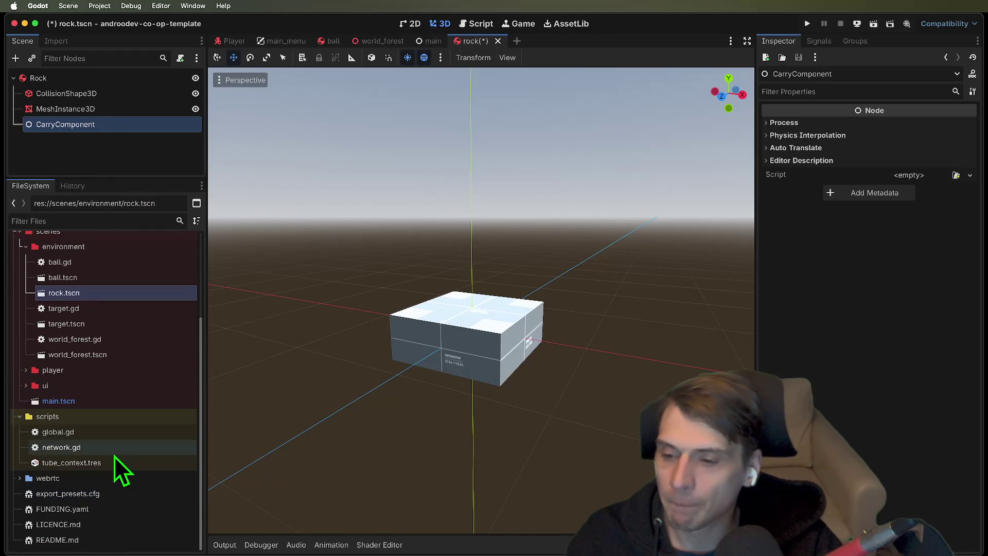
Create a new script named carry_component.gd in the res://scripts folder.
{"action": "left_click", "coordinate": [113, 464]}
{"action": "left_click", "coordinate": [124, 415]}
{"action": "right_click", "coordinate": [123, 416]}
{"action": "mouse_move", "coordinate": [182, 356]}
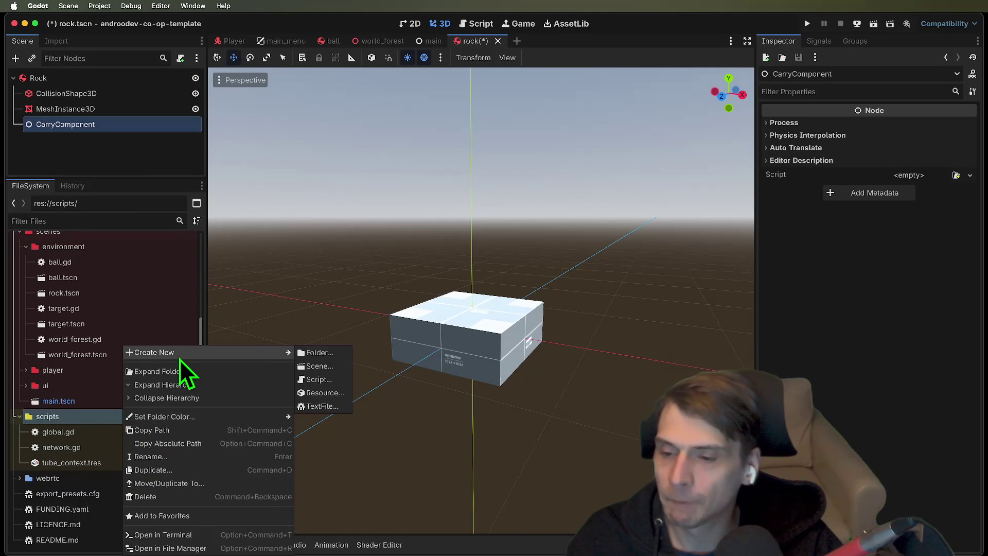
{"action": "left_click", "coordinate": [319, 380]}
{"action": "type", "text": "ca"}
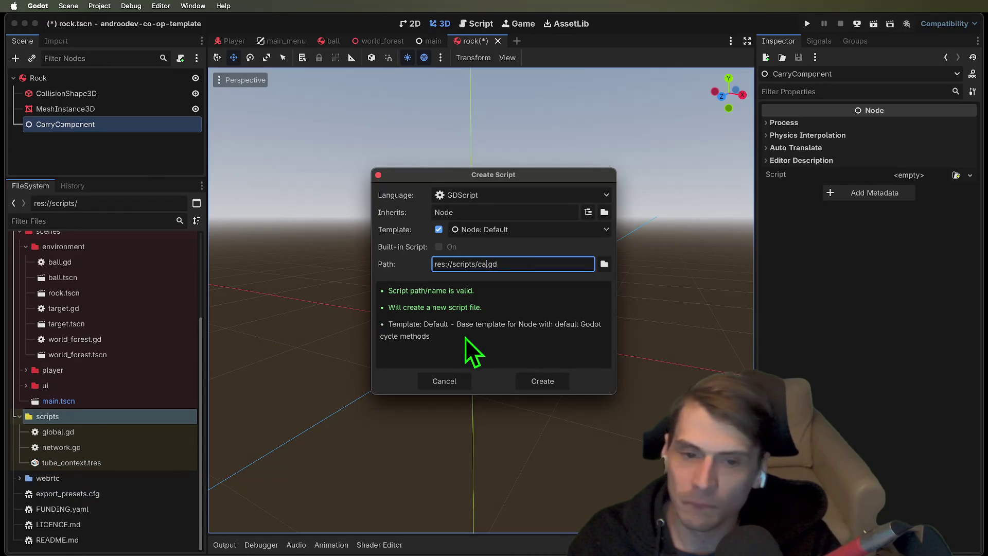
{"action": "type", "text": "rry_component"}
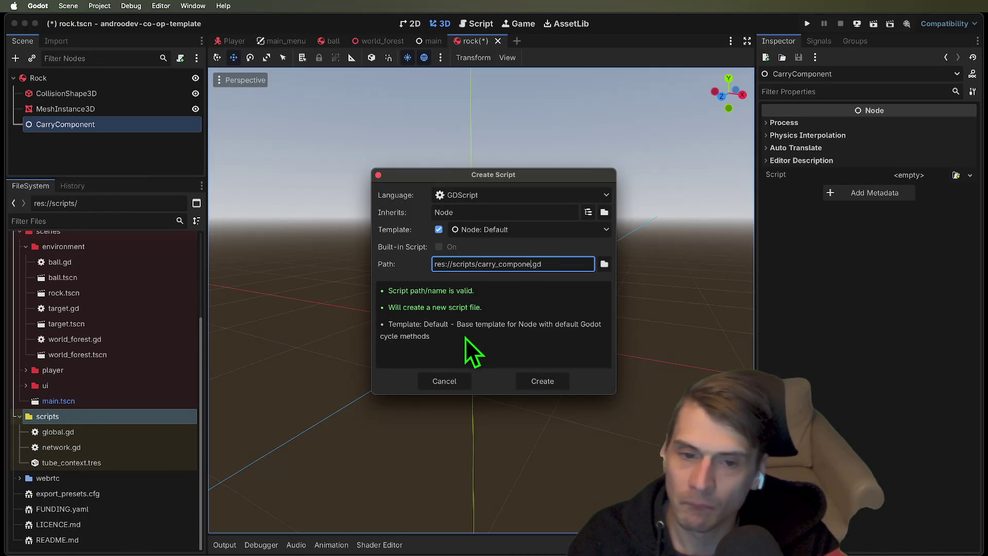
{"action": "key", "text": "Return"}
{"action": "left_click", "coordinate": [167, 128]}
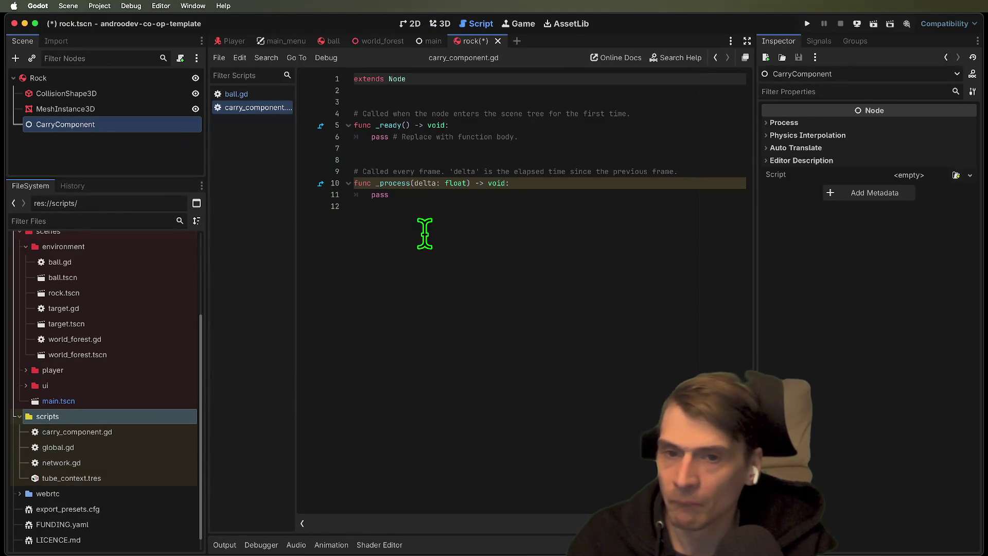
{"action": "right_click", "coordinate": [190, 130]}
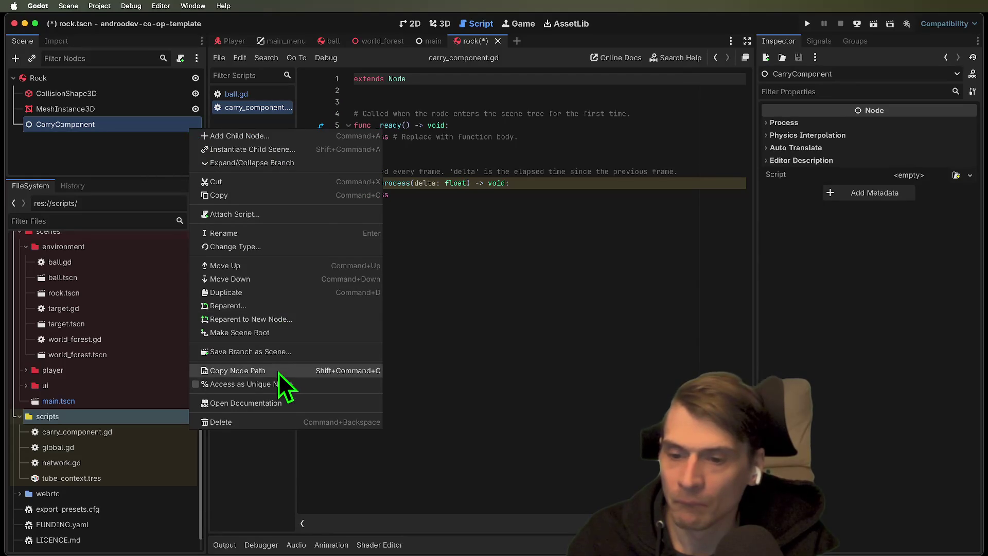
Attach the existing res://scripts/carry_component.gd to the CarryComponent node.
{"action": "left_click", "coordinate": [292, 214]}
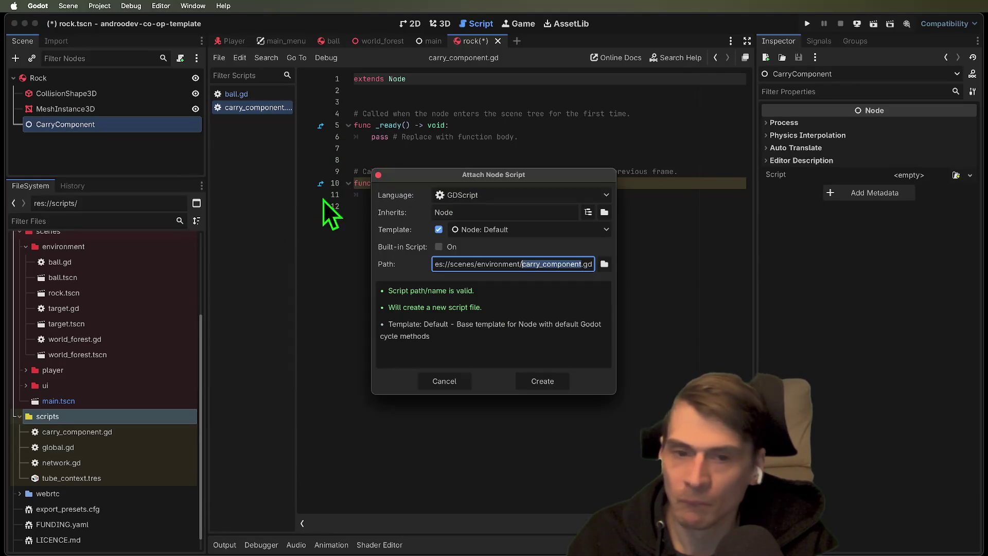
{"action": "left_click", "coordinate": [605, 263]}
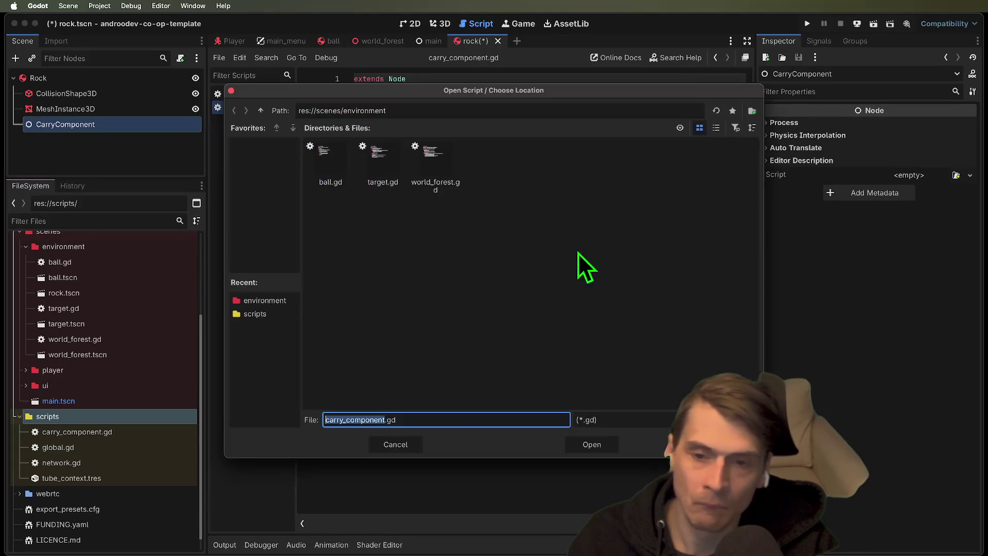
{"action": "left_click", "coordinate": [282, 314]}
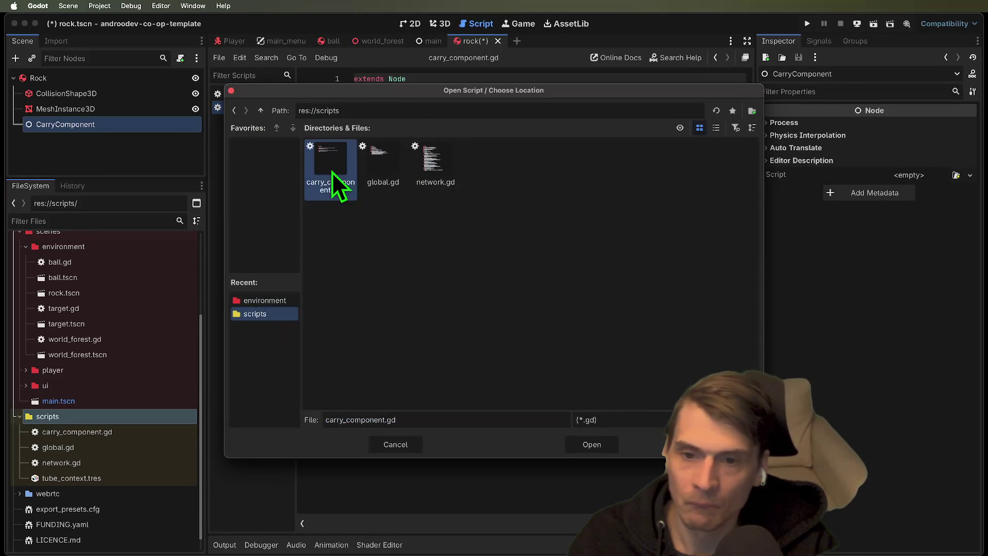
{"action": "double_click", "coordinate": [332, 172]}
{"action": "left_click", "coordinate": [545, 386]}
Delete some template lines in the script, undo it, and place the caret at the end.
{"action": "mouse_move", "coordinate": [569, 346]}
{"action": "left_mouse_down"}
{"action": "mouse_move", "coordinate": [347, 115]}
{"action": "mouse_move", "coordinate": [399, 90]}
{"action": "mouse_move", "coordinate": [503, 264]}
{"action": "mouse_move", "coordinate": [359, 168]}
{"action": "left_mouse_up"}
{"action": "left_click", "coordinate": [399, 98]}
{"action": "key", "text": "BackSpace"}
{"action": "key", "text": "super+z"}
{"action": "left_click", "coordinate": [483, 290]}
{"action": "left_click", "coordinate": [431, 221]}
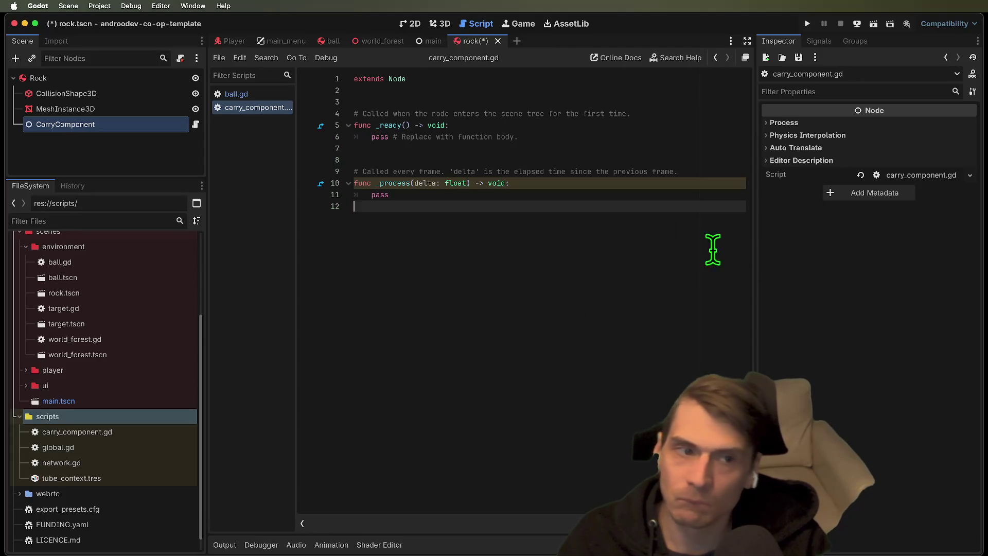
Delete the _ready comment line and add two blank lines below extends Node.
{"action": "mouse_move", "coordinate": [126, 179]}
{"action": "left_mouse_down"}
{"action": "mouse_move", "coordinate": [117, 230]}
{"action": "mouse_move", "coordinate": [121, 210]}
{"action": "left_mouse_up"}
{"action": "mouse_move", "coordinate": [402, 194]}
{"action": "left_mouse_down"}
{"action": "mouse_move", "coordinate": [573, 177]}
{"action": "mouse_move", "coordinate": [377, 136]}
{"action": "left_mouse_up"}
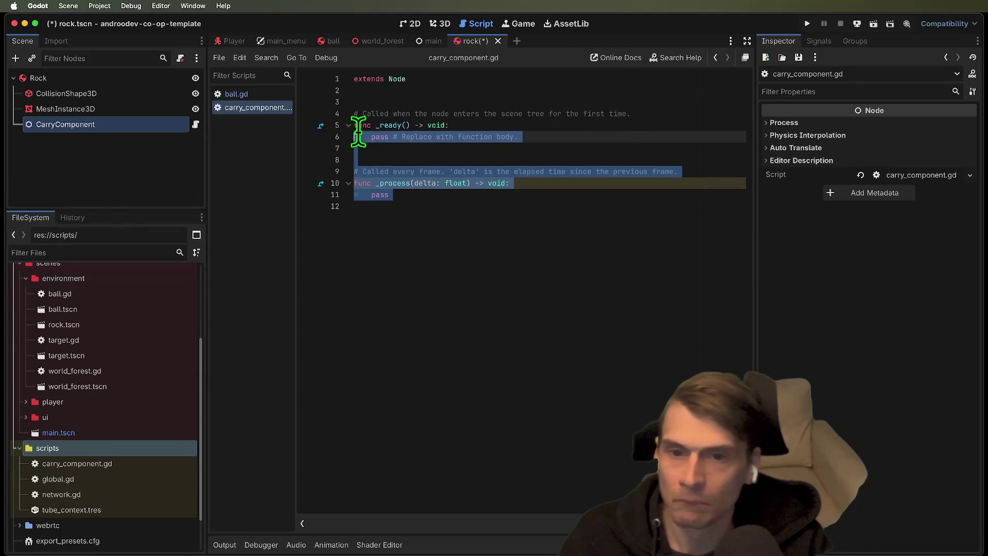
{"action": "left_click", "coordinate": [499, 103]}
{"action": "triple_click", "coordinate": [660, 110]}
{"action": "key", "text": "BackSpace"}
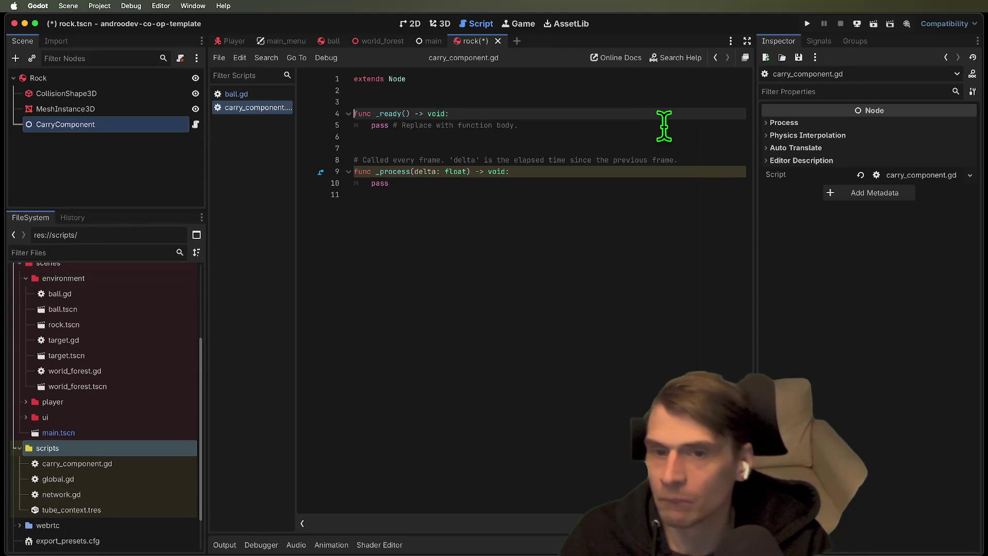
{"action": "left_click_drag", "start_coordinate": [646, 178], "coordinate": [517, 106]}
{"action": "triple_click", "coordinate": [524, 126]}
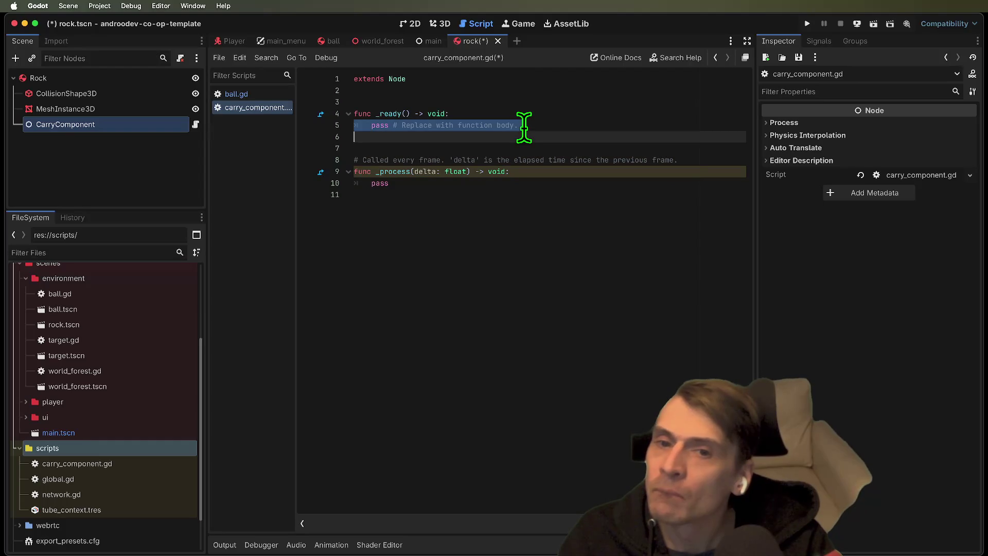
{"action": "key", "text": "Down"}
{"action": "key", "text": "Down"}
{"action": "key", "text": "Down"}
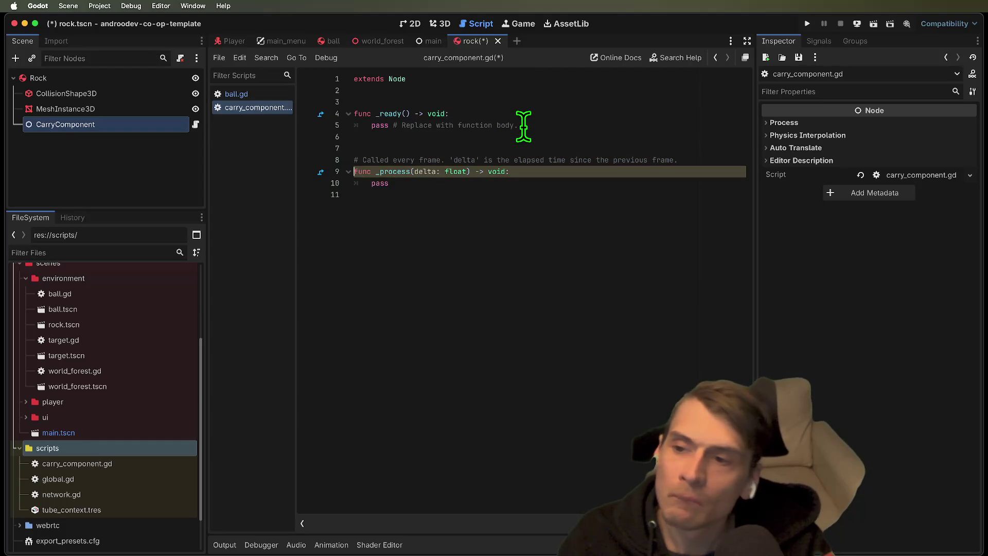
{"action": "key", "text": "Up"}
{"action": "key", "text": "Up"}
{"action": "key", "text": "Up"}
{"action": "key", "text": "Return"}
{"action": "key", "text": "Return"}
{"action": "key", "text": "Up"}
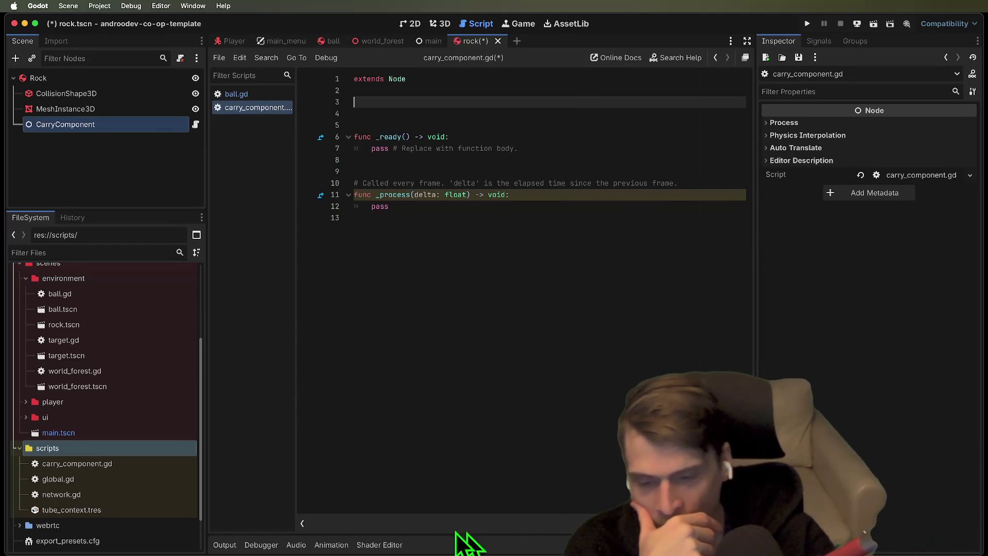
Select the functions below extends Node to review them, then clear the selection.
{"action": "mouse_move", "coordinate": [440, 331]}
{"action": "left_mouse_down"}
{"action": "mouse_move", "coordinate": [386, 194]}
{"action": "mouse_move", "coordinate": [386, 137]}
{"action": "mouse_move", "coordinate": [355, 113]}
{"action": "left_mouse_up"}
{"action": "left_click", "coordinate": [536, 302]}
{"action": "mouse_move", "coordinate": [535, 302]}
{"action": "left_mouse_down"}
{"action": "mouse_move", "coordinate": [342, 103]}
{"action": "mouse_move", "coordinate": [355, 112]}
{"action": "left_mouse_up"}
{"action": "left_click", "coordinate": [632, 391]}
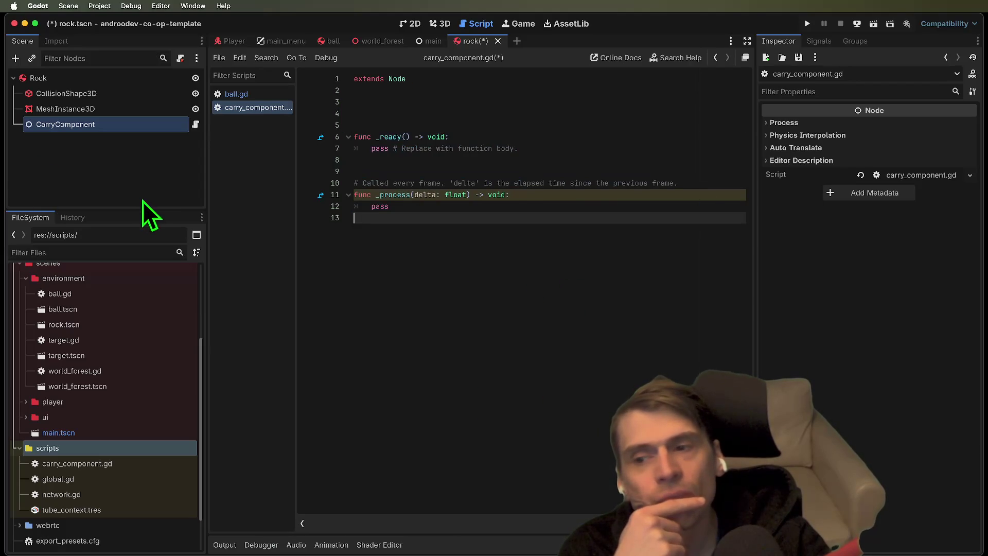
Resize the Scene and FileSystem docks to give the scene tree more room.
{"action": "mouse_move", "coordinate": [144, 209]}
{"action": "left_mouse_down"}
{"action": "mouse_move", "coordinate": [125, 249]}
{"action": "mouse_move", "coordinate": [145, 206]}
{"action": "left_mouse_up"}
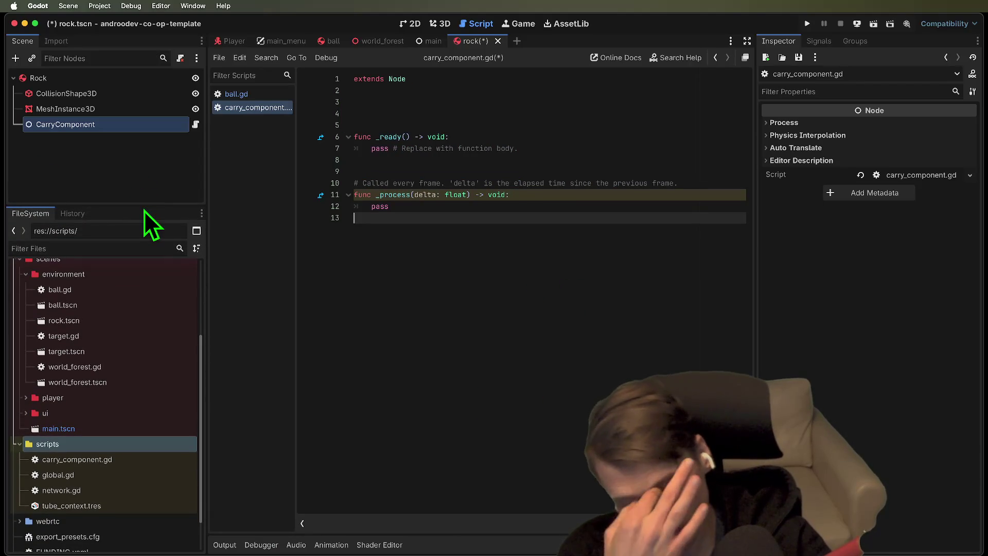
{"action": "left_click", "coordinate": [154, 143]}
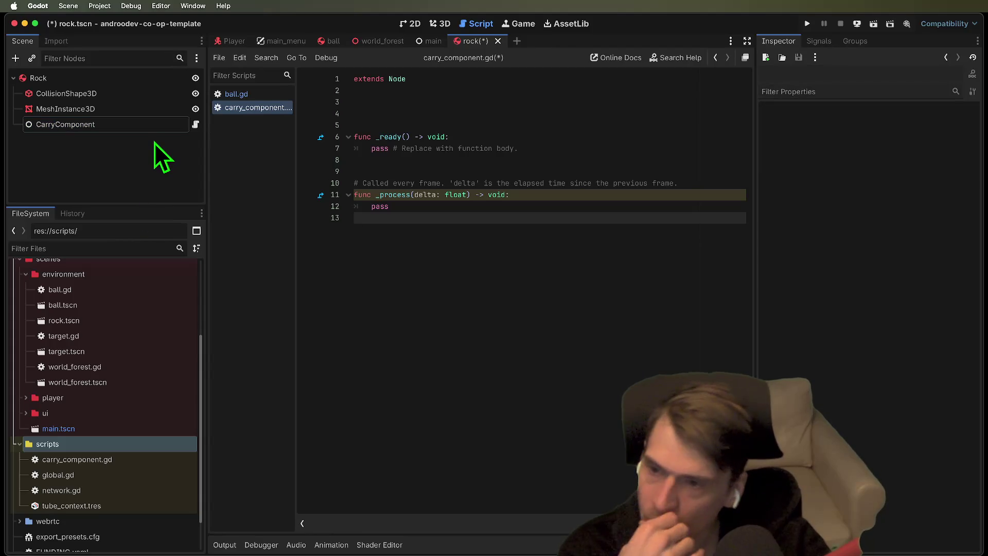
{"action": "right_click", "coordinate": [155, 142]}
{"action": "left_click", "coordinate": [142, 187]}
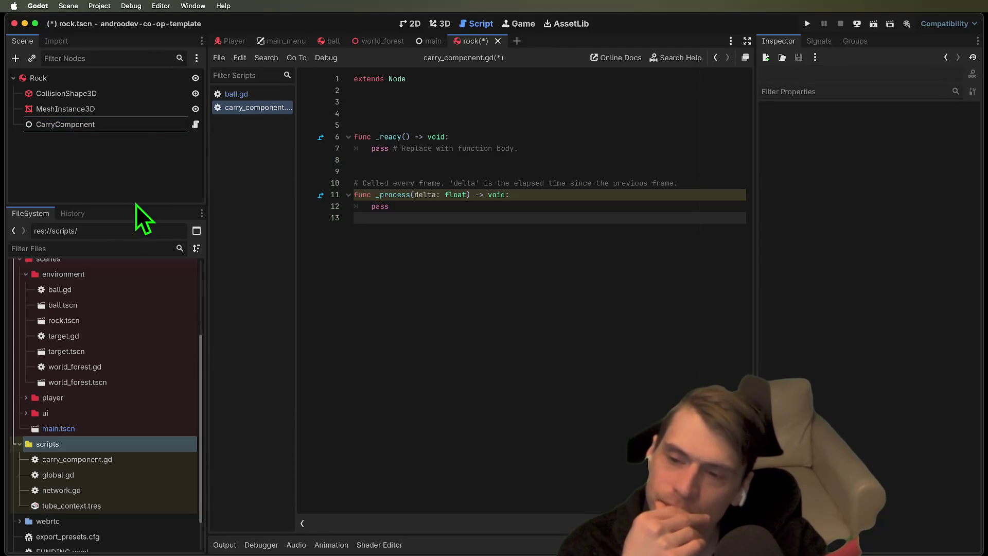
{"action": "mouse_move", "coordinate": [133, 205]}
{"action": "left_mouse_down"}
{"action": "mouse_move", "coordinate": [110, 338]}
{"action": "mouse_move", "coordinate": [104, 147]}
{"action": "mouse_move", "coordinate": [106, 408]}
{"action": "mouse_move", "coordinate": [100, 221]}
{"action": "mouse_move", "coordinate": [132, 172]}
{"action": "left_mouse_up"}
{"action": "left_click", "coordinate": [147, 79]}
{"action": "left_click", "coordinate": [159, 155]}
{"action": "left_click_drag", "start_coordinate": [170, 168], "coordinate": [170, 223]}
{"action": "right_click", "coordinate": [109, 147]}
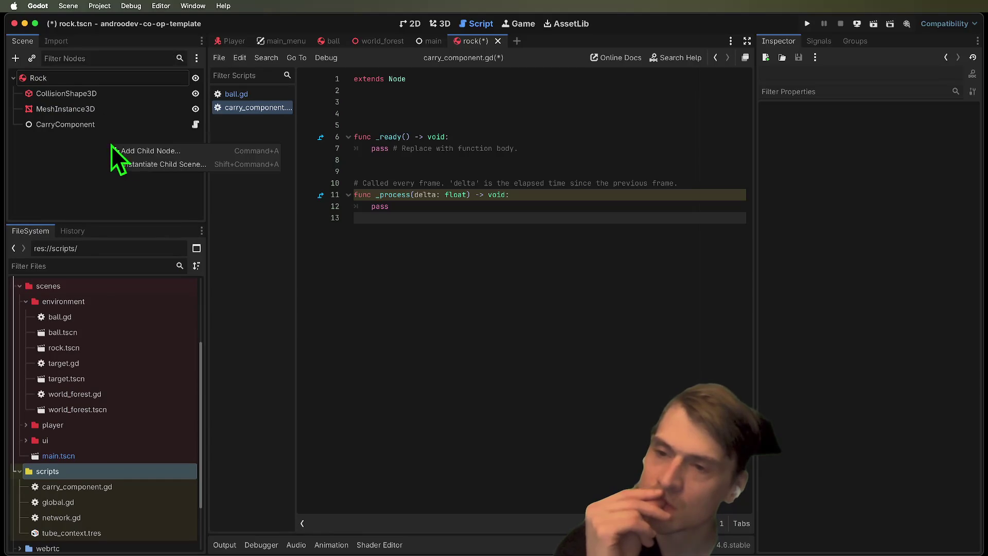
Add a plain Node child to Rock and name it InteractComponent.
{"action": "left_click", "coordinate": [132, 149]}
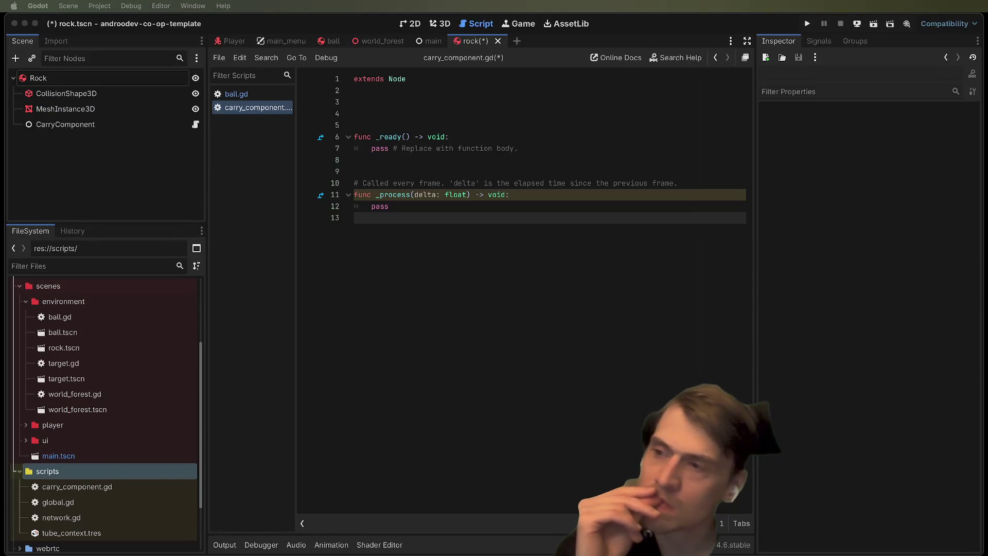
{"action": "type", "text": "Interact"}
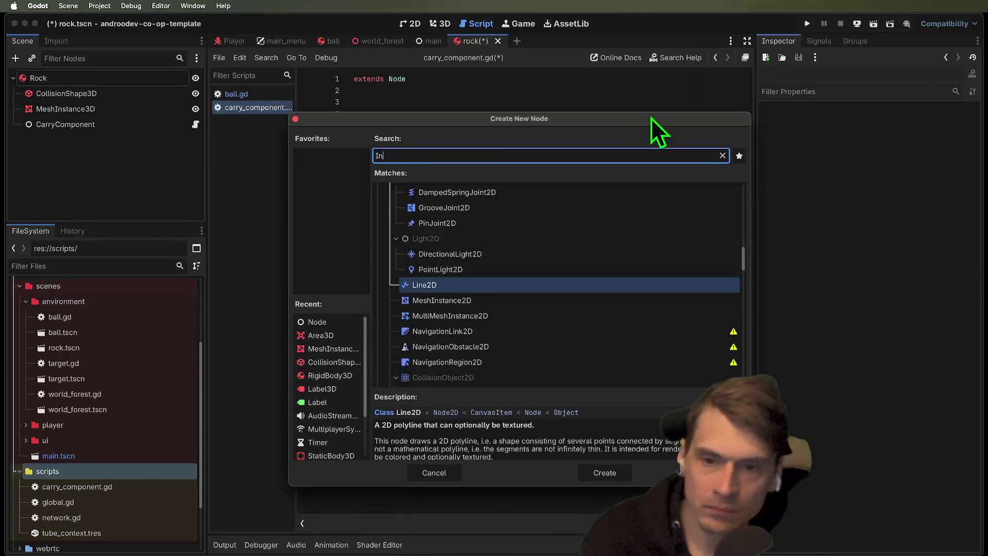
{"action": "key", "text": "Escape"}
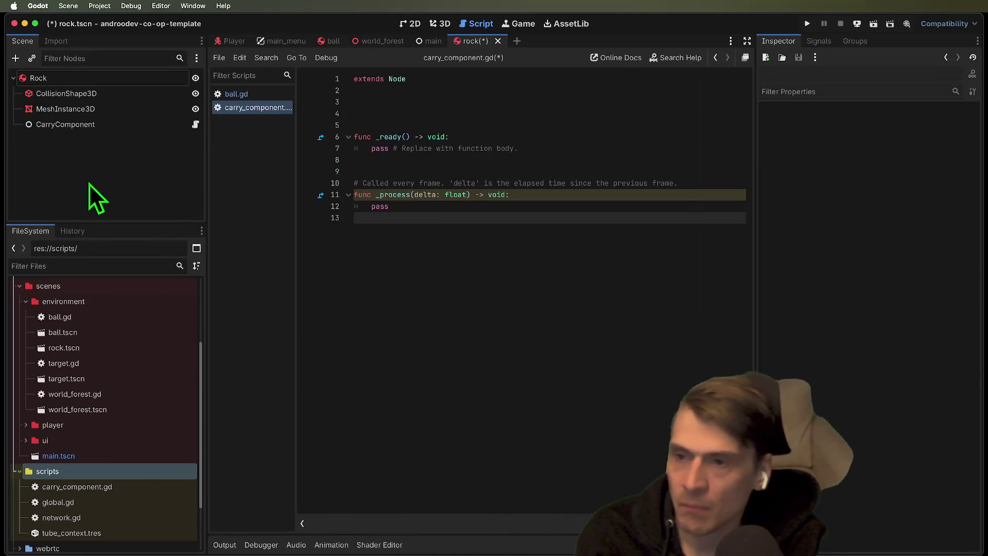
{"action": "key", "text": "ctrl+a"}
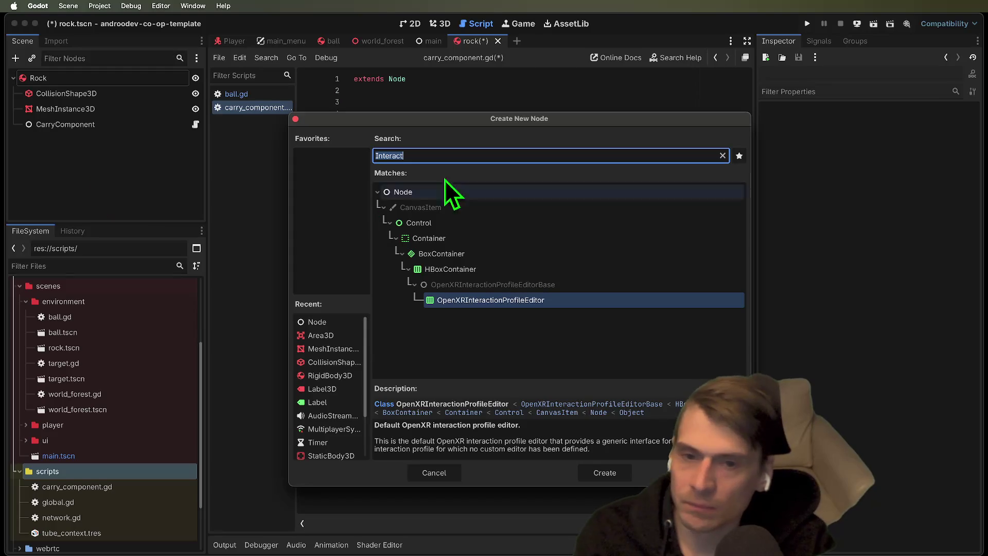
{"action": "left_click", "coordinate": [506, 191]}
{"action": "left_click", "coordinate": [611, 466]}
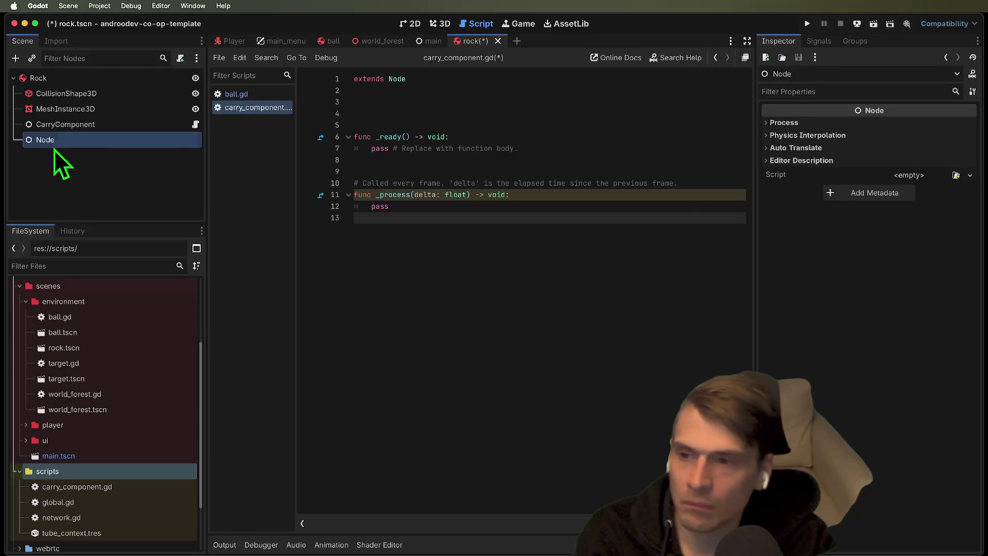
{"action": "double_click", "coordinate": [94, 137]}
{"action": "type", "text": "InteractCompo"}
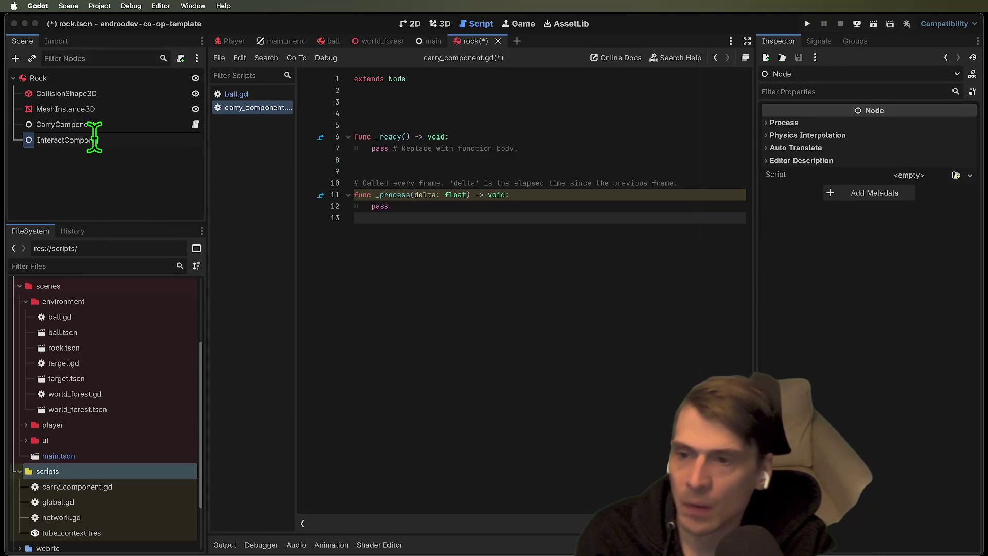
{"action": "key", "text": "Return"}
{"action": "left_click", "coordinate": [98, 125]}
{"action": "left_click", "coordinate": [100, 135]}
{"action": "right_click", "coordinate": [100, 135]}
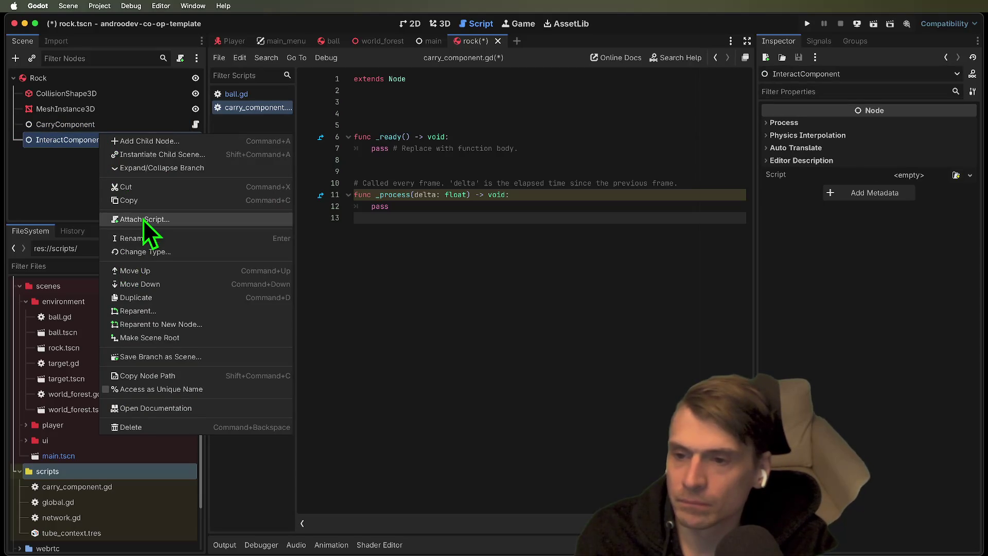
Attach a new interact_component.gd script to InteractComponent, keeping the default path.
{"action": "left_click", "coordinate": [143, 219]}
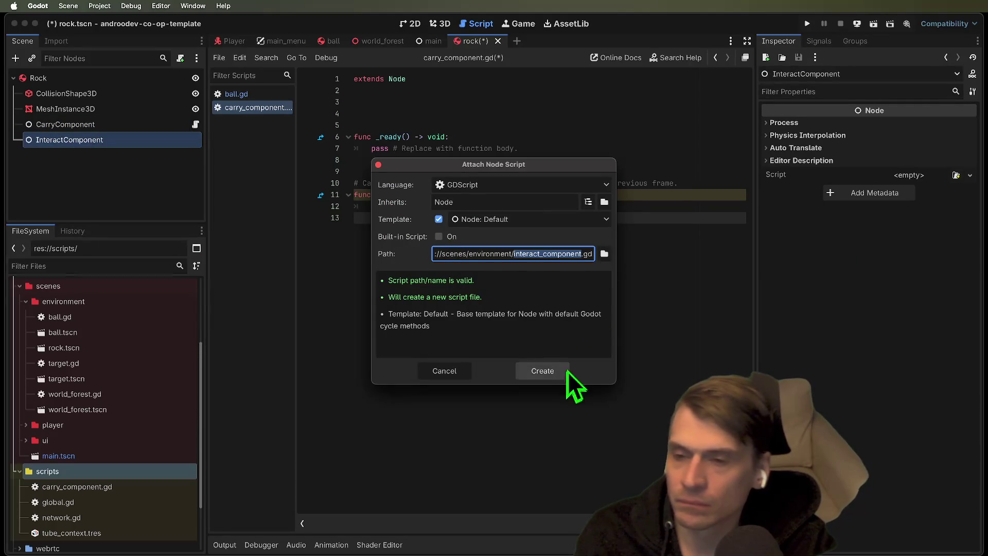
{"action": "left_click", "coordinate": [546, 371]}
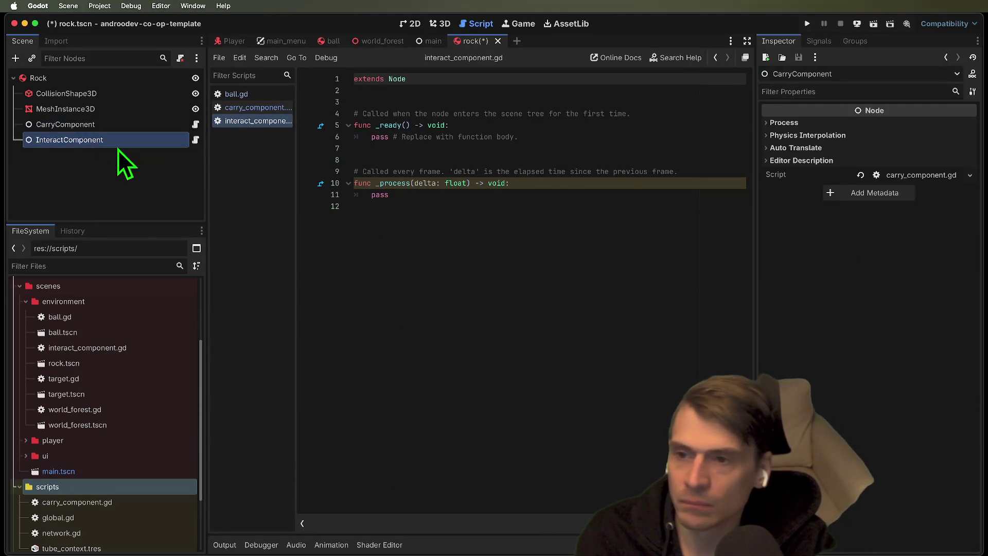
{"action": "left_click", "coordinate": [122, 170]}
{"action": "left_click", "coordinate": [136, 124]}
Switch back and forth between CarryComponent and InteractComponent to view their properties.
{"action": "left_click", "coordinate": [142, 139]}
{"action": "left_click", "coordinate": [145, 154]}
{"action": "left_click", "coordinate": [149, 125]}
{"action": "left_click", "coordinate": [157, 172]}
{"action": "left_click", "coordinate": [153, 125]}
{"action": "left_click", "coordinate": [165, 174]}
{"action": "left_click", "coordinate": [148, 125]}
{"action": "left_click", "coordinate": [147, 140]}
{"action": "left_click", "coordinate": [146, 125]}
{"action": "left_click", "coordinate": [146, 211]}
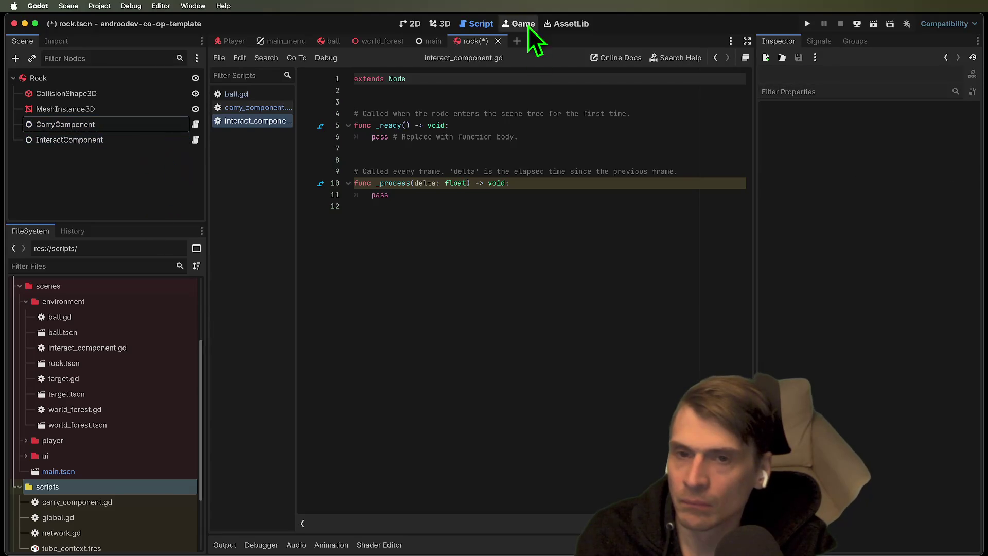
{"action": "left_click", "coordinate": [79, 129]}
{"action": "left_click", "coordinate": [82, 141]}
{"action": "left_click", "coordinate": [85, 128]}
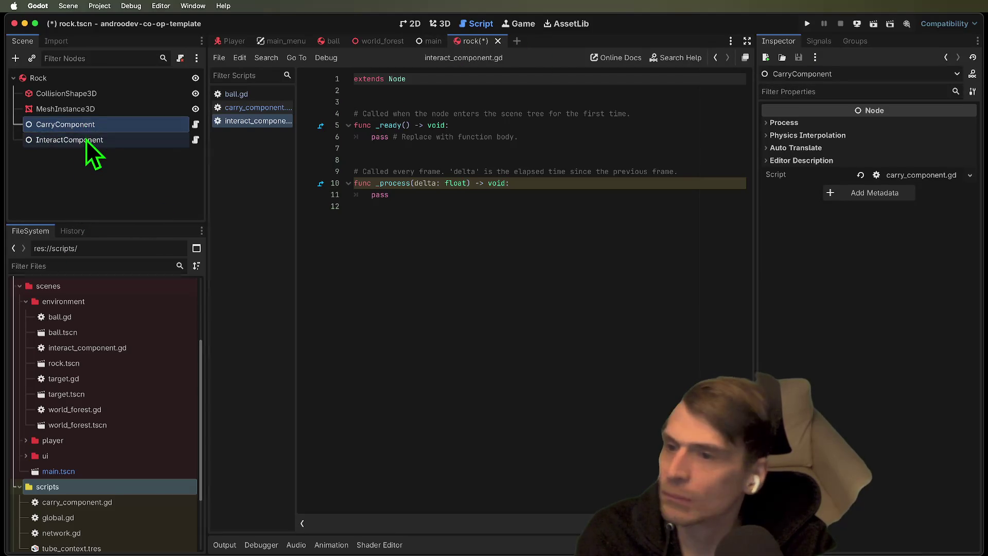
{"action": "left_click", "coordinate": [86, 140]}
{"action": "left_click", "coordinate": [105, 142]}
Compare the scripts attached to CarryComponent and InteractComponent, making the FileSystem panel taller.
{"action": "left_click", "coordinate": [110, 126]}
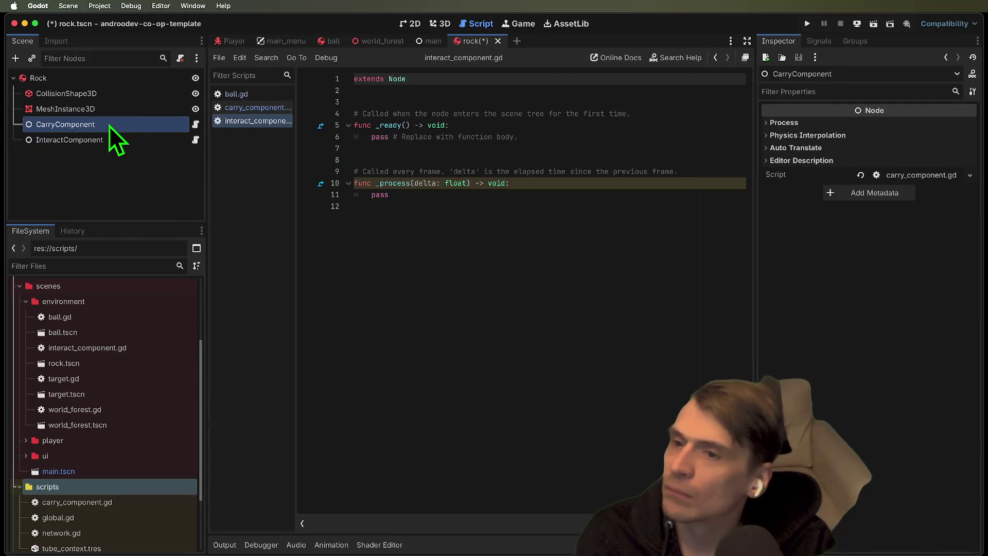
{"action": "left_click", "coordinate": [149, 140]}
{"action": "left_click", "coordinate": [157, 110]}
{"action": "left_click", "coordinate": [156, 125]}
{"action": "left_click", "coordinate": [157, 140]}
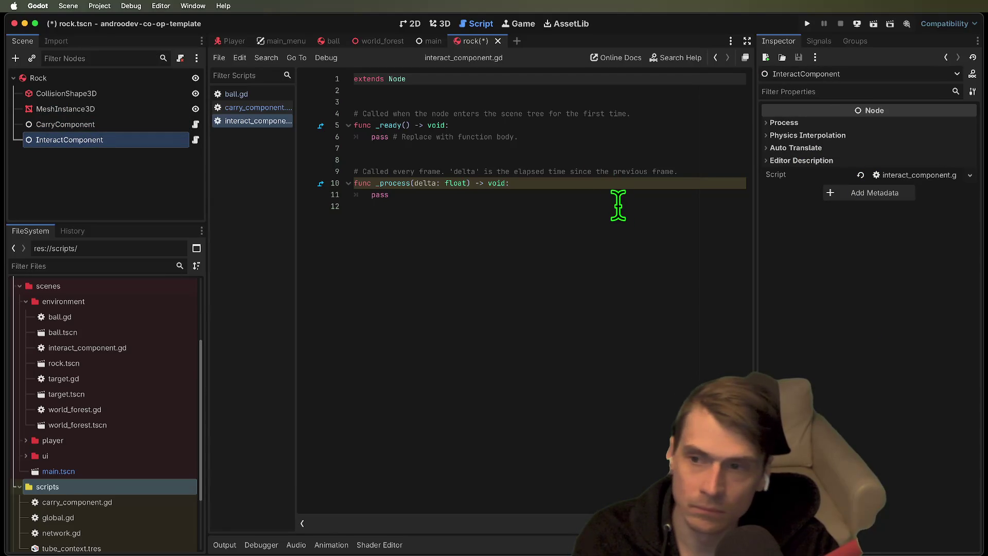
{"action": "mouse_move", "coordinate": [150, 221]}
{"action": "left_mouse_down"}
{"action": "mouse_move", "coordinate": [150, 210]}
{"action": "mouse_move", "coordinate": [132, 211]}
{"action": "left_mouse_up"}
{"action": "left_click", "coordinate": [106, 126]}
{"action": "left_click", "coordinate": [106, 139]}
Resize the Scene and FileSystem panels, select the _process function lines, and reselect InteractComponent.
{"action": "left_click", "coordinate": [105, 191]}
{"action": "left_click_drag", "start_coordinate": [106, 211], "coordinate": [106, 195]}
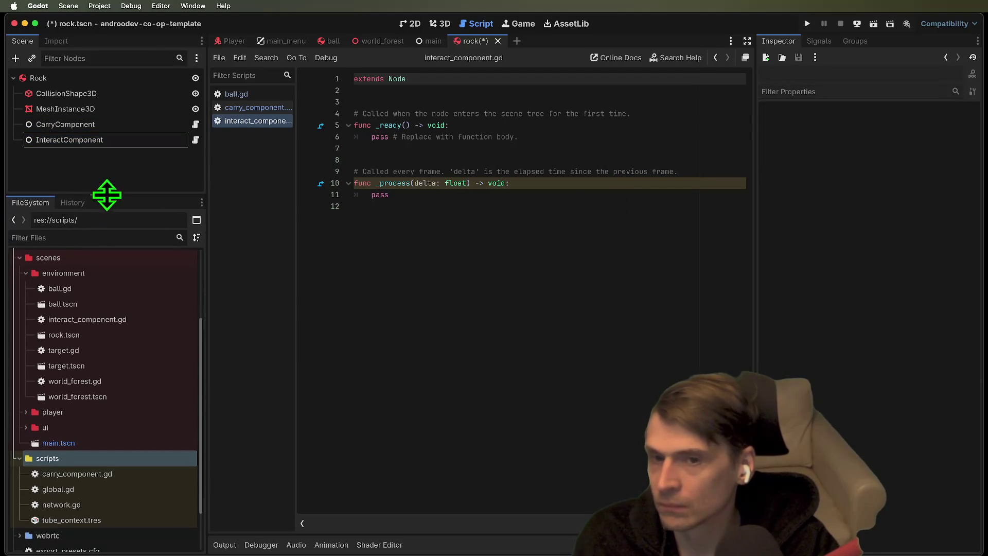
{"action": "left_click_drag", "start_coordinate": [407, 194], "coordinate": [362, 163]}
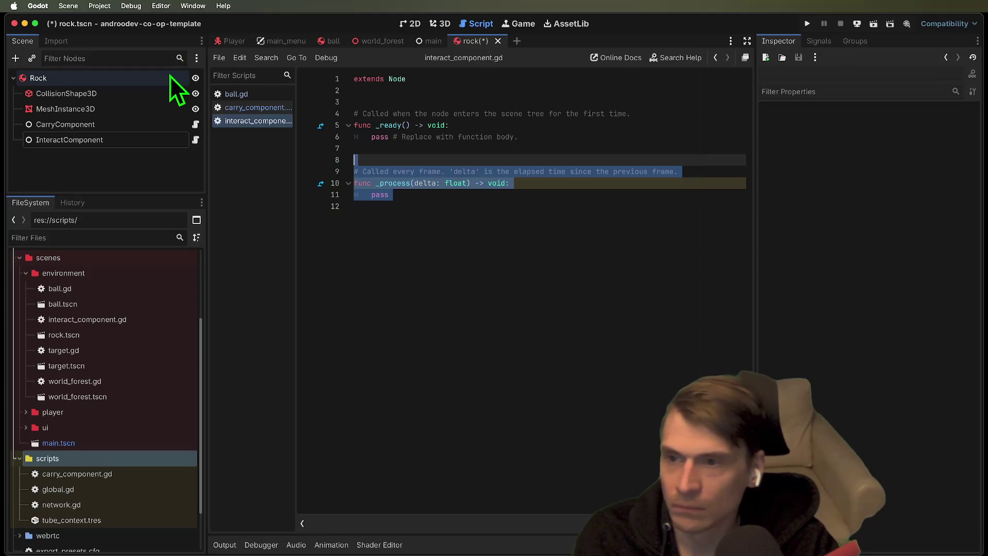
{"action": "left_click", "coordinate": [184, 143]}
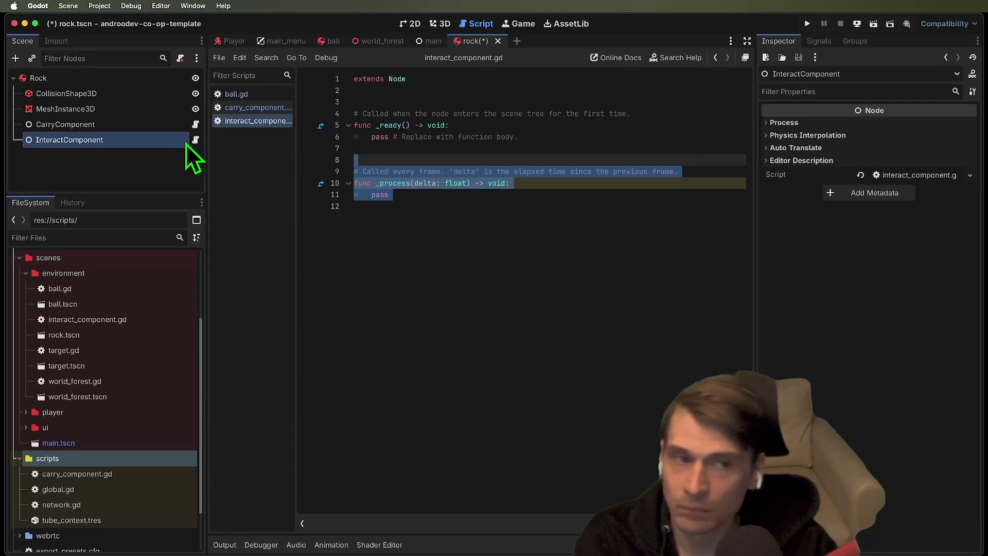